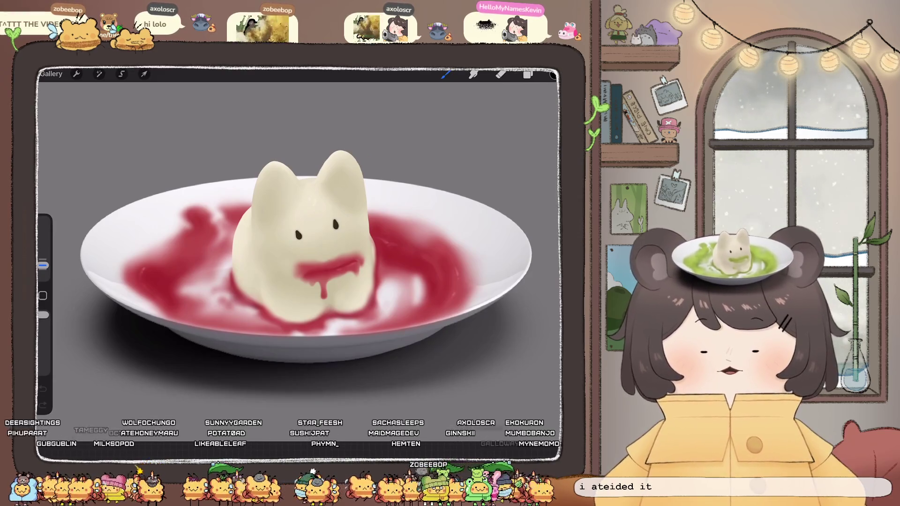
Preview the Santa hat and antlers-with-red-nose variants, hide both, and return to the gallery.
scroll(300, 263, down, 5)
scroll(300, 263, up, 5)
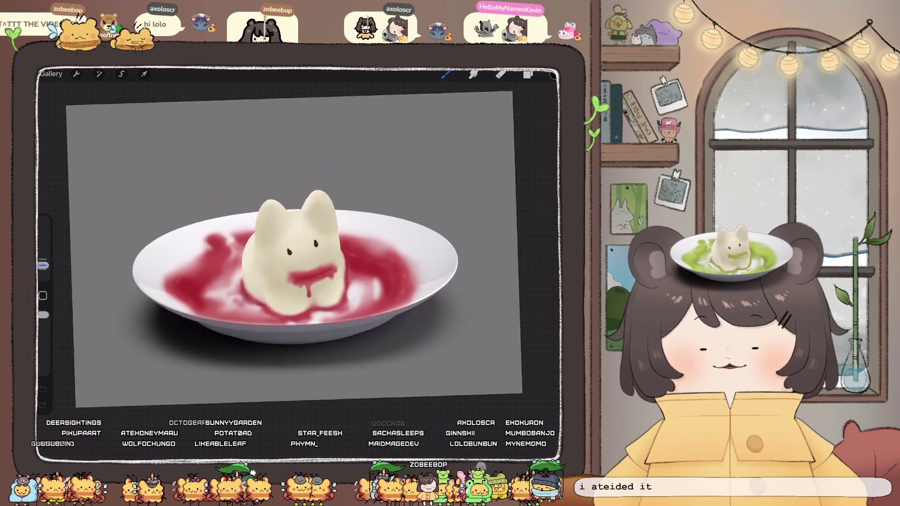
click(528, 74)
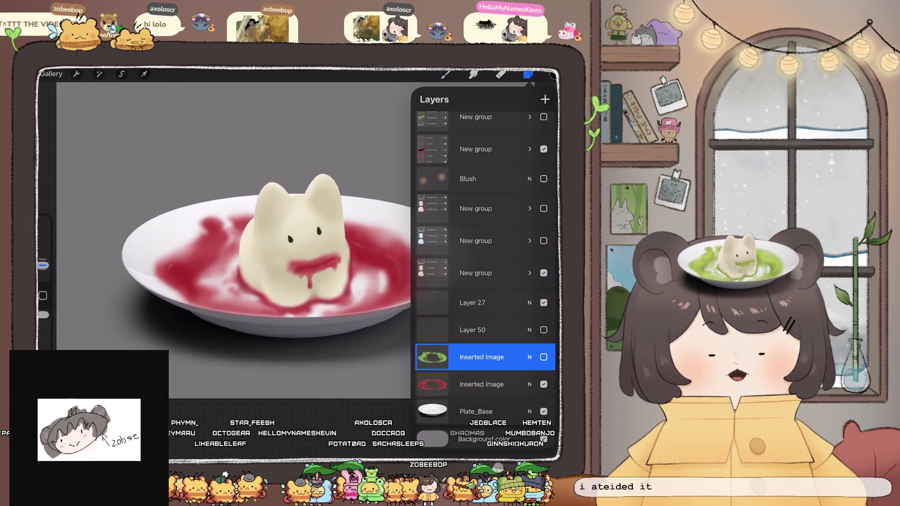
scroll(486, 262, up, 3)
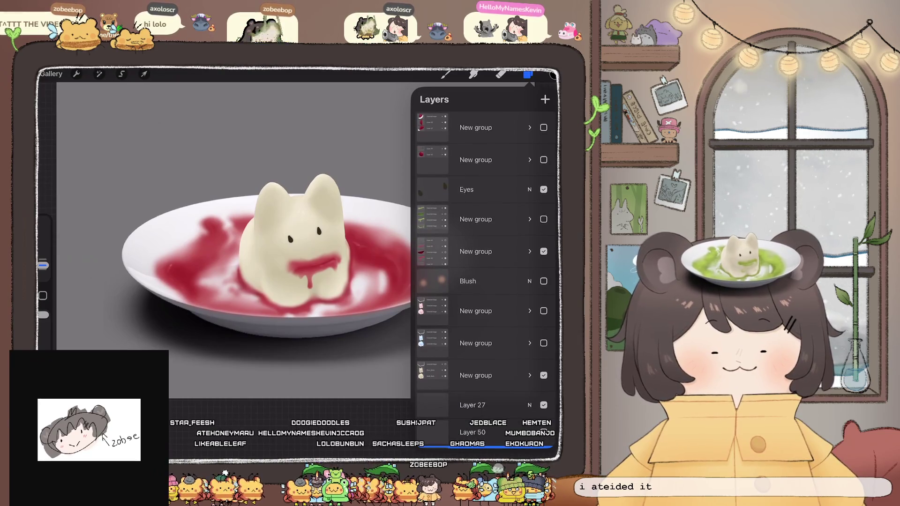
click(544, 128)
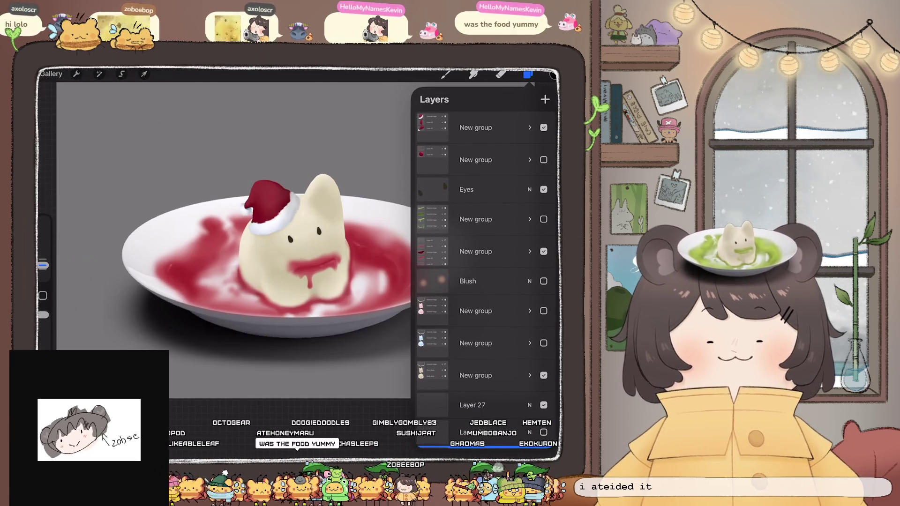
click(543, 128)
click(544, 160)
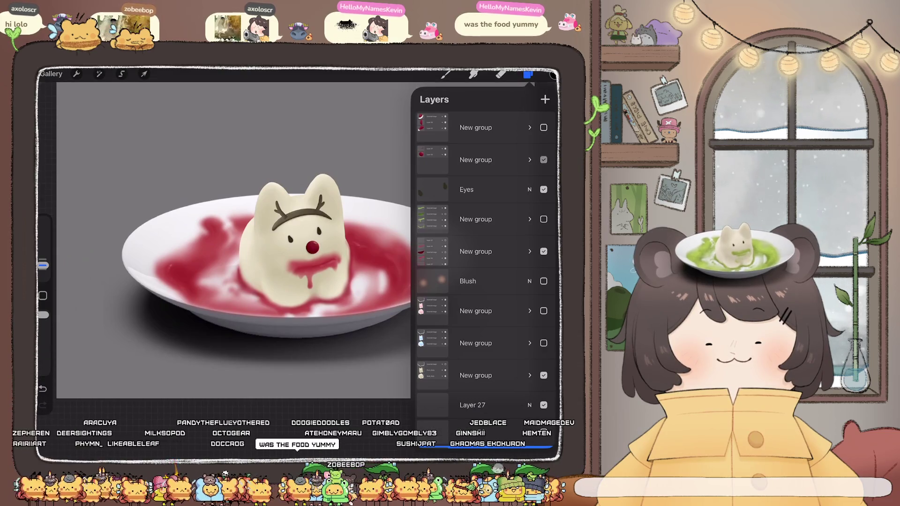
click(544, 160)
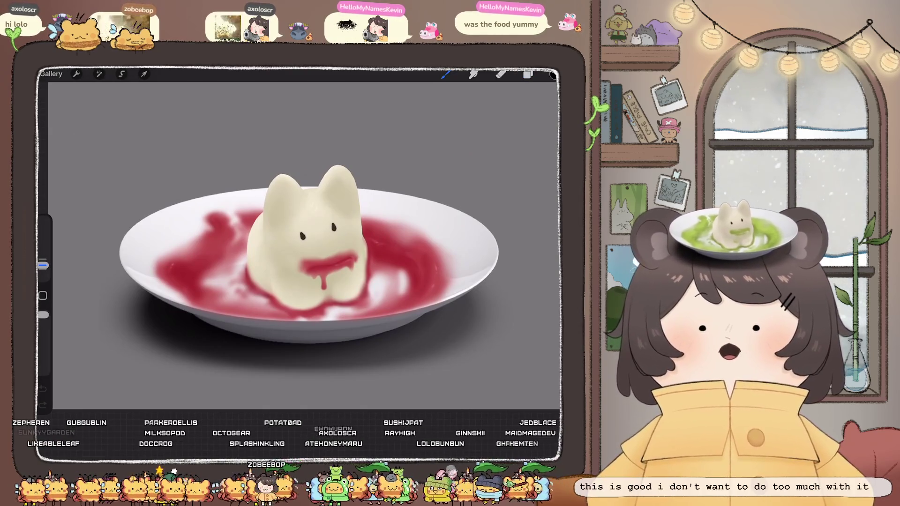
click(51, 73)
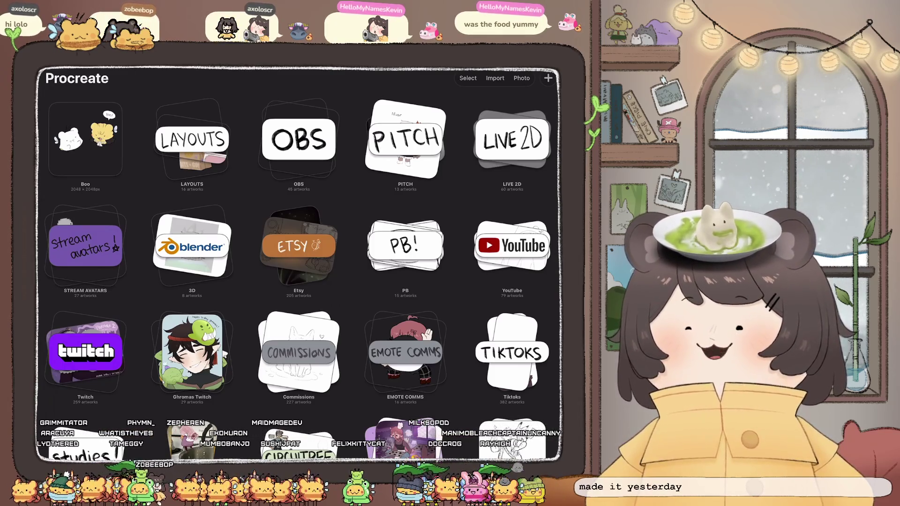
Browse the gallery and open the LIVE 2D stack of artworks.
scroll(299, 263, down, 3)
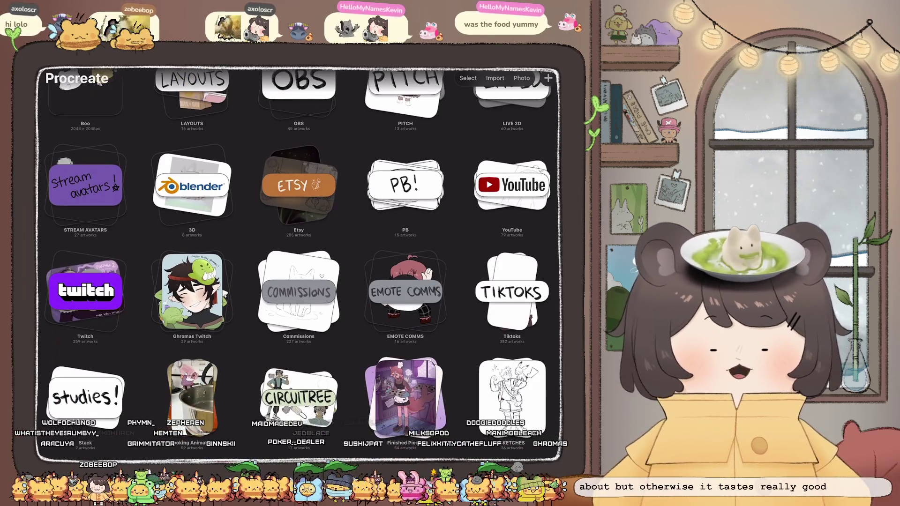
scroll(299, 263, up, 3)
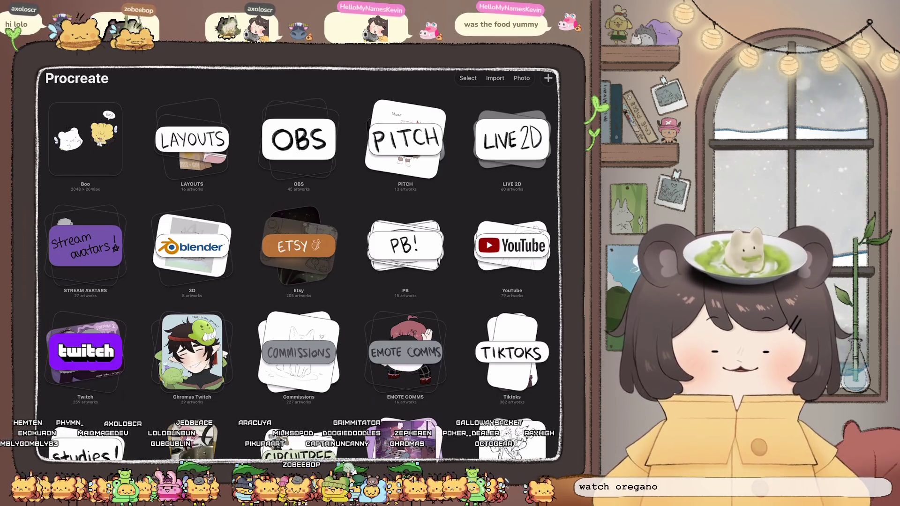
click(512, 140)
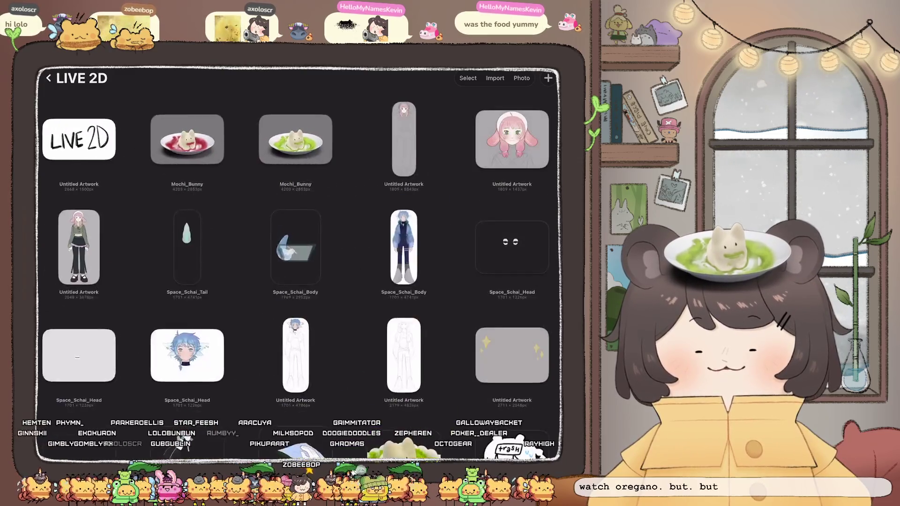
Open the pink-haired girl's artwork with a smaller Reference window showing her full-body design.
click(512, 140)
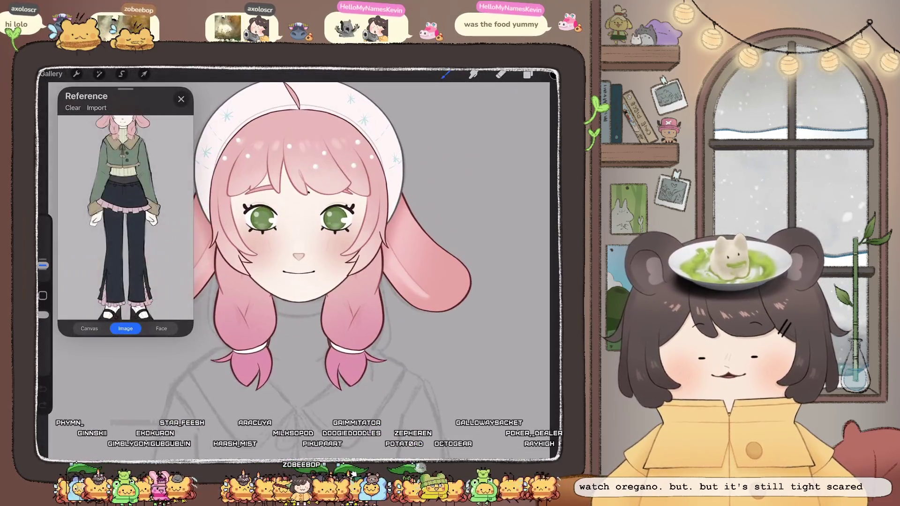
drag(125, 336, 126, 223)
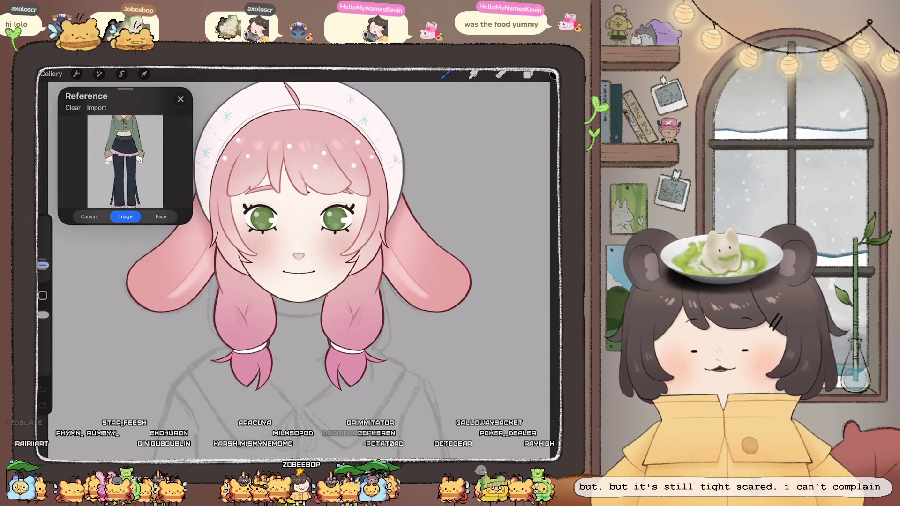
scroll(319, 262, up, 3)
drag(125, 160, 129, 216)
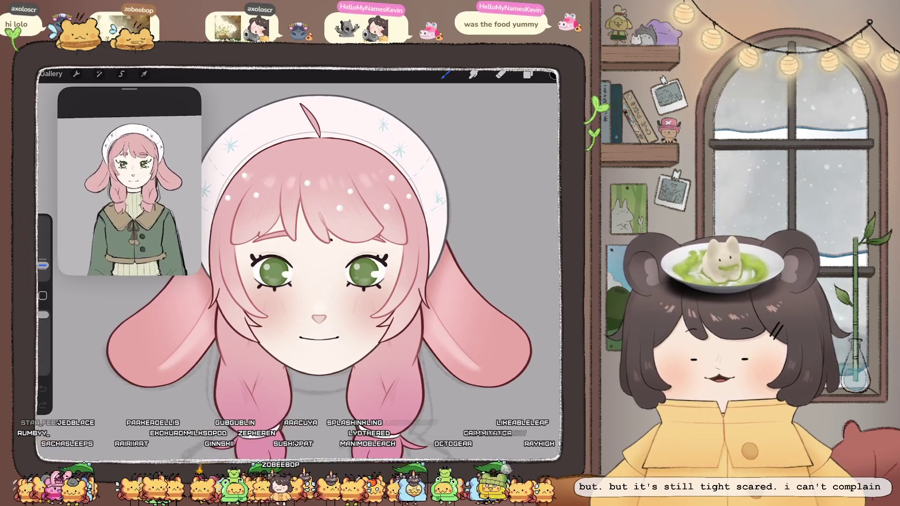
scroll(323, 262, up, 2)
scroll(323, 262, up, 2)
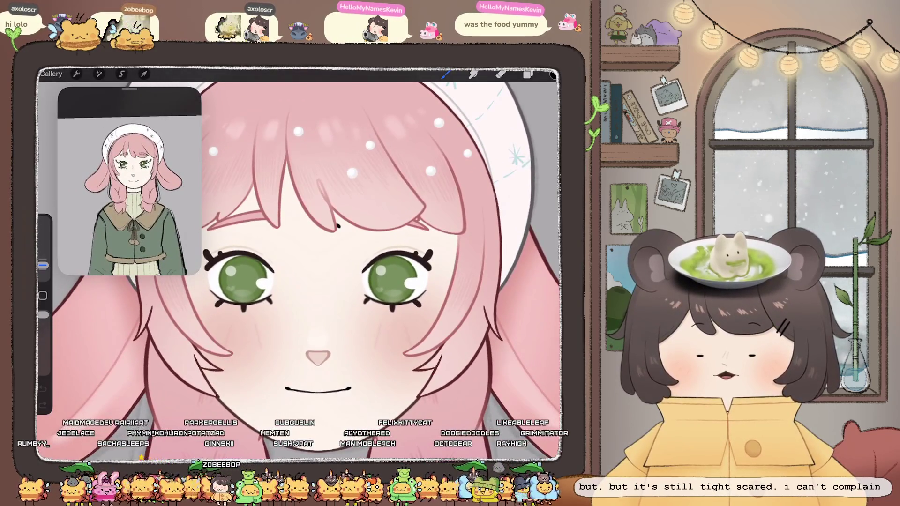
Toggle Layer 25's bangs off and on to inspect the stray forehead dot.
click(528, 75)
scroll(483, 257, up, 3)
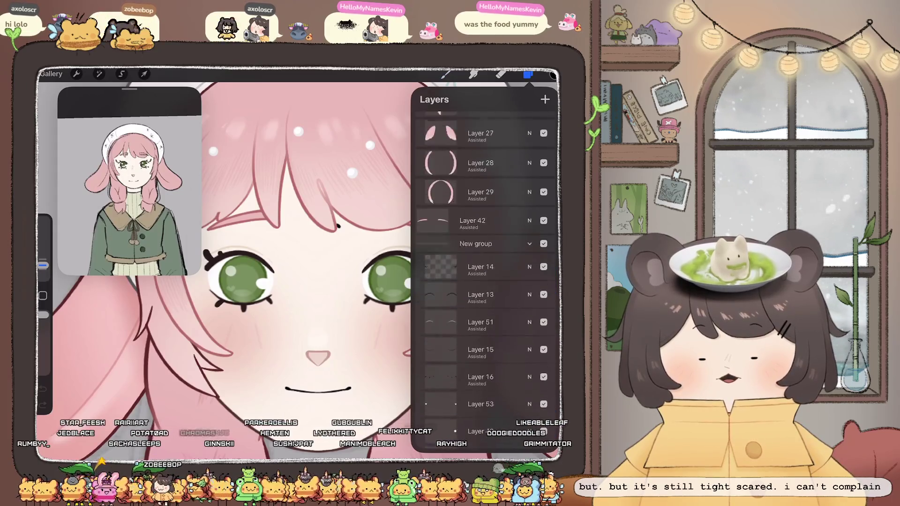
scroll(483, 258, up, 3)
scroll(322, 262, up, 2)
scroll(323, 261, up, 2)
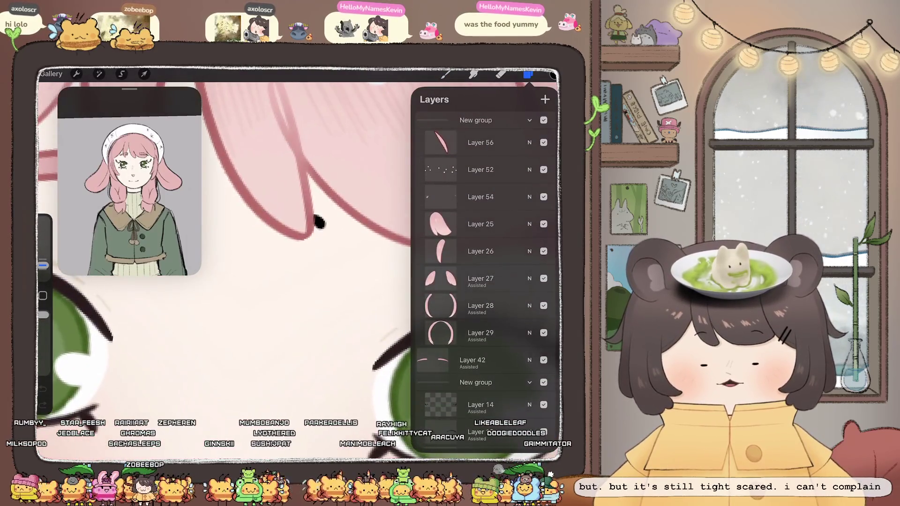
scroll(319, 223, down, 3)
scroll(328, 220, down, 1)
scroll(344, 216, down, 2)
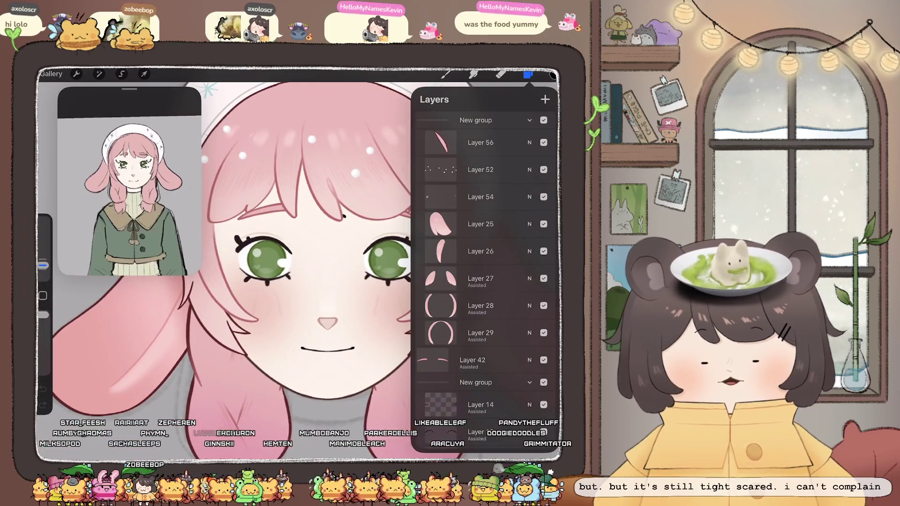
click(544, 224)
click(544, 224)
click(544, 225)
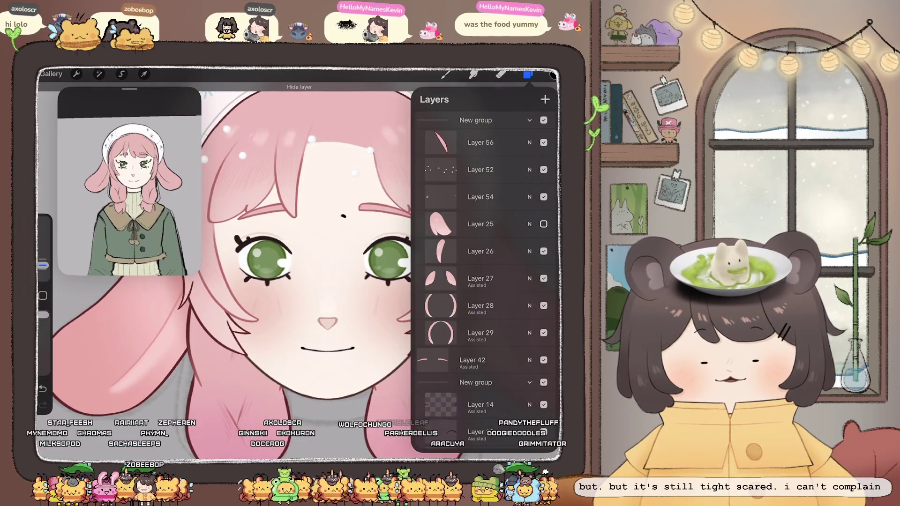
scroll(483, 262, down, 3)
click(544, 257)
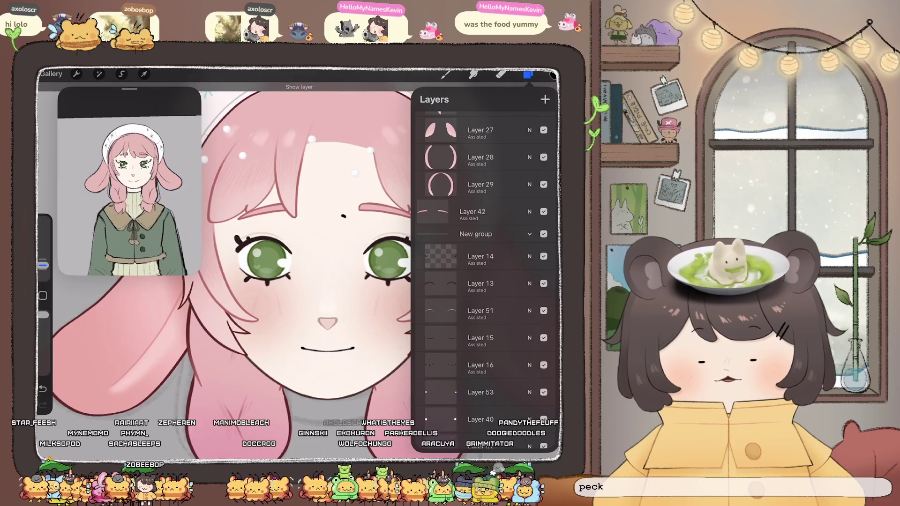
Select Layer 52, which holds the dot, and start a freehand selection.
scroll(483, 263, down, 2)
scroll(483, 262, down, 1)
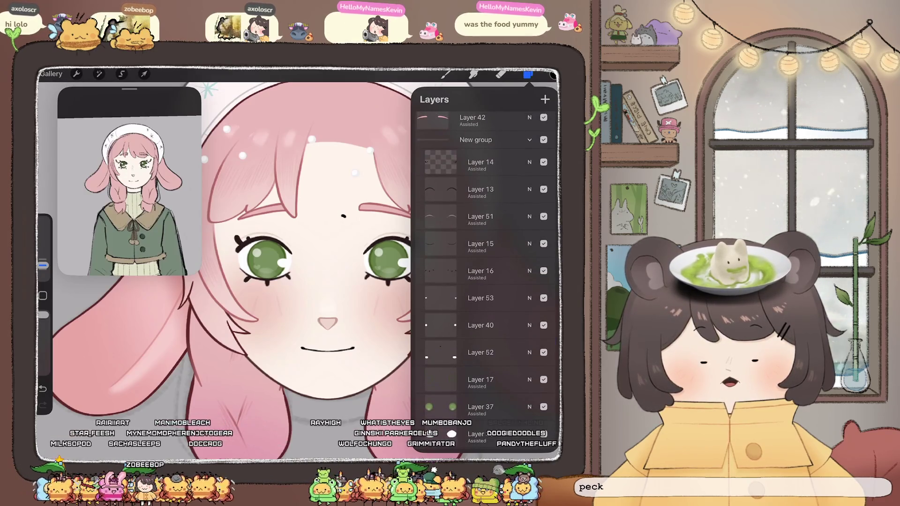
click(483, 353)
click(121, 74)
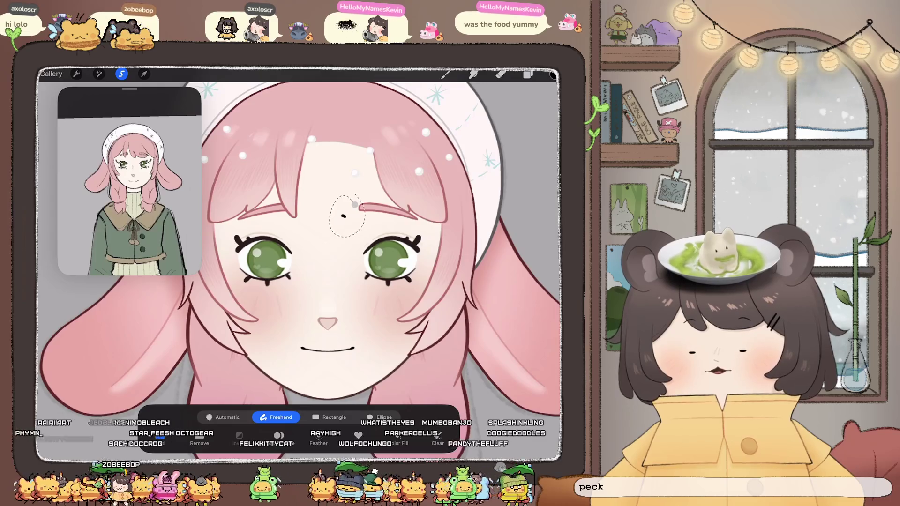
Transform the selected dot and drag it off the girl's forehead.
click(144, 74)
scroll(300, 244, down, 3)
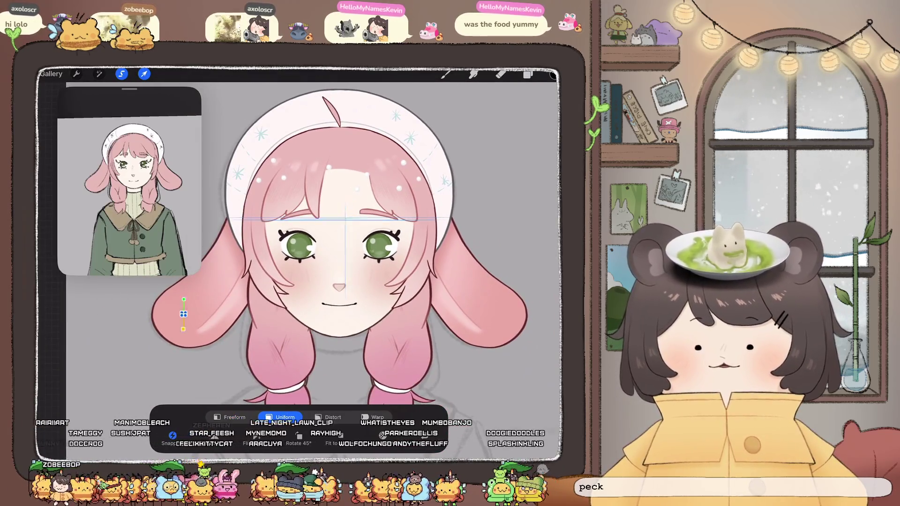
drag(183, 315, 136, 331)
click(144, 74)
Make Layer 25's bangs visible again and close the layer list.
click(528, 73)
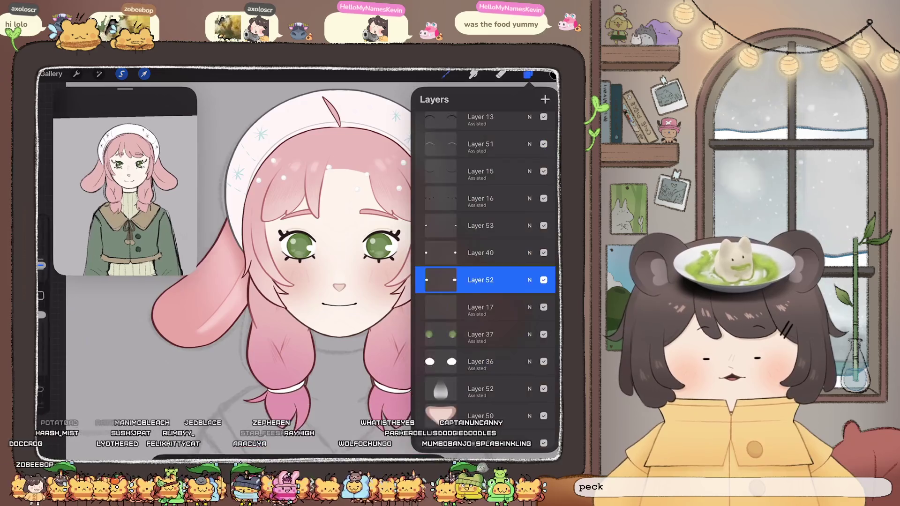
click(543, 239)
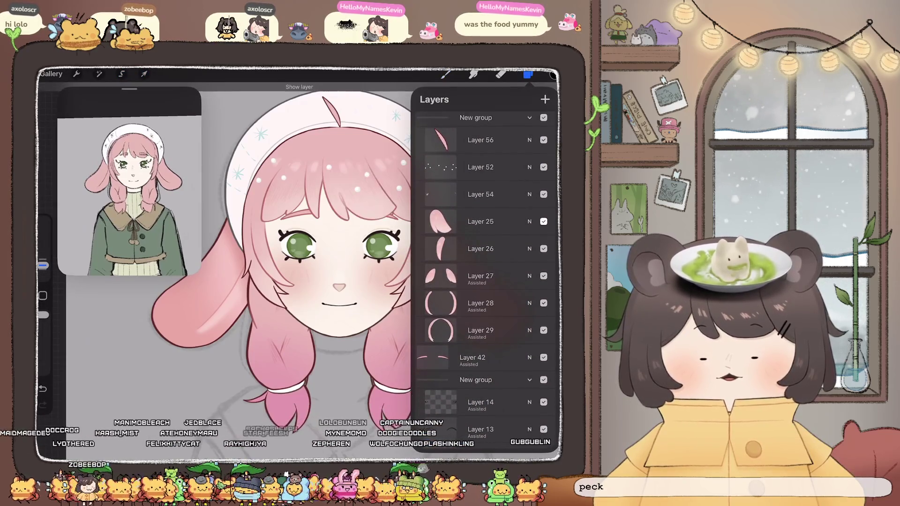
scroll(234, 263, up, 5)
scroll(234, 263, left, 2)
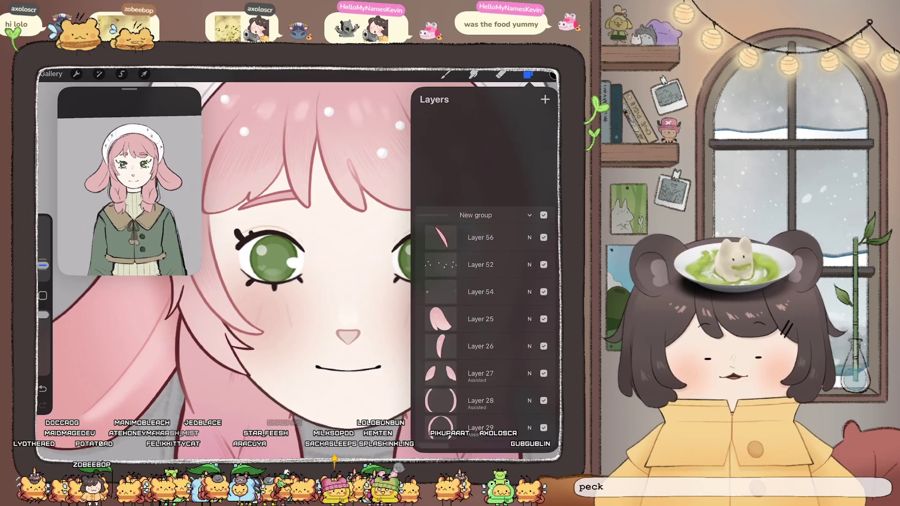
scroll(486, 267, down, 10)
scroll(485, 267, up, 5)
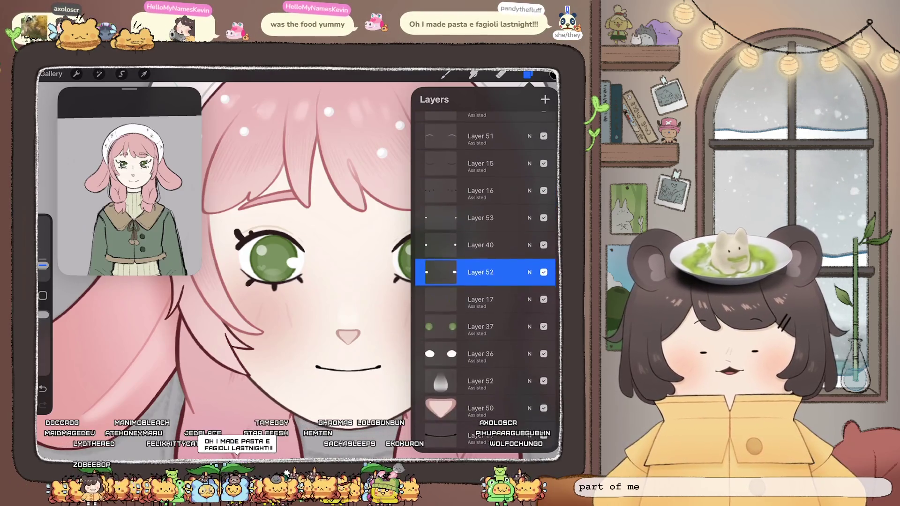
scroll(234, 263, down, 5)
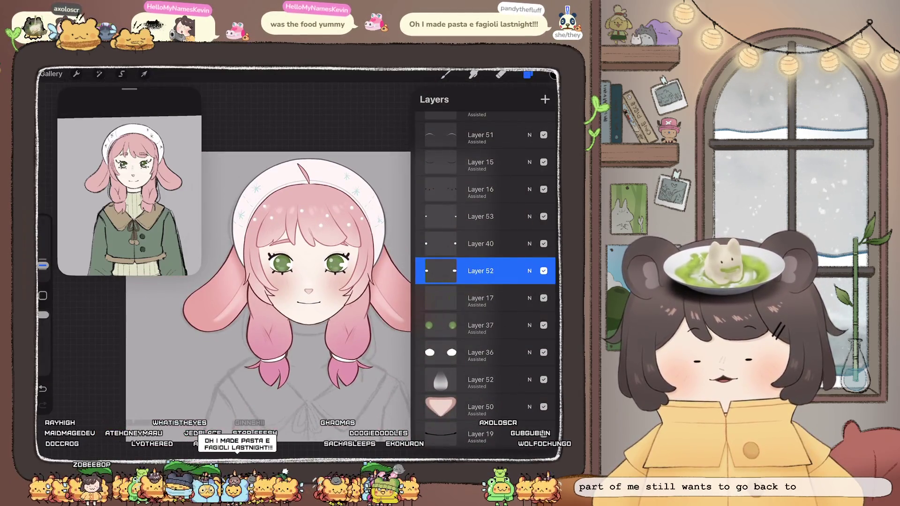
click(528, 74)
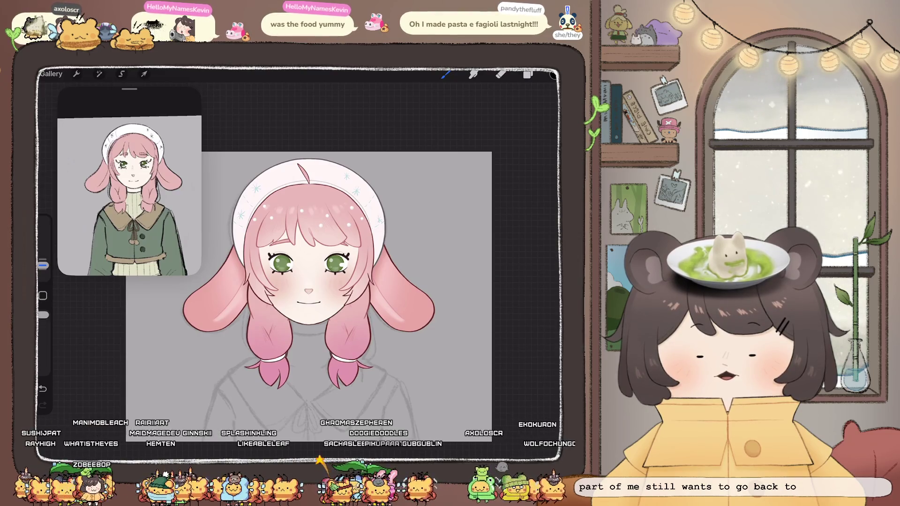
scroll(305, 263, up, 5)
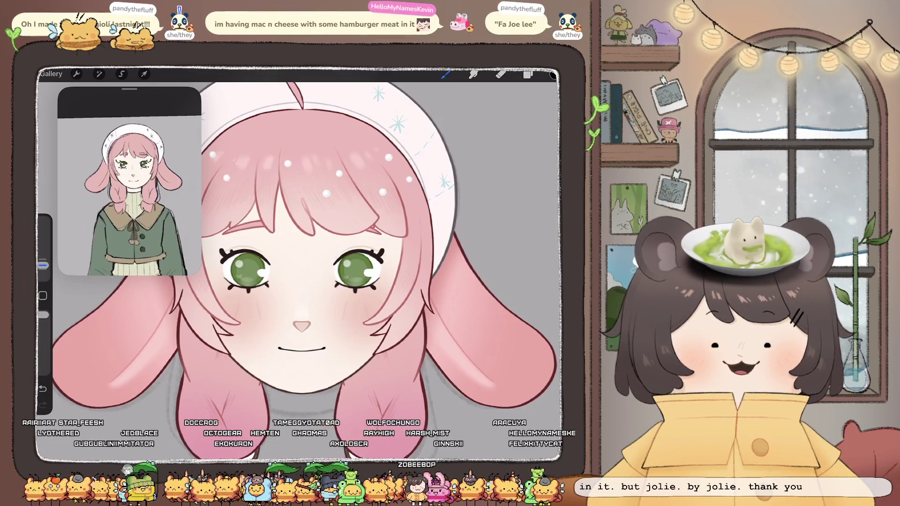
scroll(309, 262, down, 2)
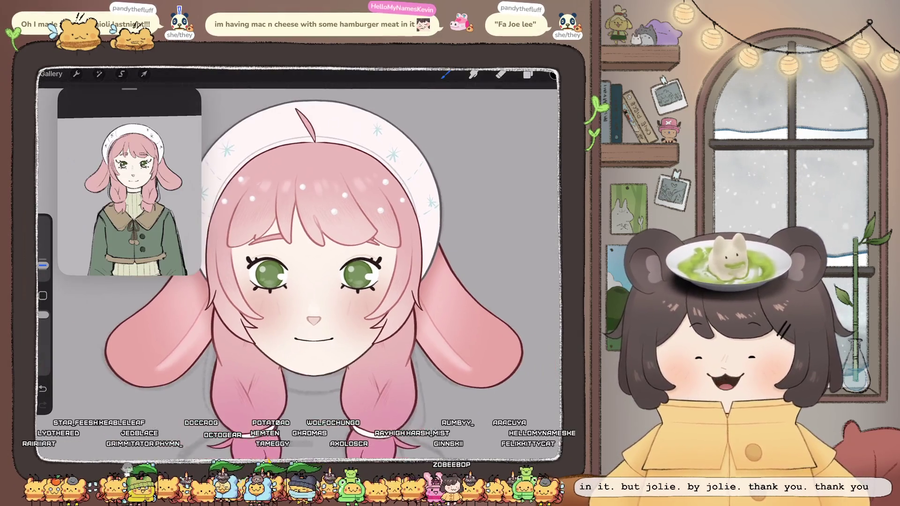
Select Layer 14 as the working layer.
scroll(314, 263, up, 2)
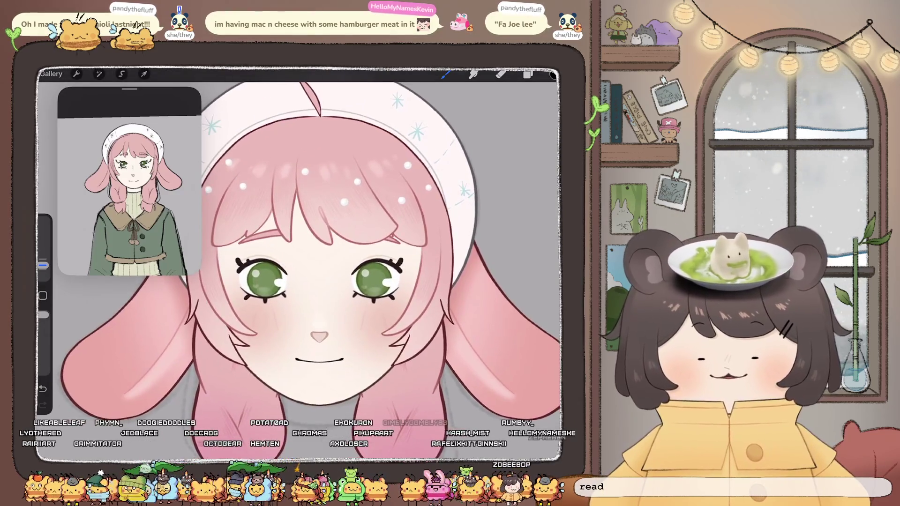
click(528, 74)
scroll(485, 282, up, 1)
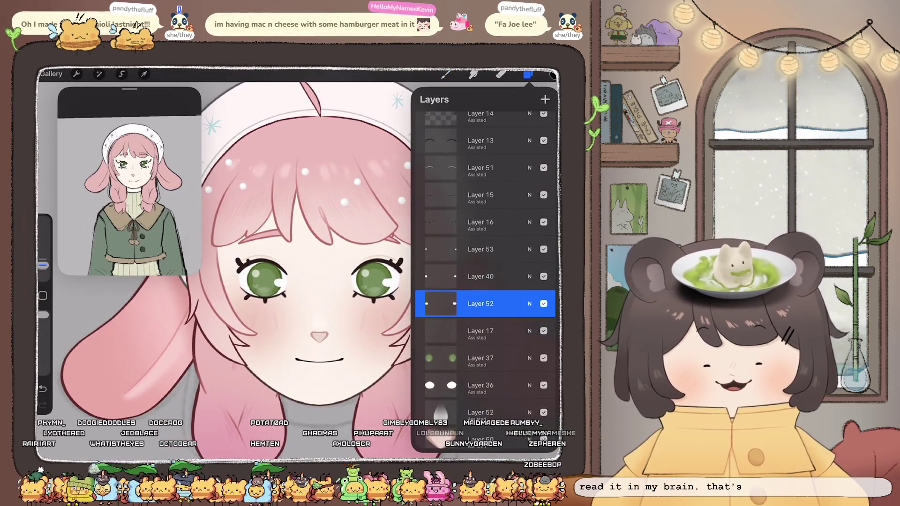
scroll(486, 281, down, 5)
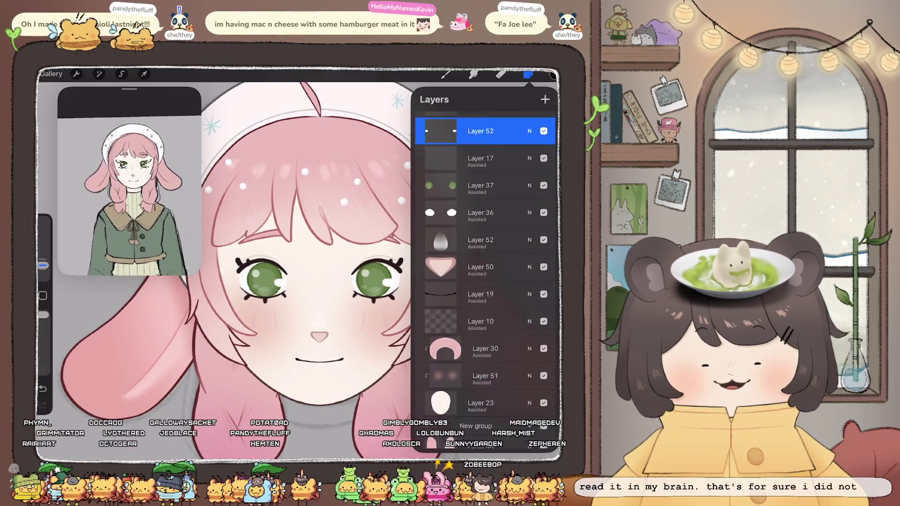
scroll(485, 282, up, 3)
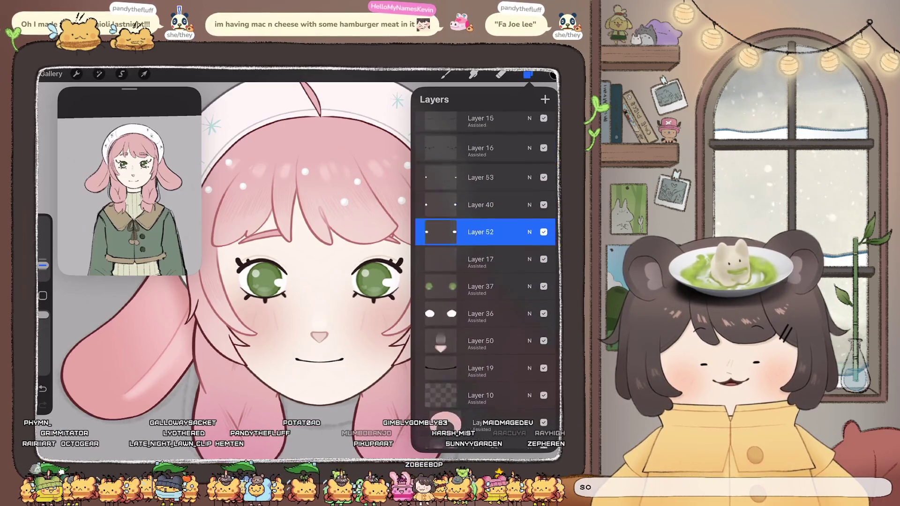
scroll(485, 282, up, 6)
scroll(486, 281, up, 1)
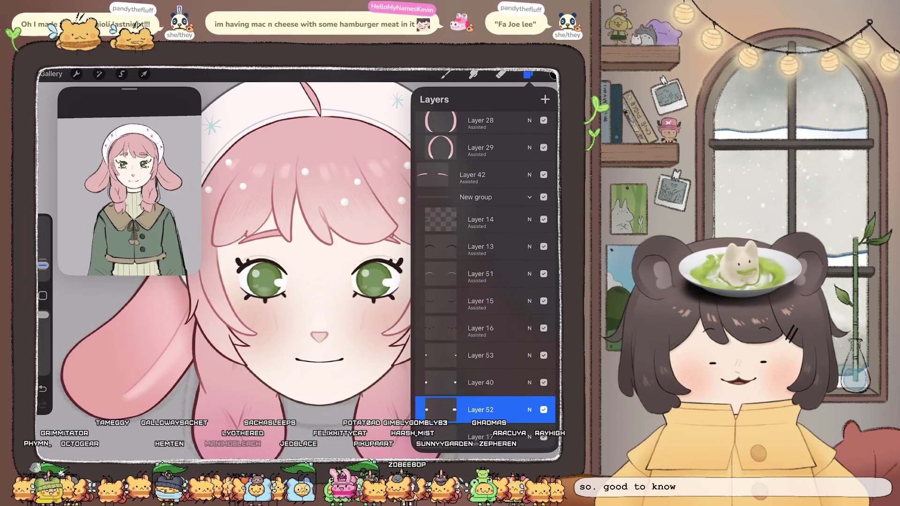
click(481, 219)
click(481, 220)
click(282, 234)
Choose Liquify from the Adjustments menu.
scroll(235, 281, up, 2)
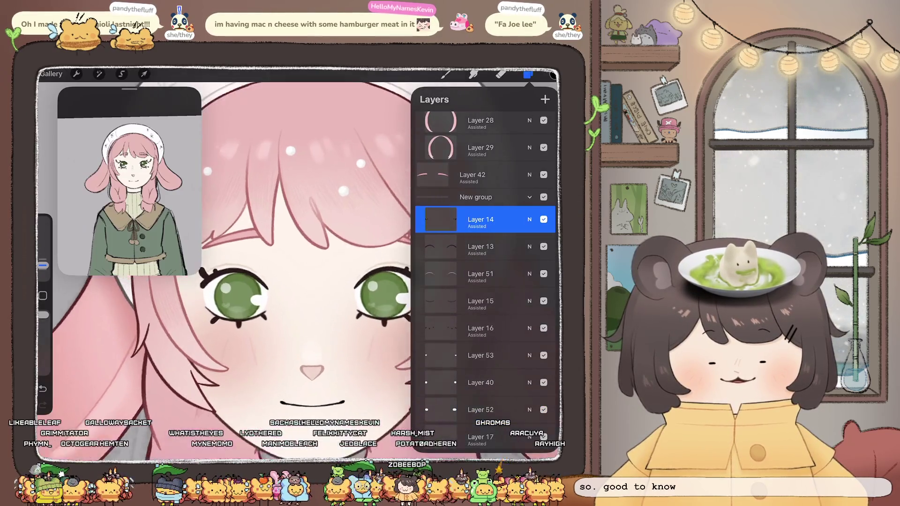
scroll(305, 305, up, 1)
click(99, 74)
click(80, 353)
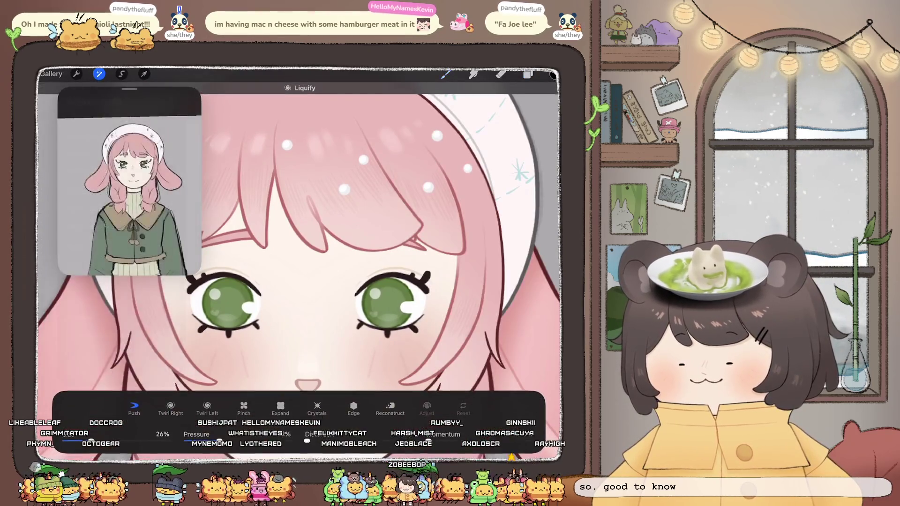
Push both eyes' outer lashes upward and outward with Liquify.
scroll(300, 235, up, 3)
drag(387, 293, 396, 283)
drag(66, 288, 52, 276)
drag(397, 282, 408, 273)
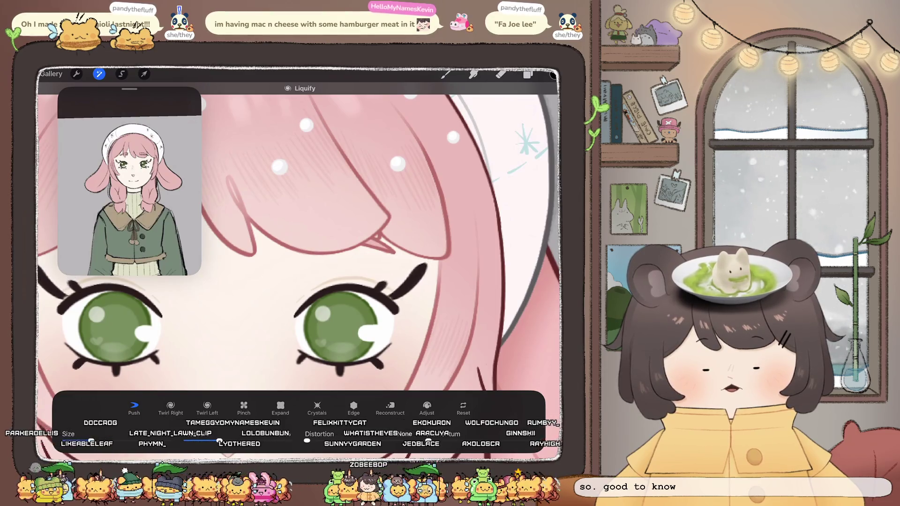
scroll(300, 234, down, 3)
scroll(300, 235, up, 5)
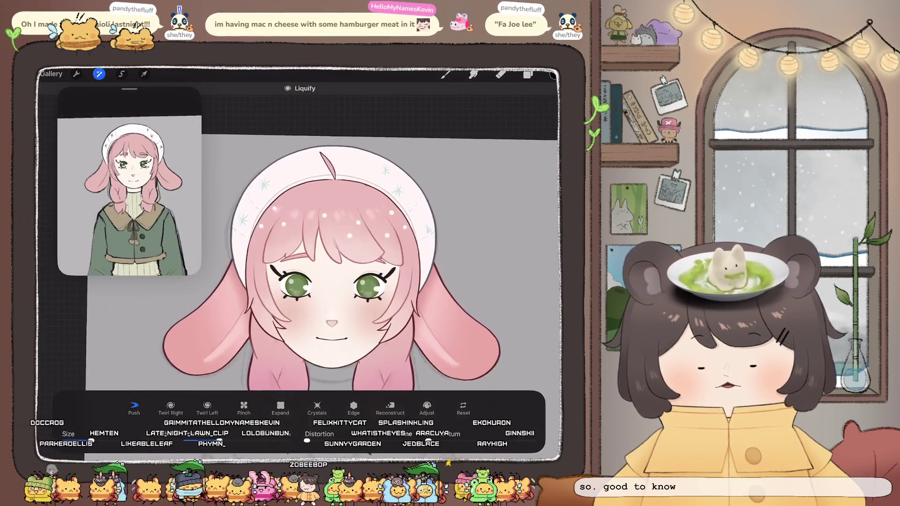
Undo the last right-eye warp and exit Liquify to the layer list.
key(ctrl+z)
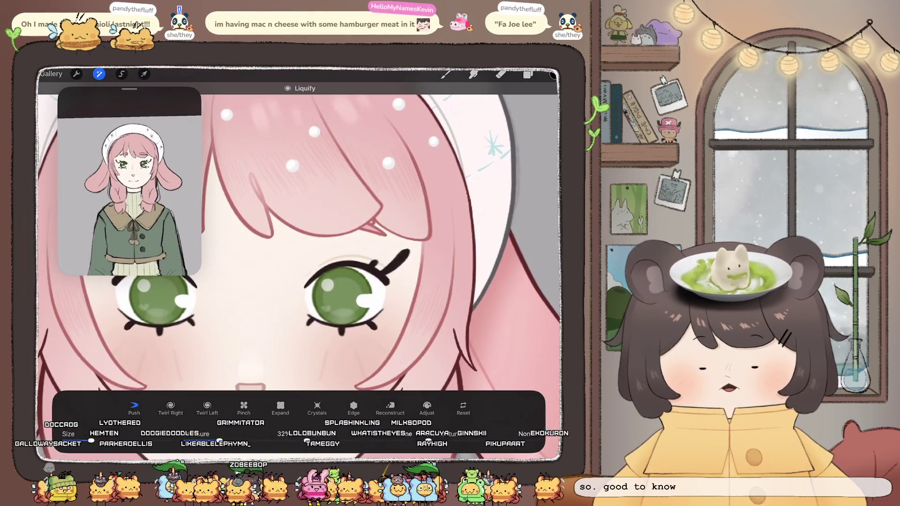
scroll(300, 244, down, 5)
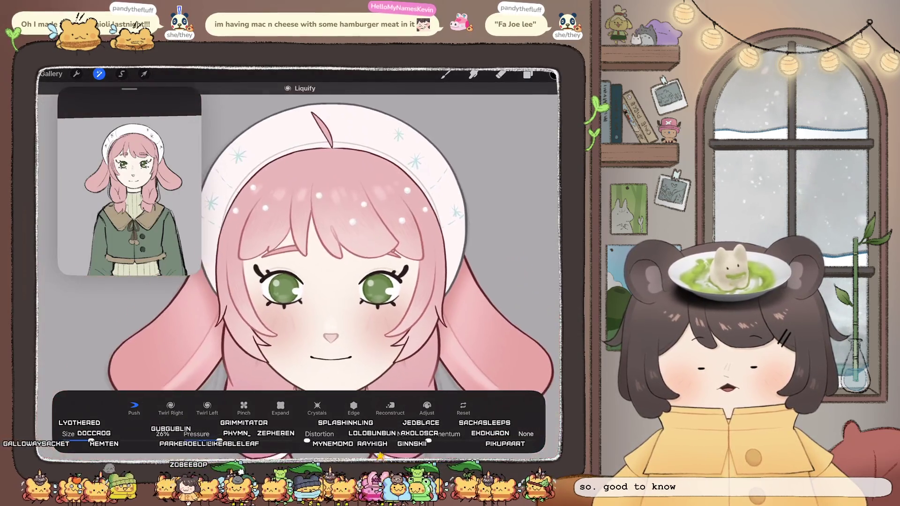
scroll(384, 282, up, 5)
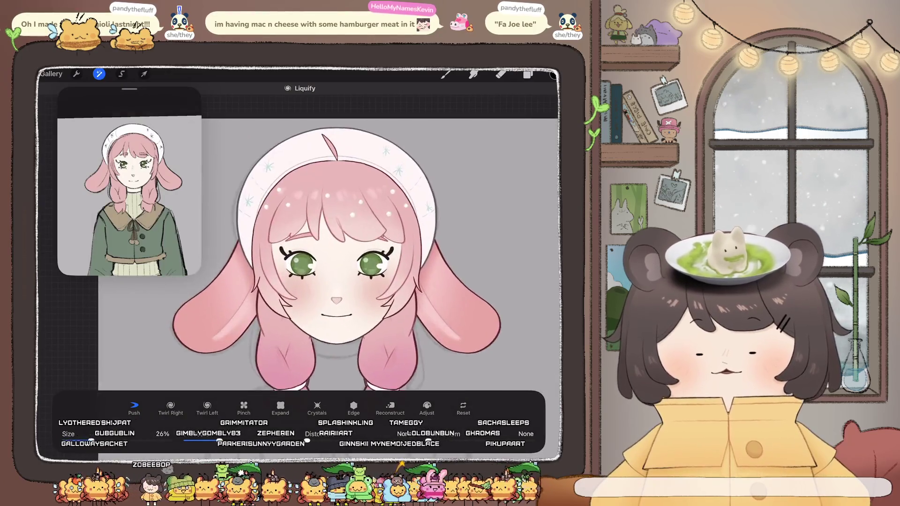
scroll(300, 234, down, 5)
scroll(300, 234, up, 5)
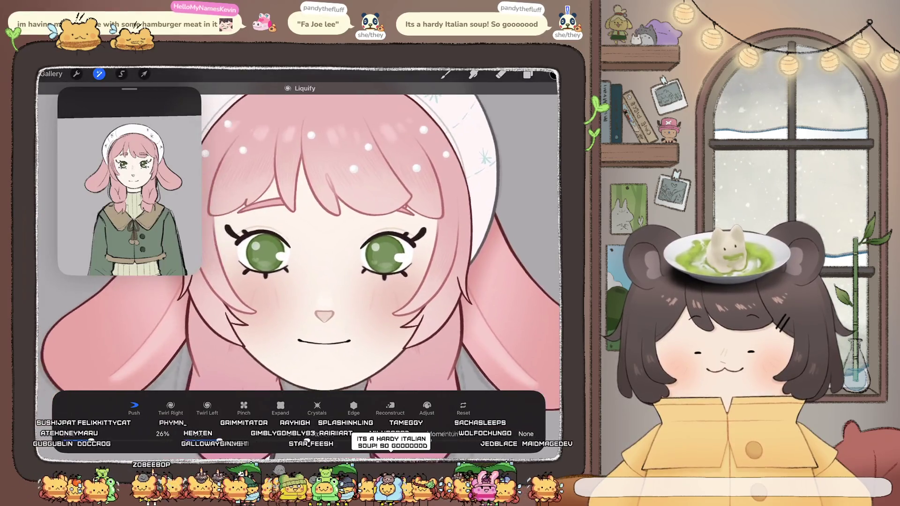
click(528, 74)
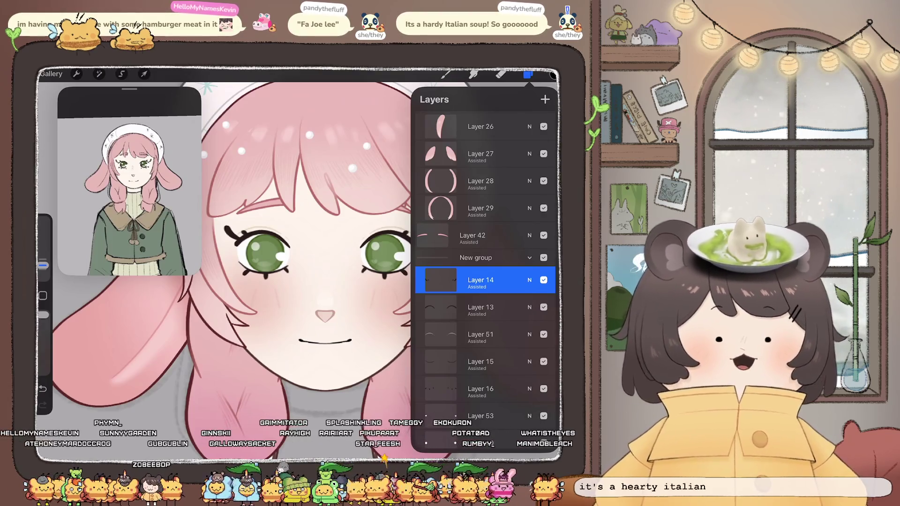
Check Layer 29's contents by toggling its visibility, then select it.
scroll(305, 244, down, 5)
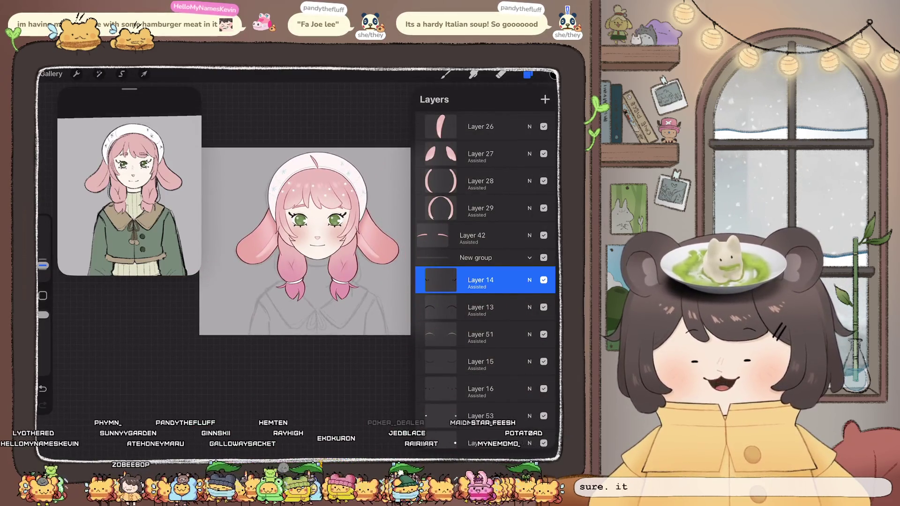
click(446, 73)
scroll(328, 225, up, 5)
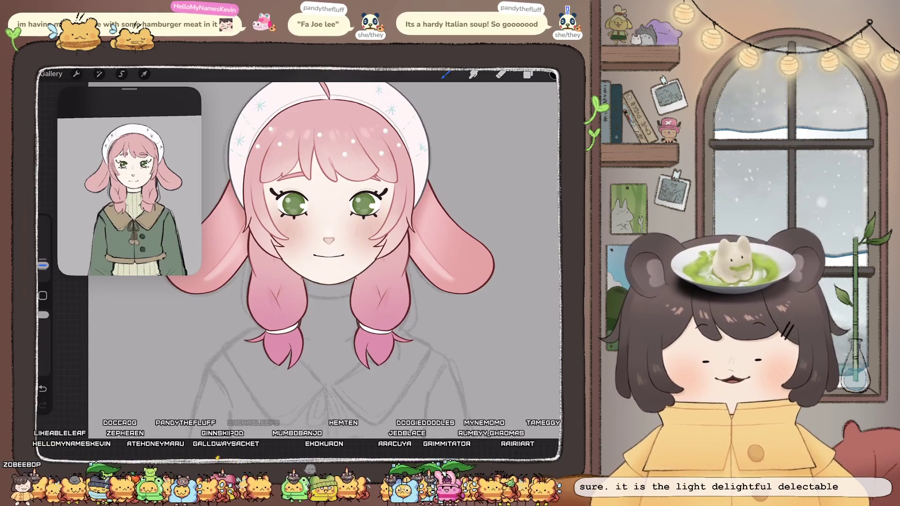
key(l)
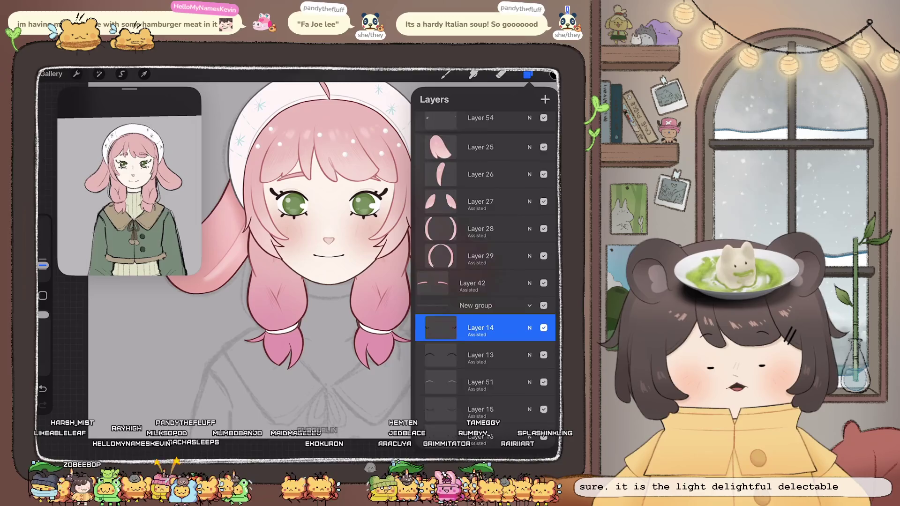
scroll(486, 235, up, 3)
click(543, 308)
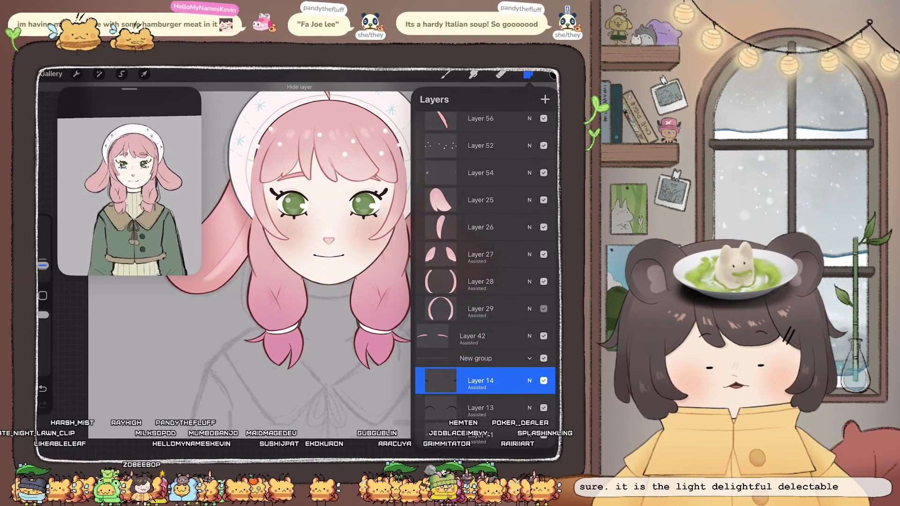
click(543, 309)
click(481, 308)
Paint a small touch-up stroke on the hair strand beside the eye.
scroll(304, 198, up, 5)
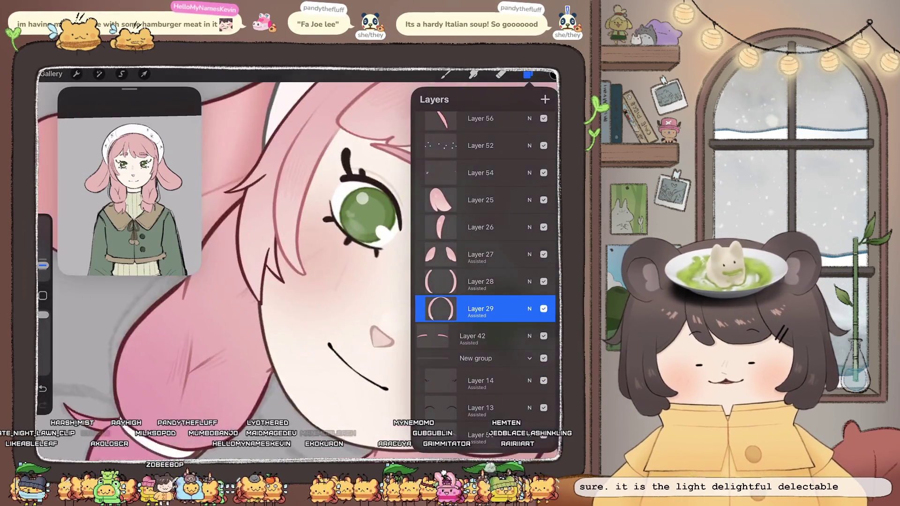
scroll(272, 239, up, 5)
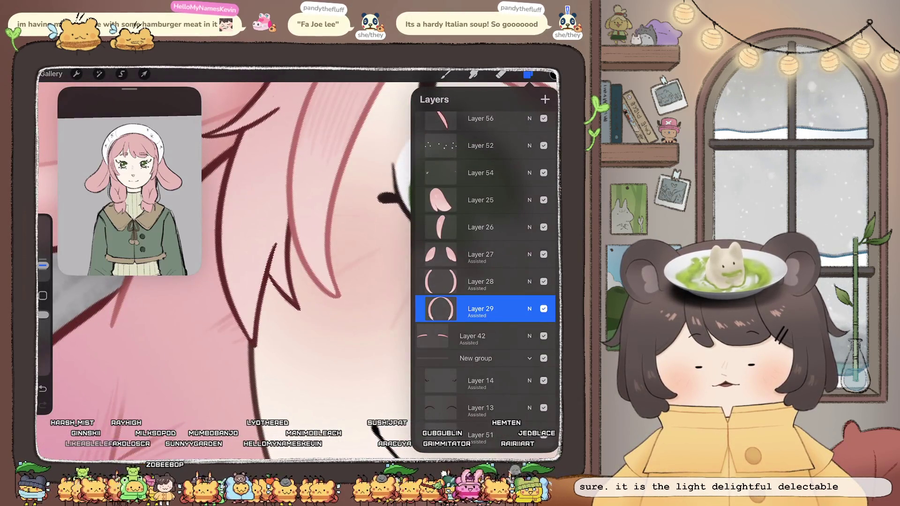
click(446, 73)
drag(277, 243, 272, 258)
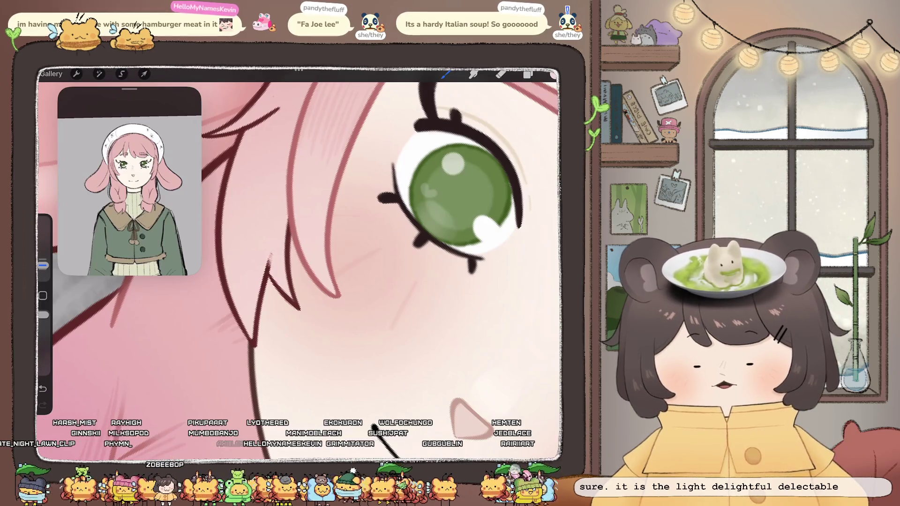
click(446, 73)
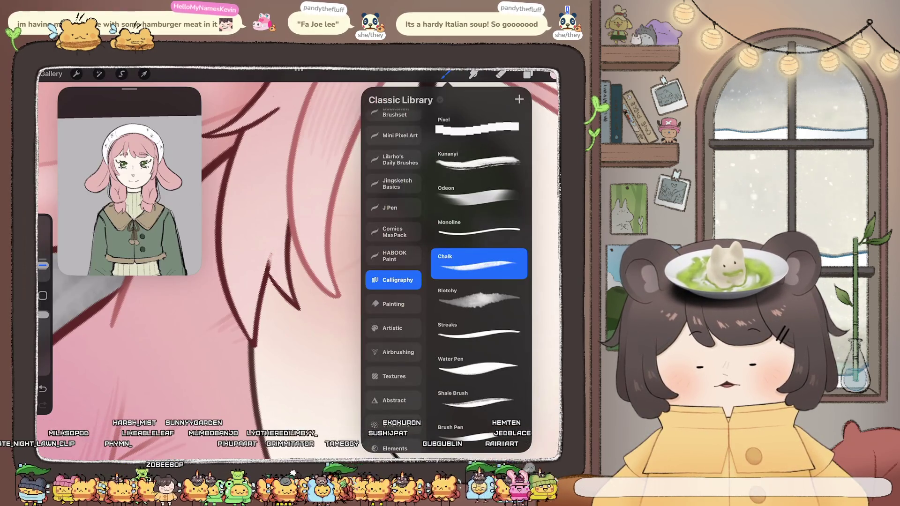
Try the Monoline brush, then settle on MaxU Tech Pen Clean.
click(479, 228)
click(445, 74)
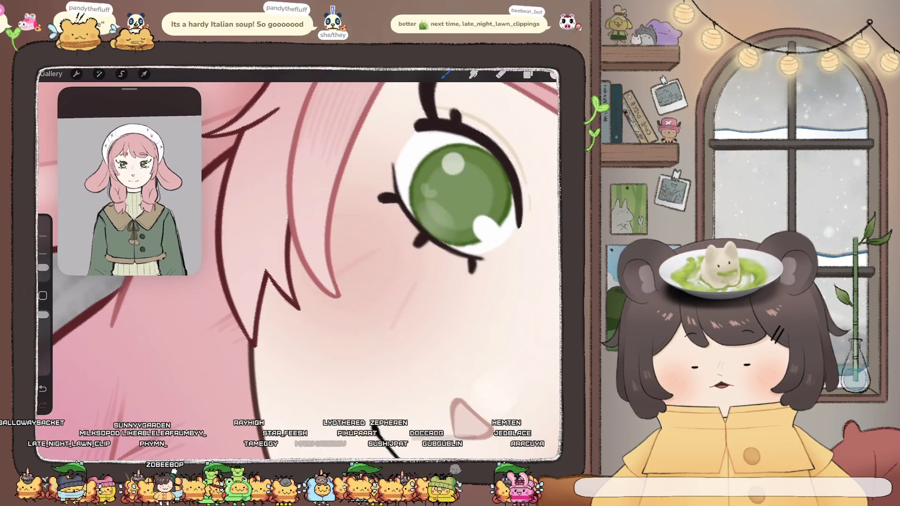
click(446, 74)
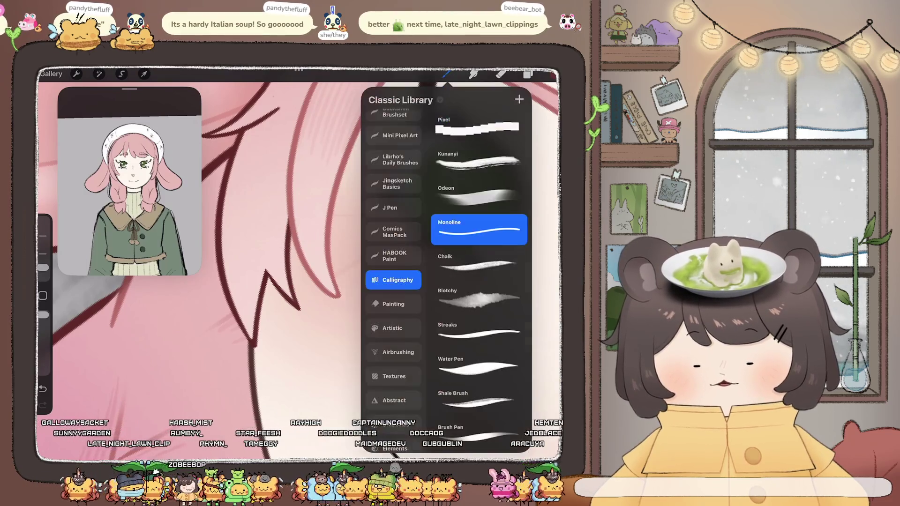
click(397, 184)
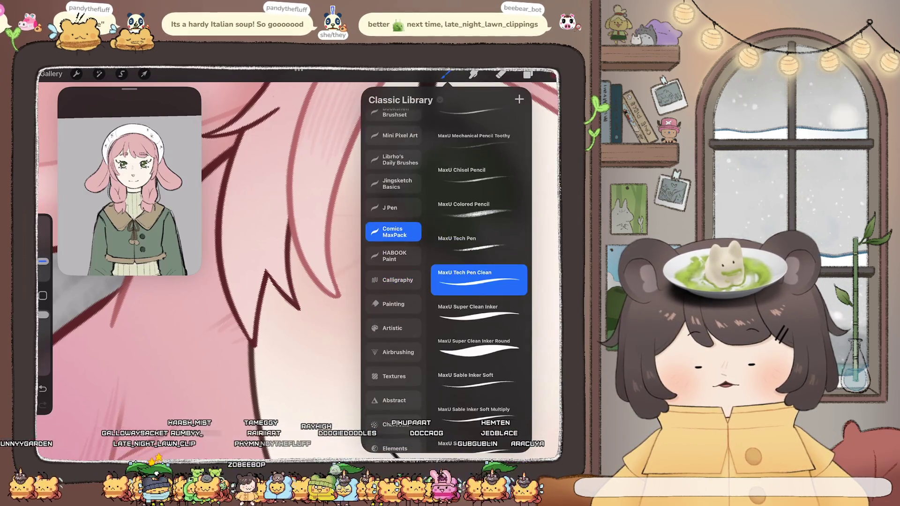
Zoom in on the face and bring up the layer list.
scroll(422, 211, up, 5)
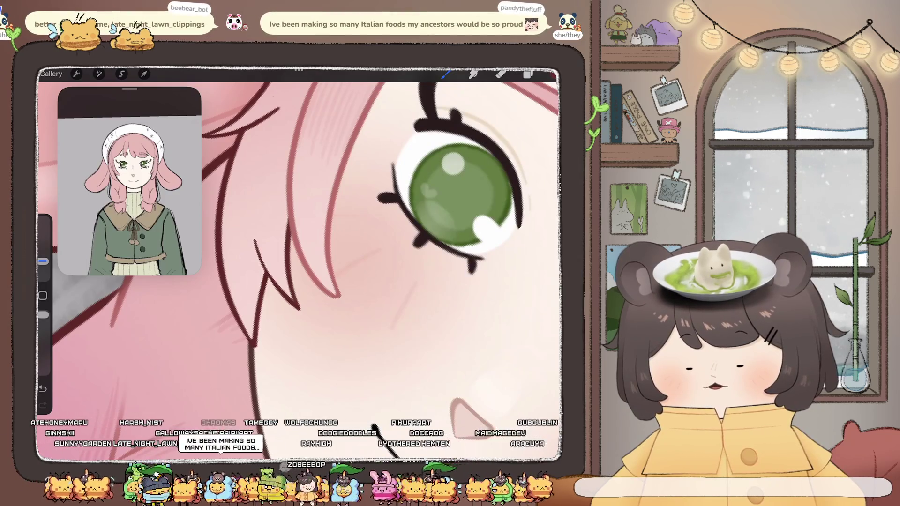
scroll(300, 262, down, 2)
scroll(300, 263, down, 3)
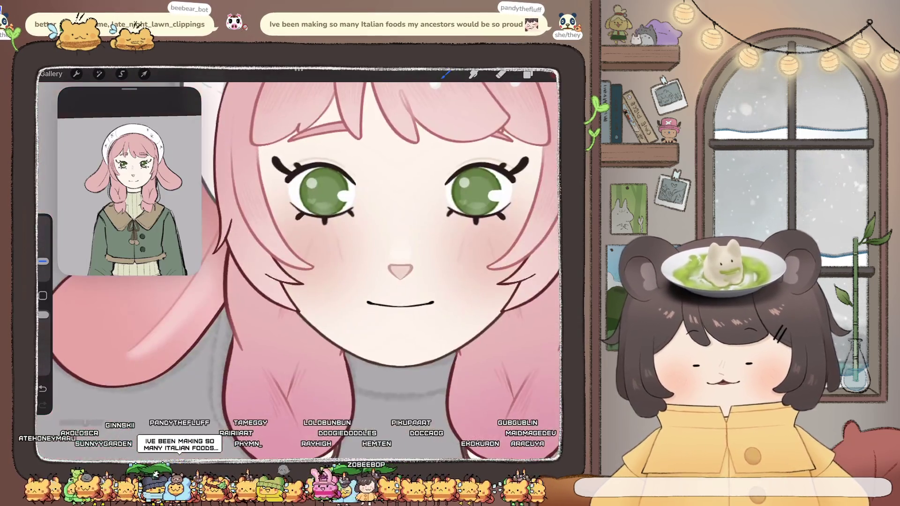
scroll(300, 263, down, 2)
scroll(300, 263, down, 3)
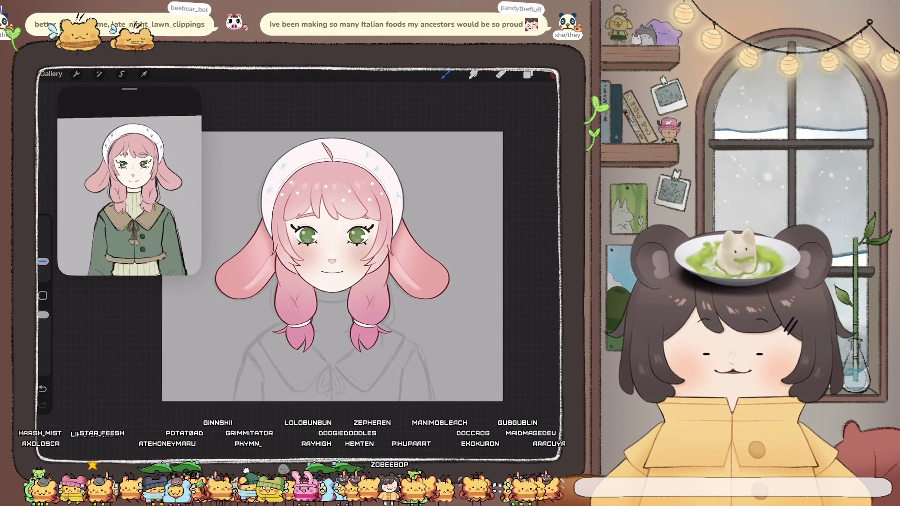
scroll(328, 234, up, 3)
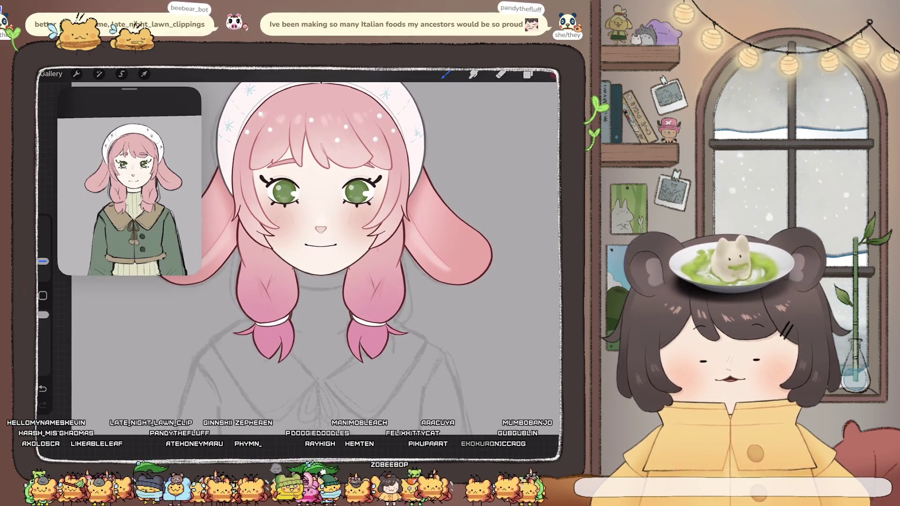
click(528, 74)
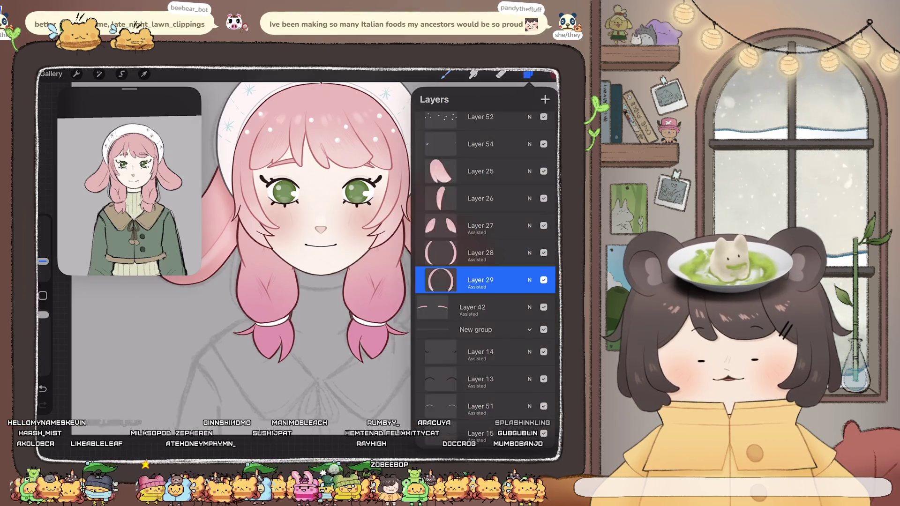
scroll(305, 234, down, 2)
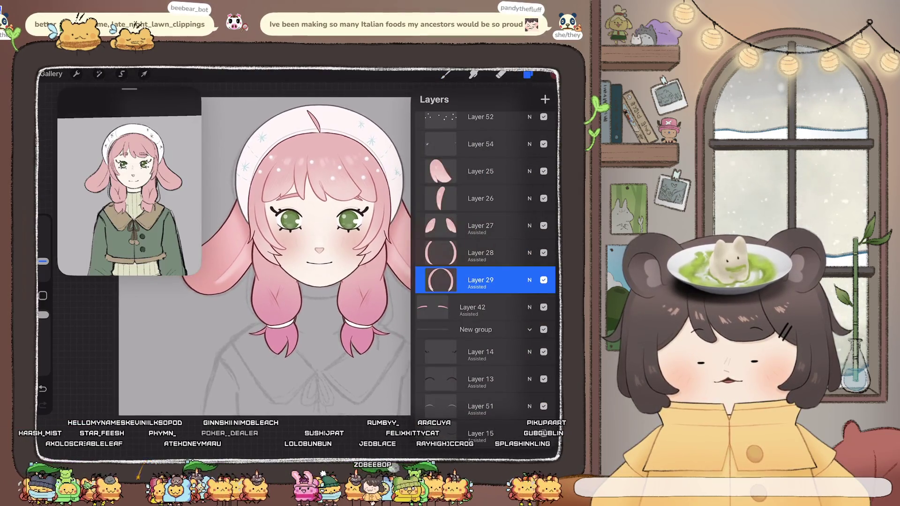
click(481, 171)
scroll(486, 234, up, 2)
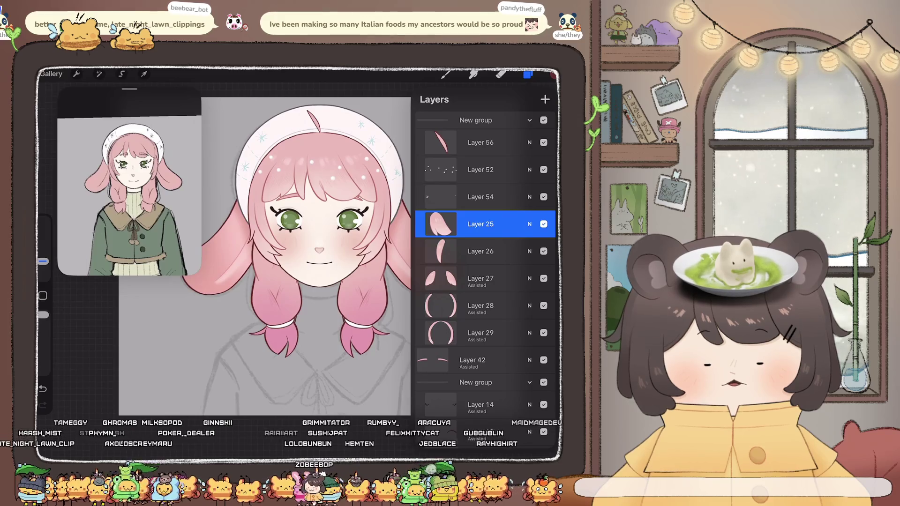
click(476, 120)
click(530, 124)
click(544, 128)
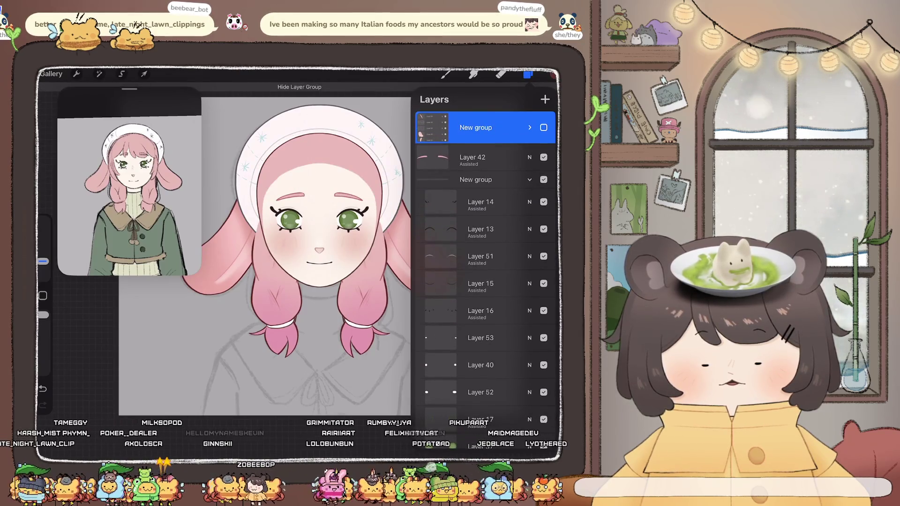
click(544, 128)
click(445, 73)
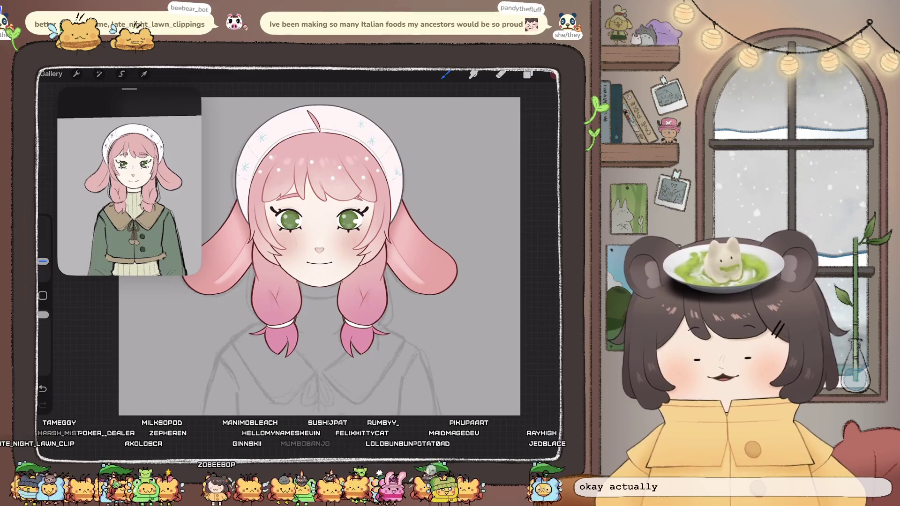
scroll(319, 234, up, 3)
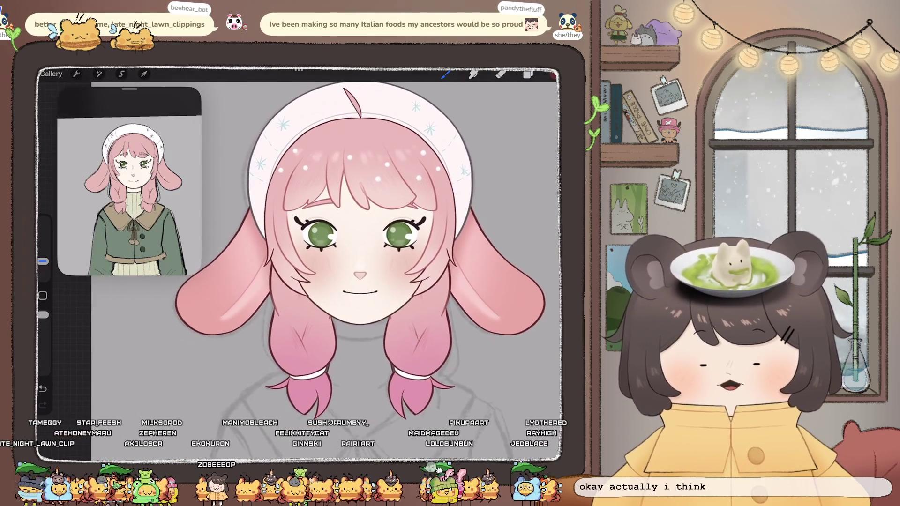
scroll(361, 243, down, 3)
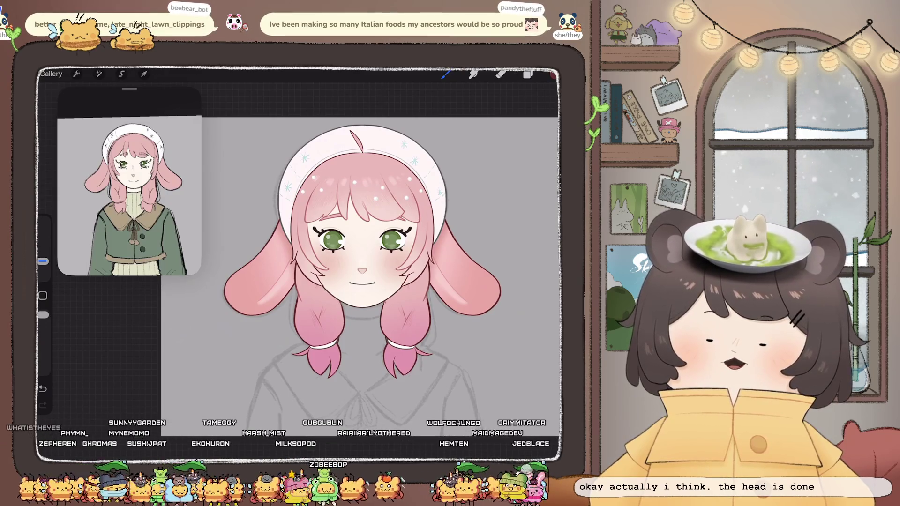
scroll(361, 281, up, 5)
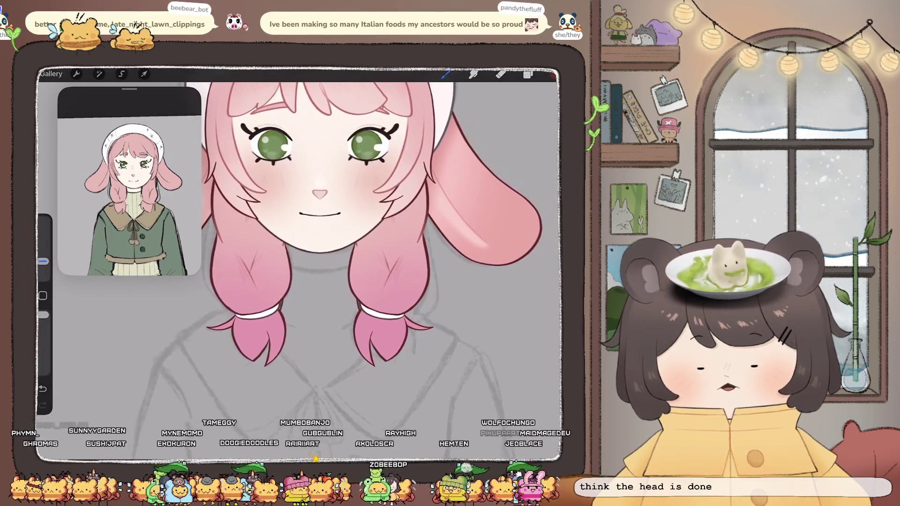
click(528, 74)
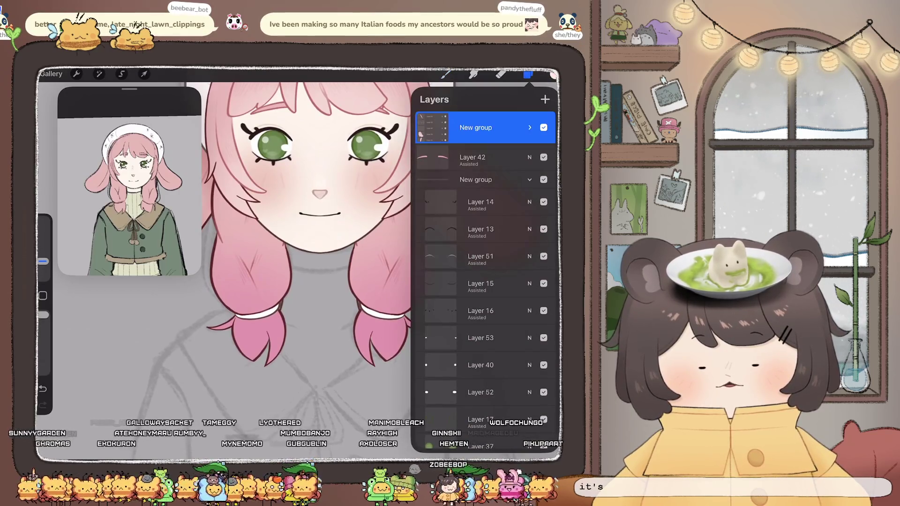
scroll(282, 235, down, 5)
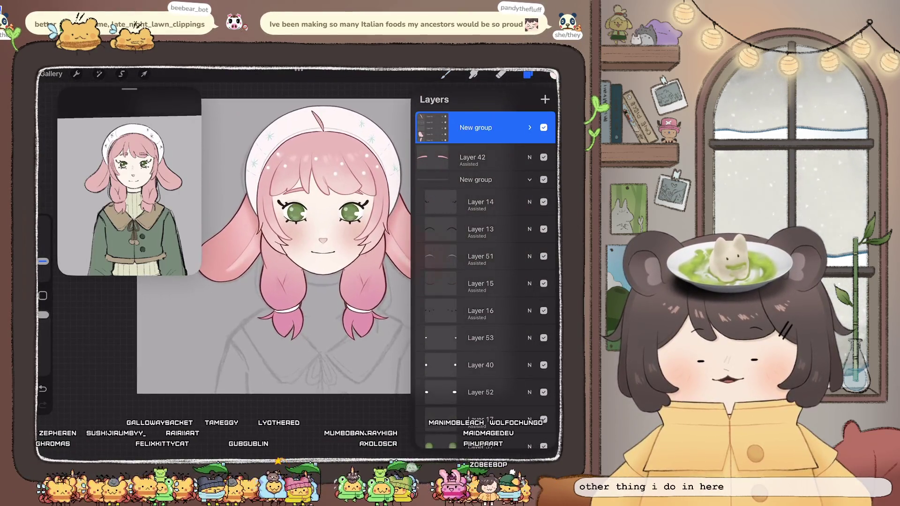
scroll(486, 282, down, 10)
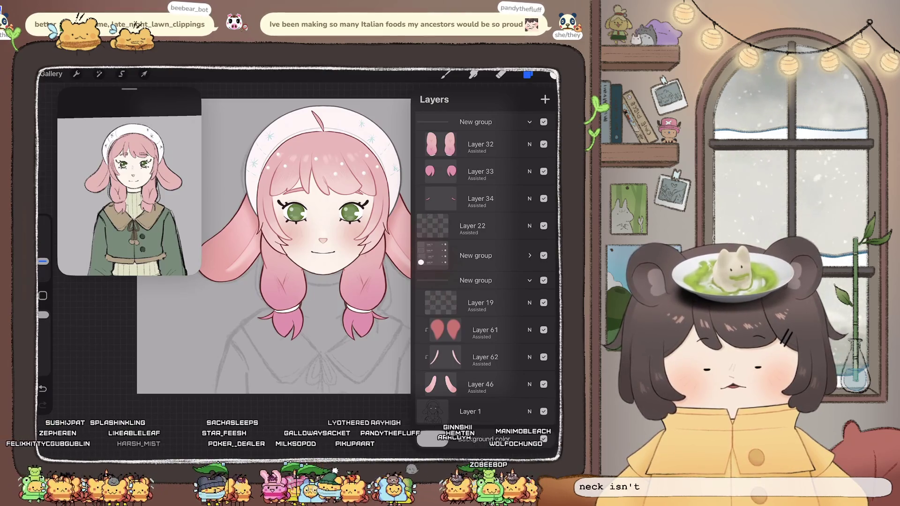
Add new Layer 45, then hide and collapse the side hair group.
click(530, 256)
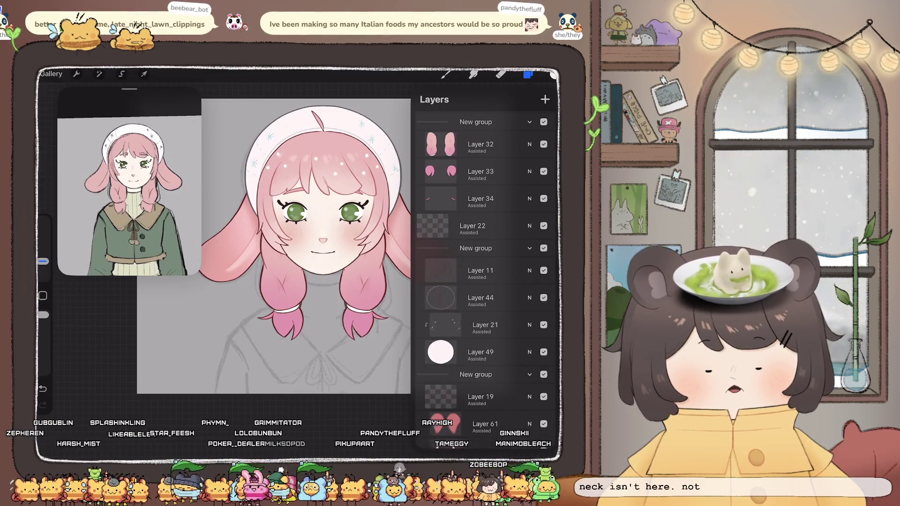
click(530, 248)
click(544, 99)
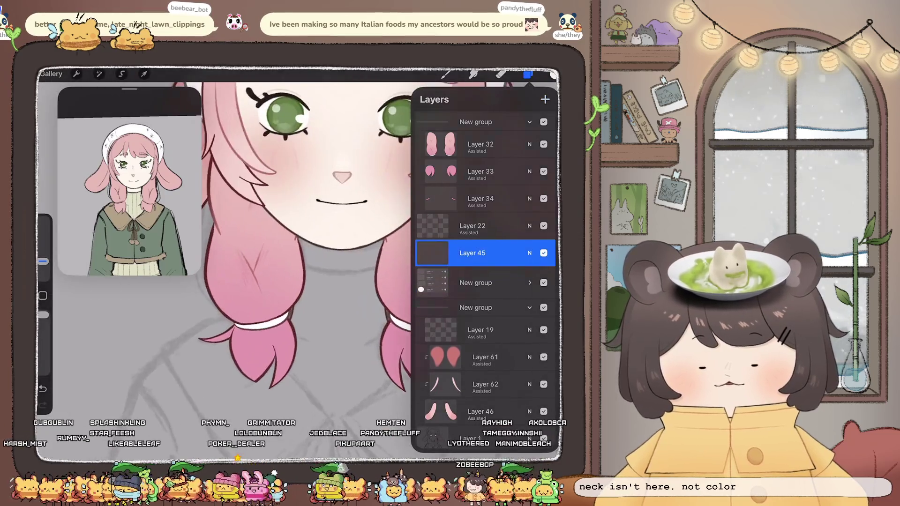
scroll(485, 235, up, 3)
click(544, 193)
click(530, 194)
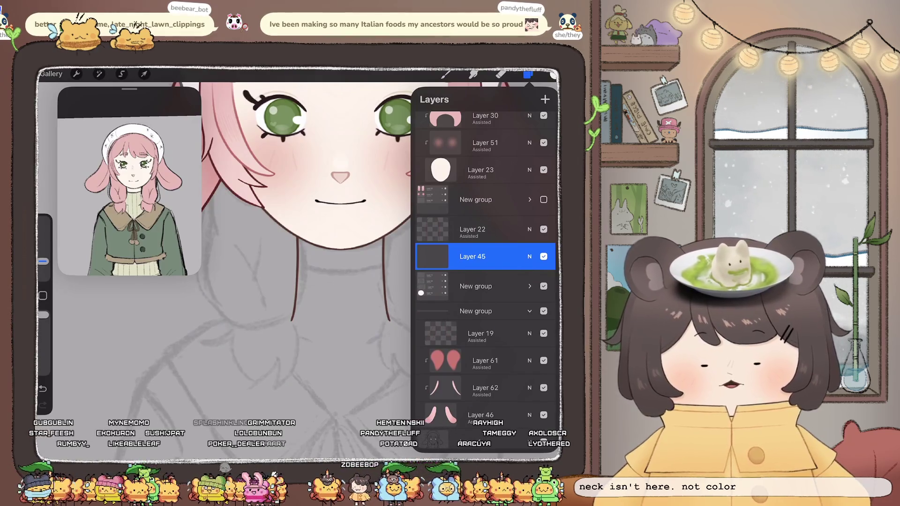
Pick the MaxU Tech Pen Clean brush and enable Drawing Assist on Layer 45.
click(446, 74)
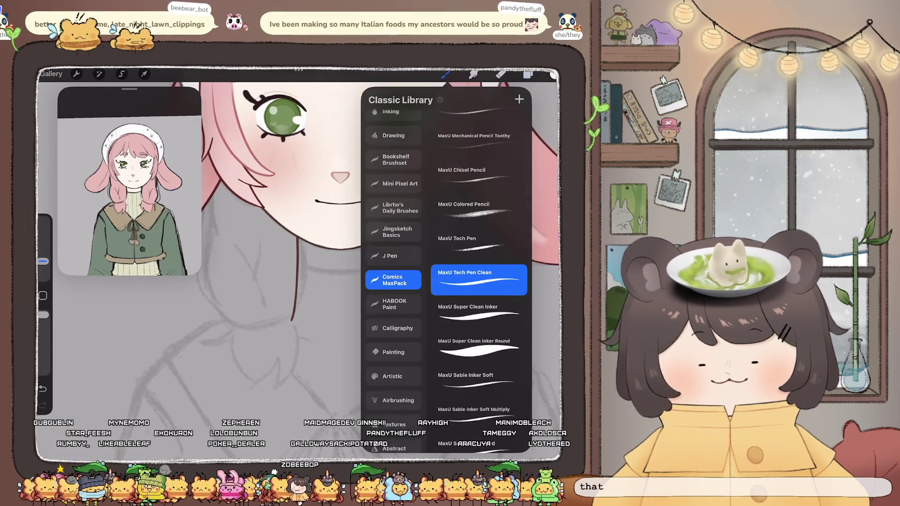
click(478, 230)
click(528, 74)
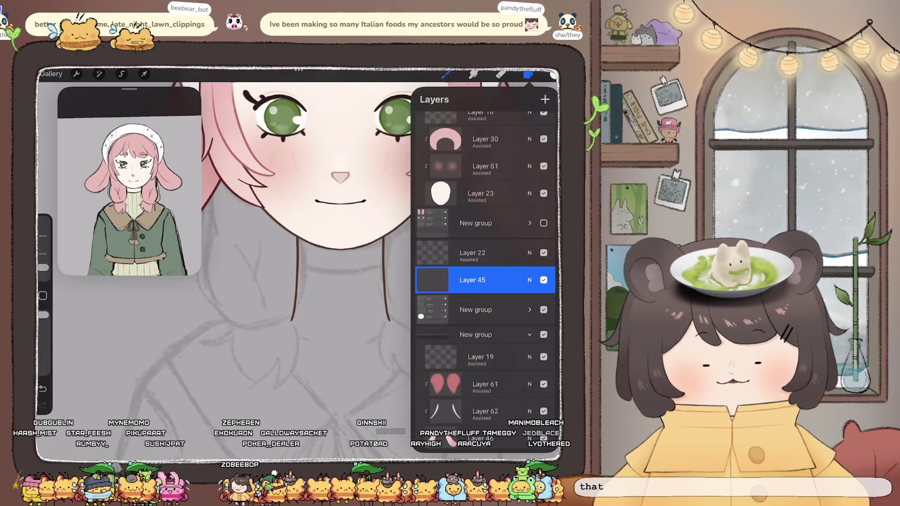
click(473, 280)
click(366, 309)
click(528, 74)
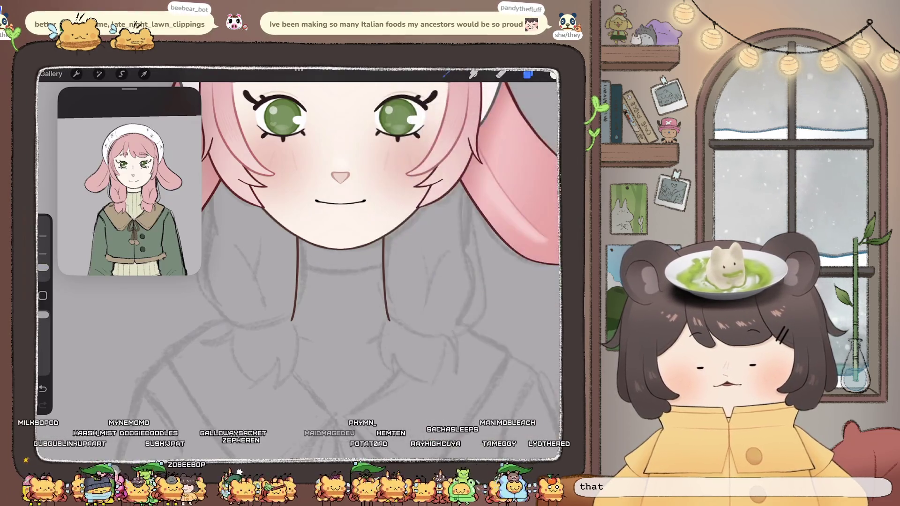
click(528, 73)
Draw a symmetric neck outline below the chin, closed at the collar.
drag(272, 361, 330, 162)
click(528, 74)
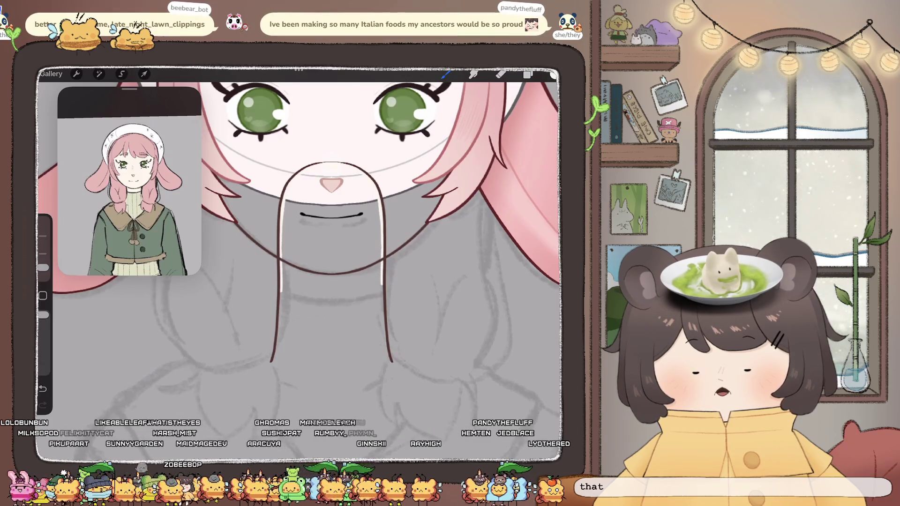
drag(282, 285, 280, 323)
drag(382, 283, 383, 315)
drag(278, 349, 274, 361)
drag(385, 345, 389, 361)
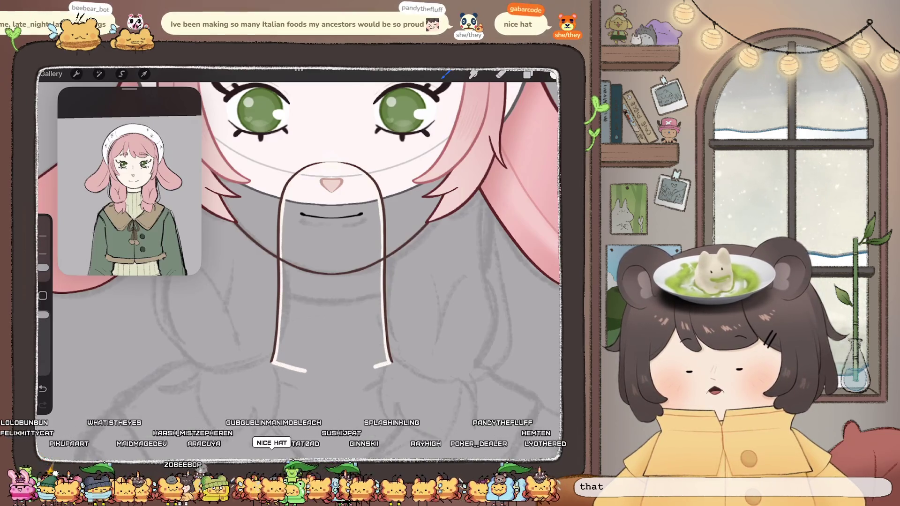
drag(303, 370, 377, 367)
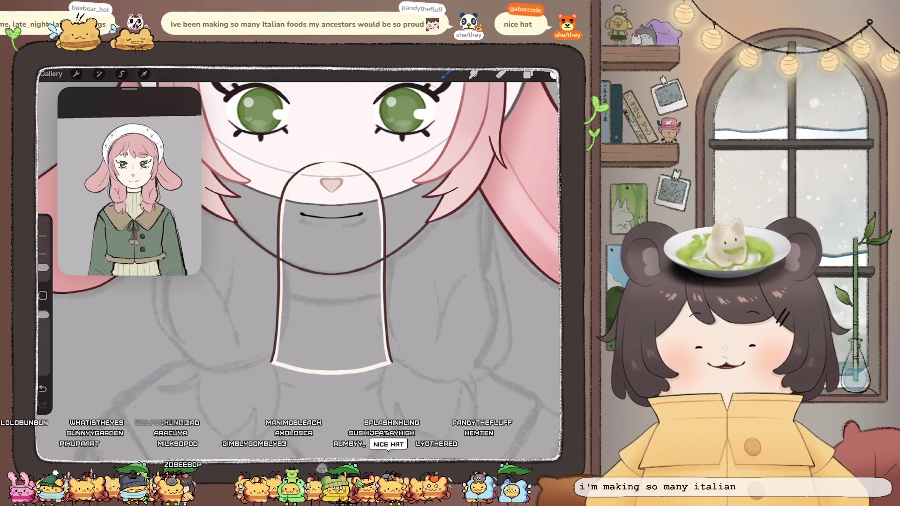
Drop cream colour into the neck and hide the face skin group.
drag(553, 74, 331, 281)
click(528, 74)
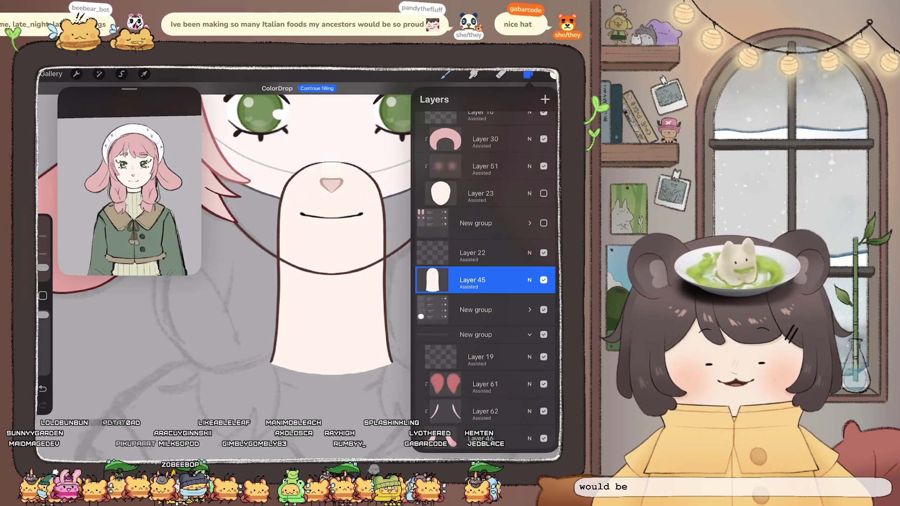
scroll(485, 258, up, 5)
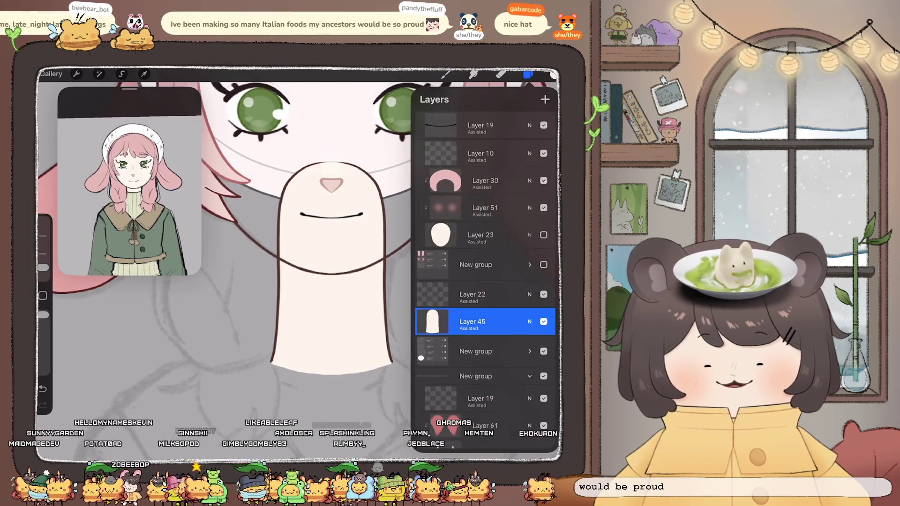
scroll(486, 281, down, 2)
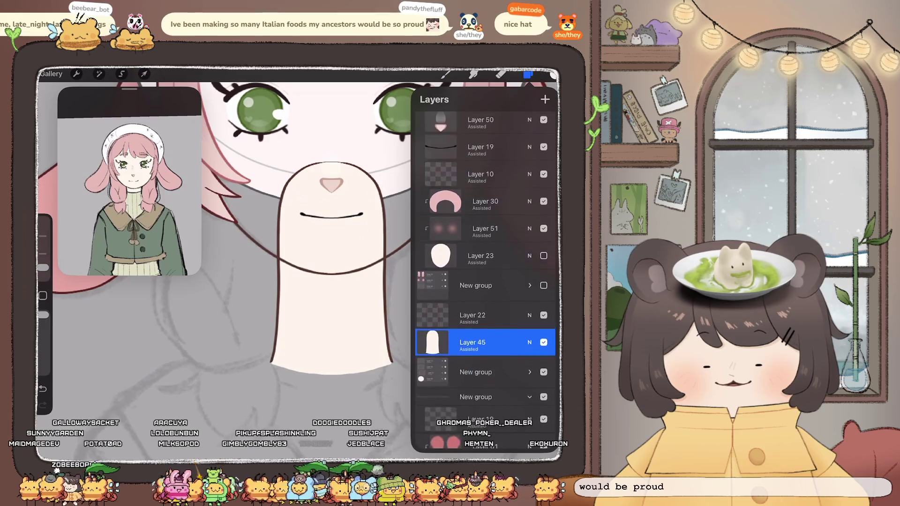
click(544, 374)
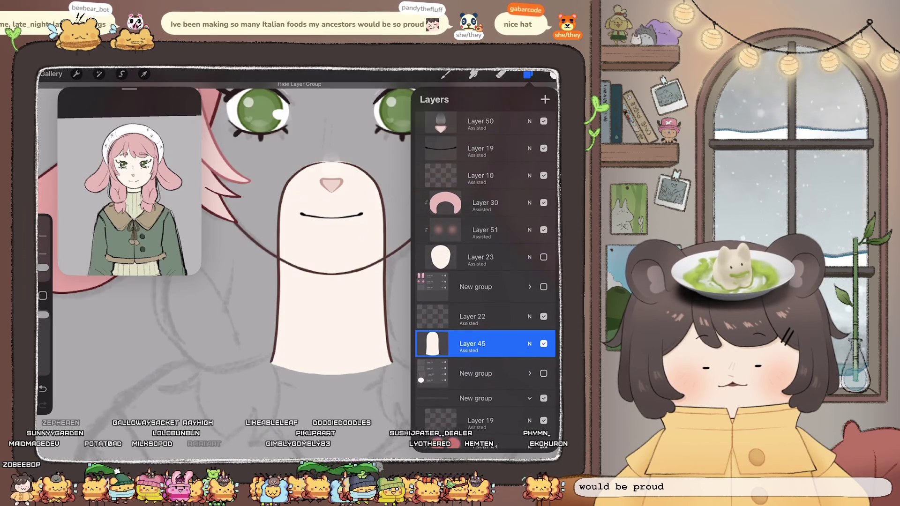
Choose the Round Brush for the eraser and close the brush library.
click(528, 74)
click(501, 74)
scroll(216, 262, up, 3)
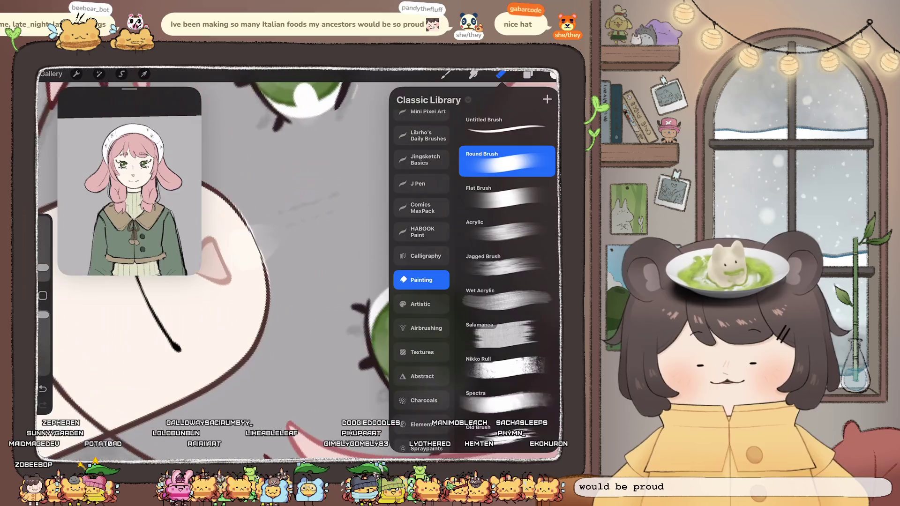
key(Escape)
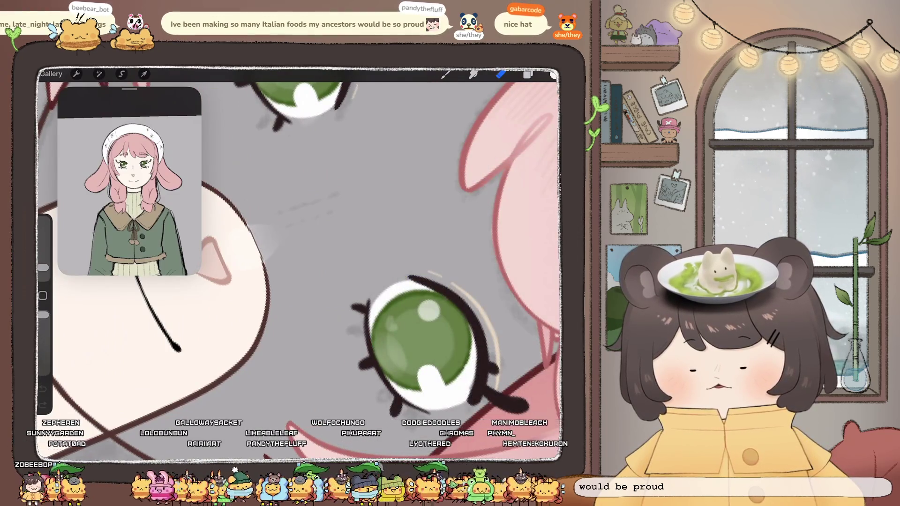
scroll(300, 263, down, 3)
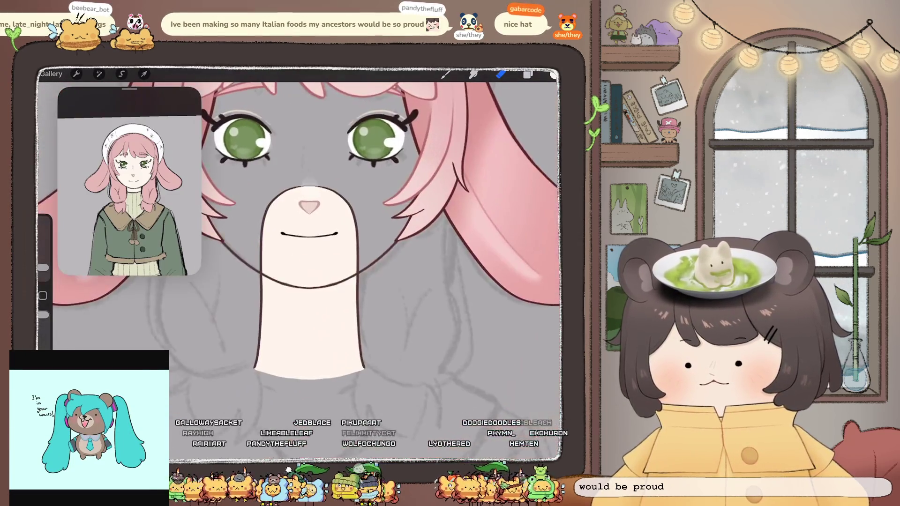
Add a new empty Layer 46 above Layer 45.
scroll(310, 263, up, 2)
click(528, 74)
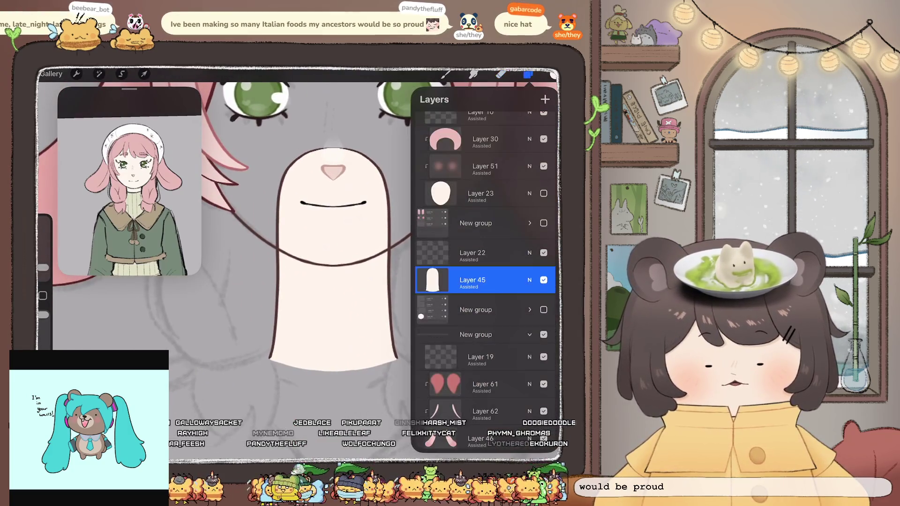
click(545, 99)
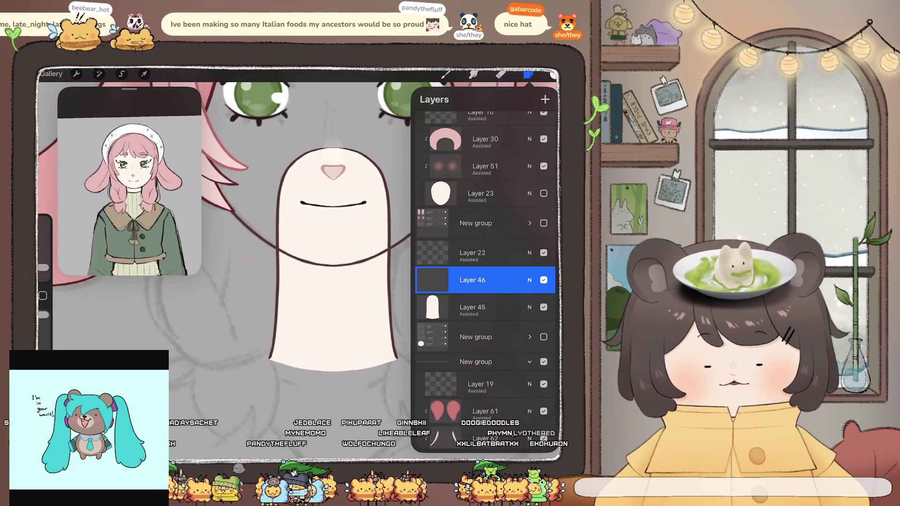
Select Layer 10 and Layer 23 together and start Liquify warping on them.
scroll(309, 262, down, 3)
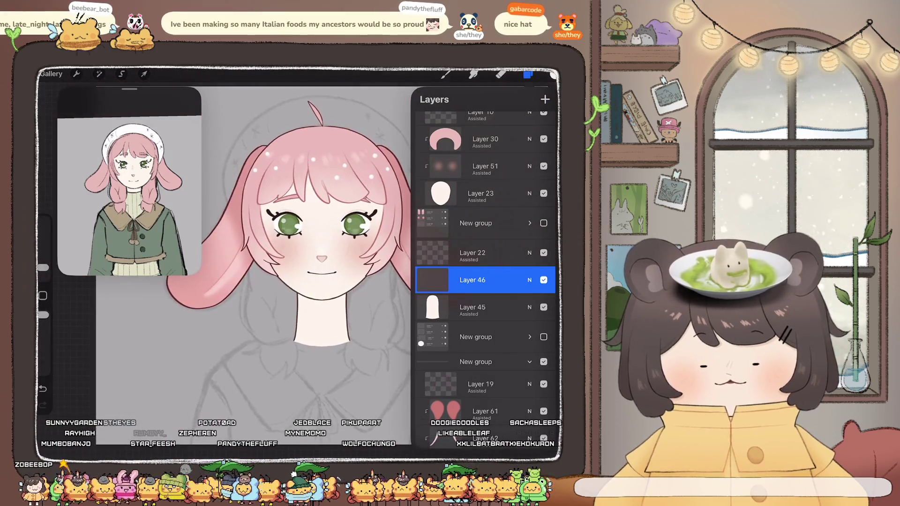
scroll(301, 234, up, 2)
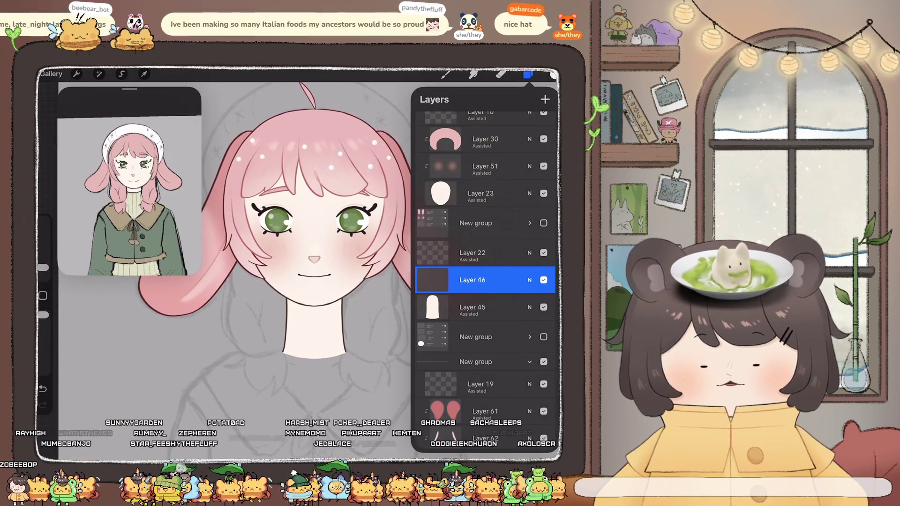
scroll(485, 234, up, 1)
click(481, 233)
scroll(486, 263, up, 3)
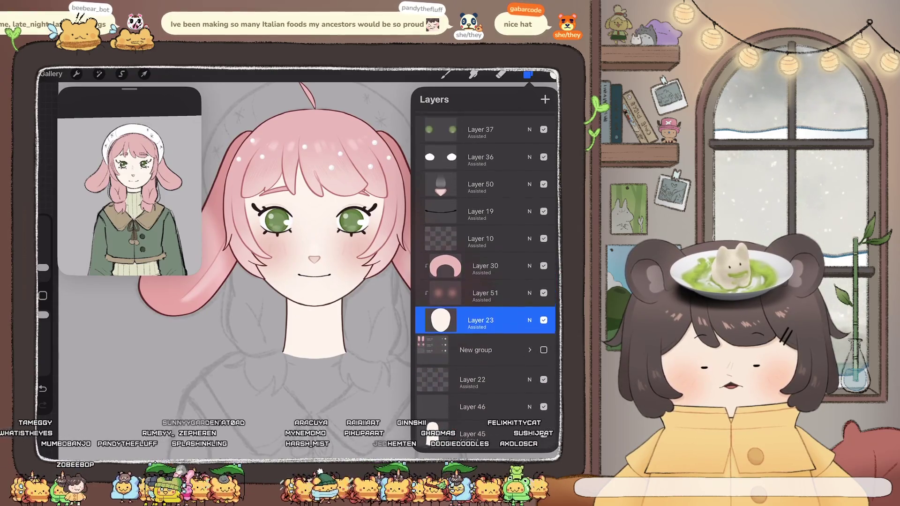
drag(464, 239, 511, 239)
click(481, 239)
click(481, 239)
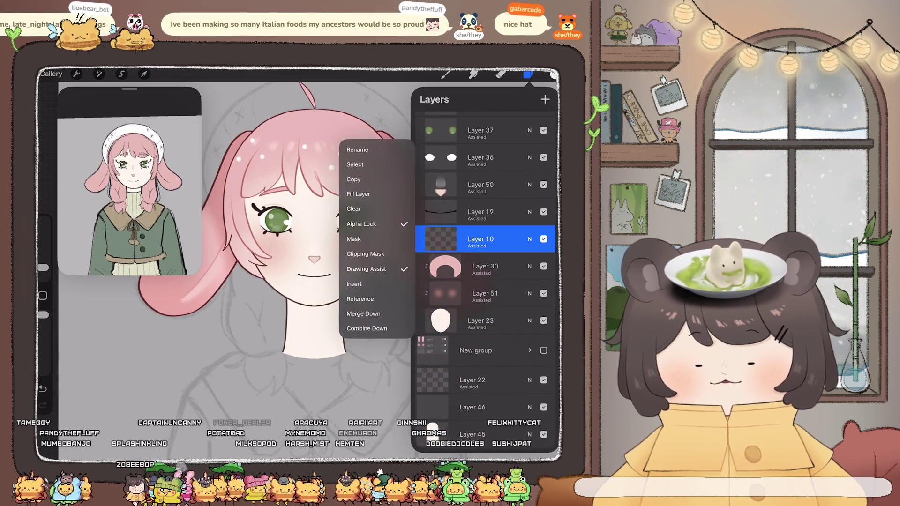
click(480, 239)
drag(465, 320, 511, 320)
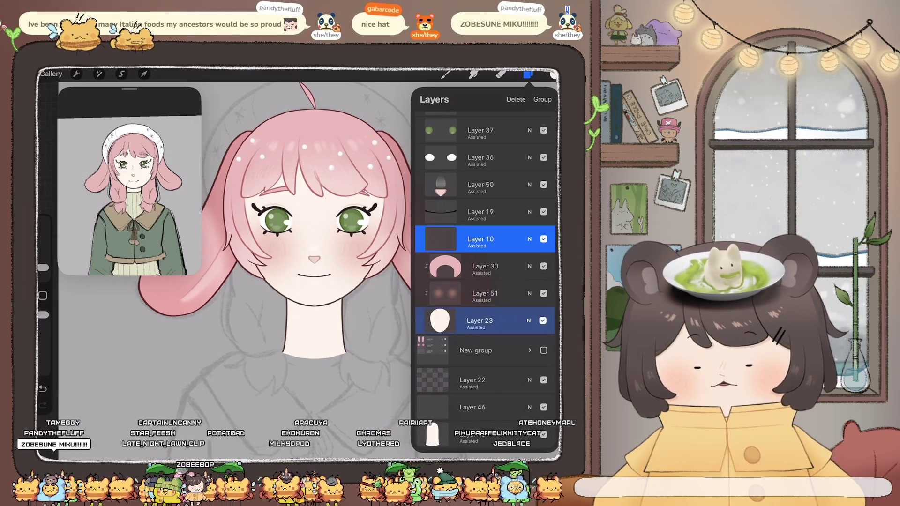
click(98, 74)
click(78, 357)
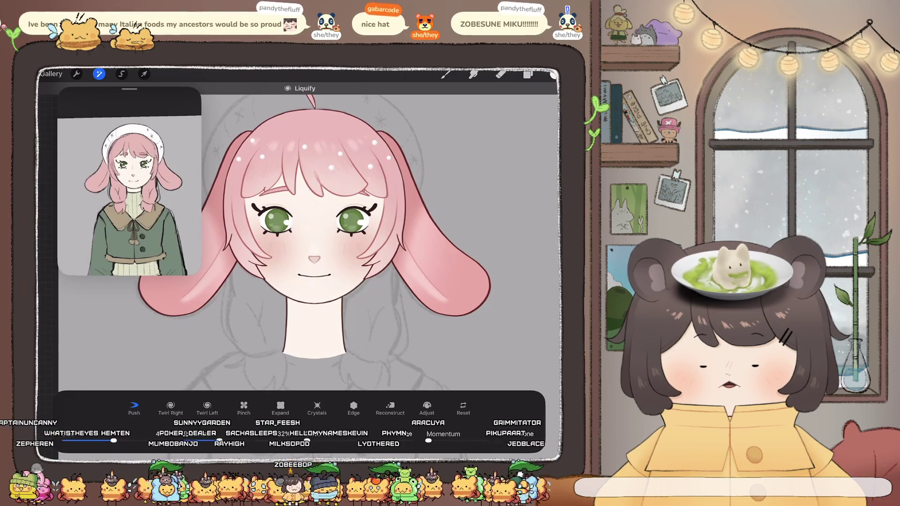
Exit Liquify and turn on the pigtail braids and white hat groups.
click(99, 73)
click(528, 74)
scroll(485, 282, down, 5)
drag(451, 282, 516, 281)
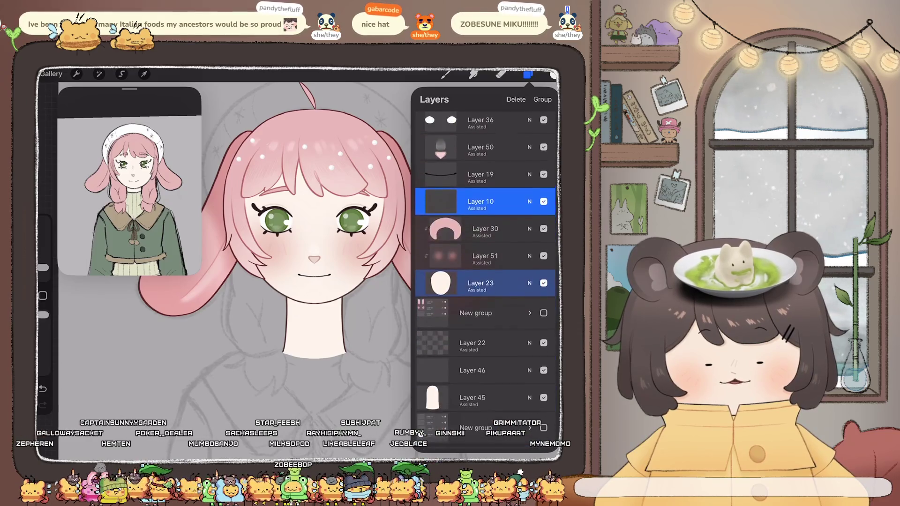
click(544, 319)
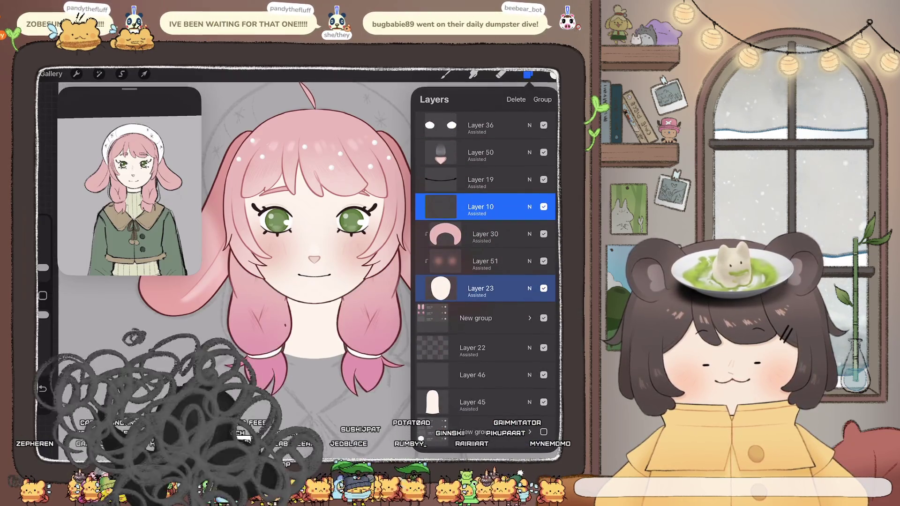
scroll(305, 282, down, 5)
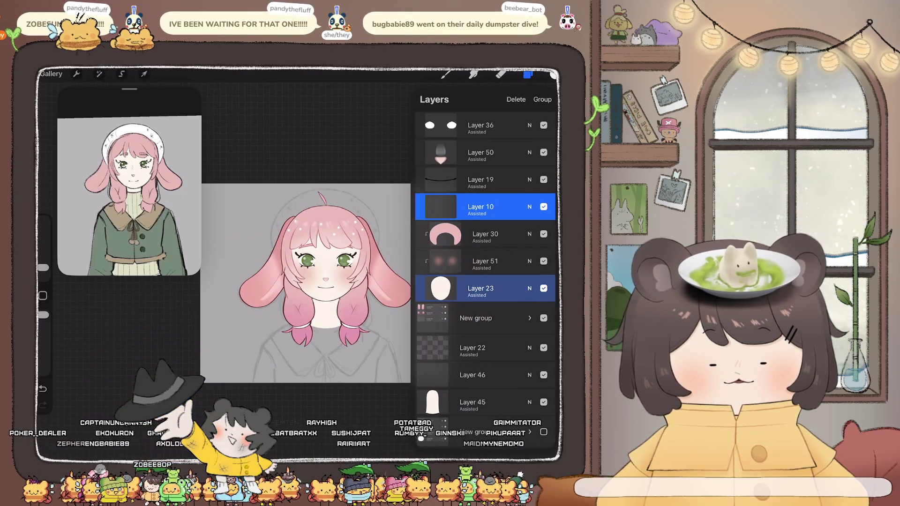
scroll(485, 281, down, 3)
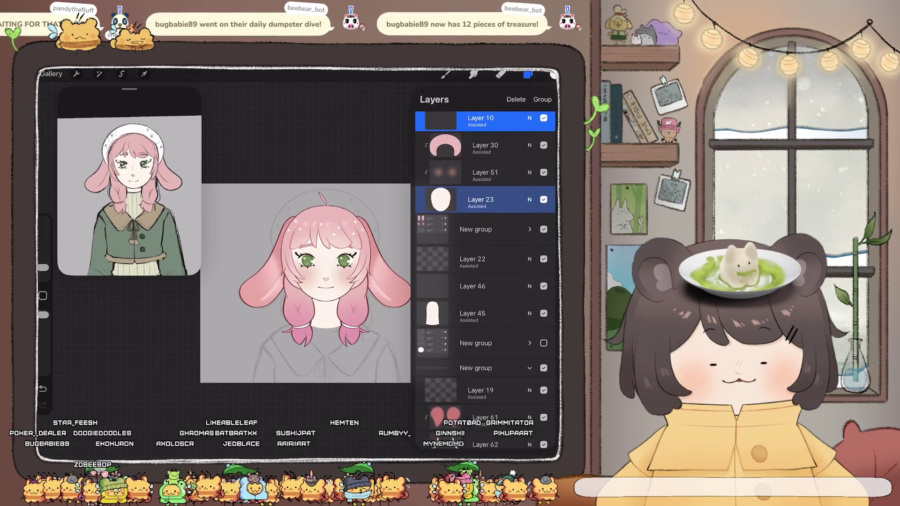
click(544, 343)
scroll(305, 281, down, 2)
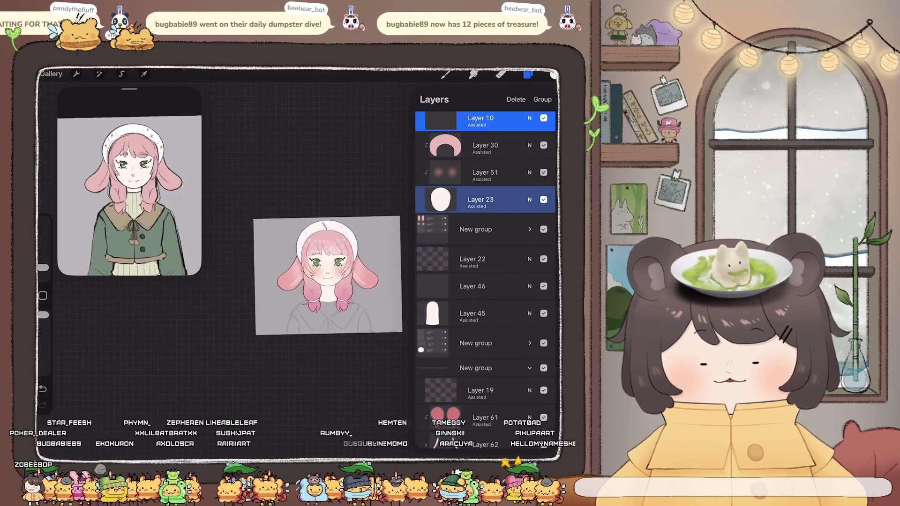
scroll(328, 277, up, 5)
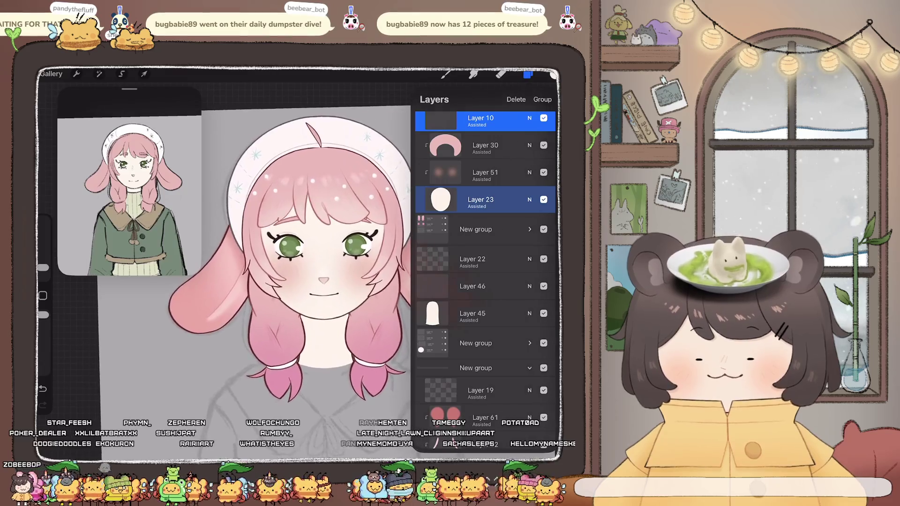
Undo the group visibility changes and the ear warping, then show the beret group again.
key(ctrl+z)
key(ctrl+z)
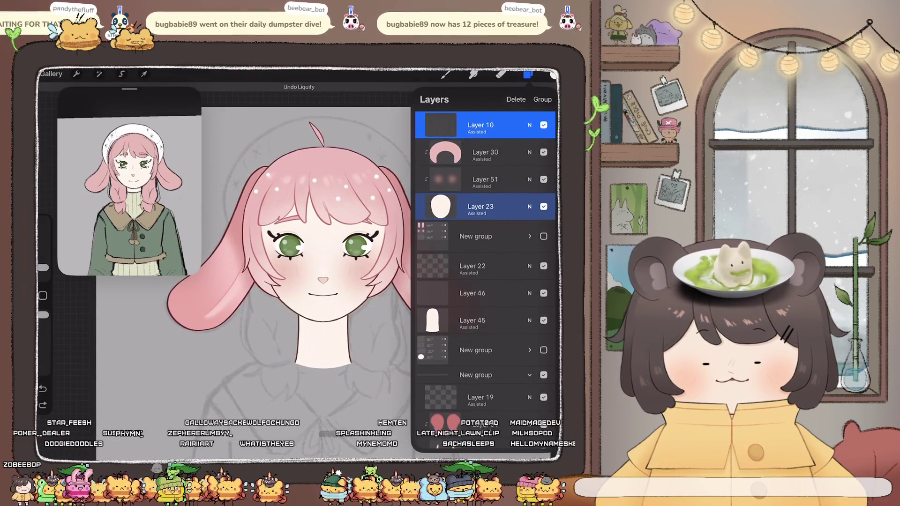
key(ctrl+z)
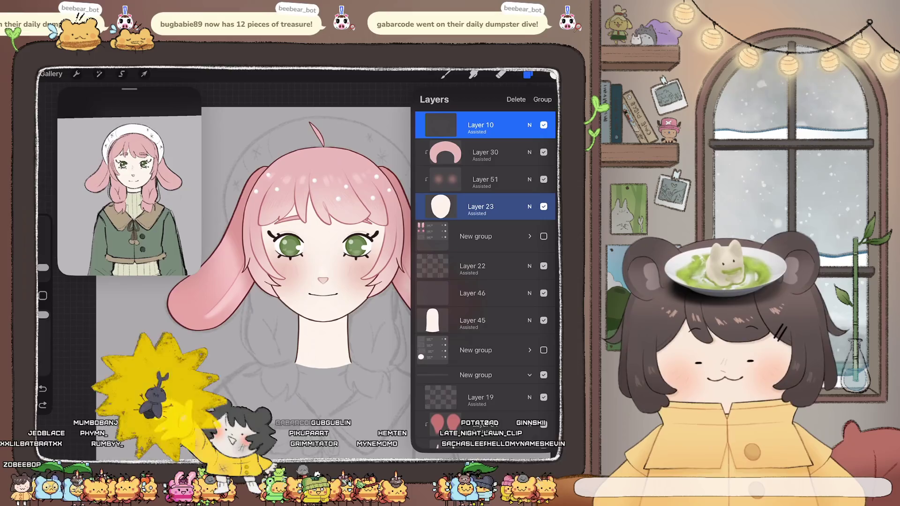
click(544, 350)
scroll(485, 282, down, 5)
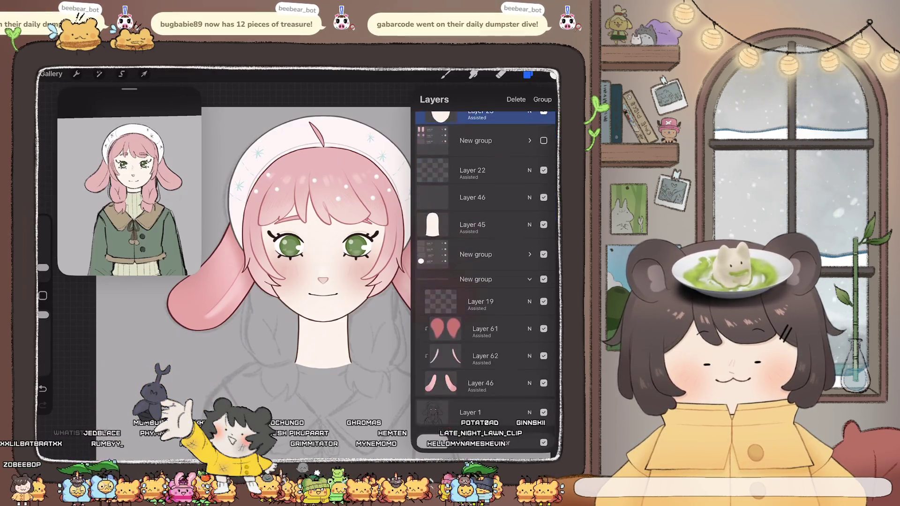
scroll(485, 282, up, 5)
scroll(486, 282, down, 10)
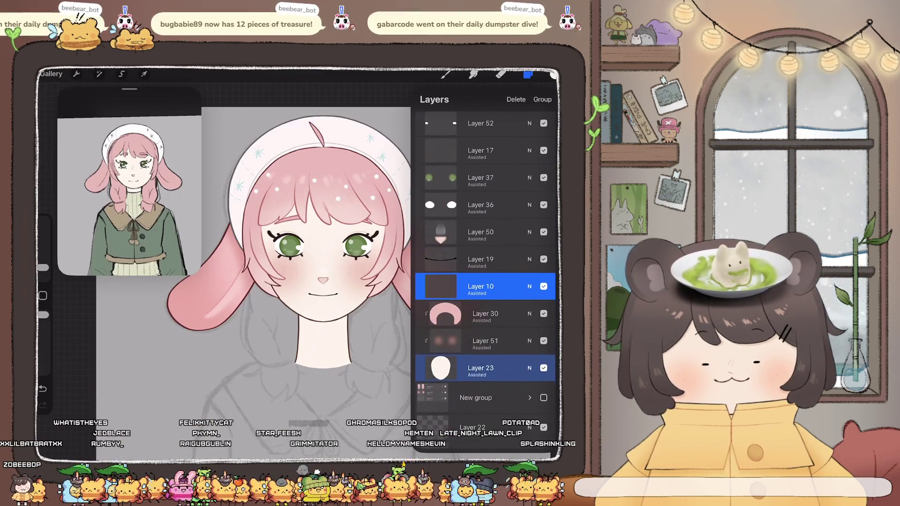
scroll(486, 282, up, 2)
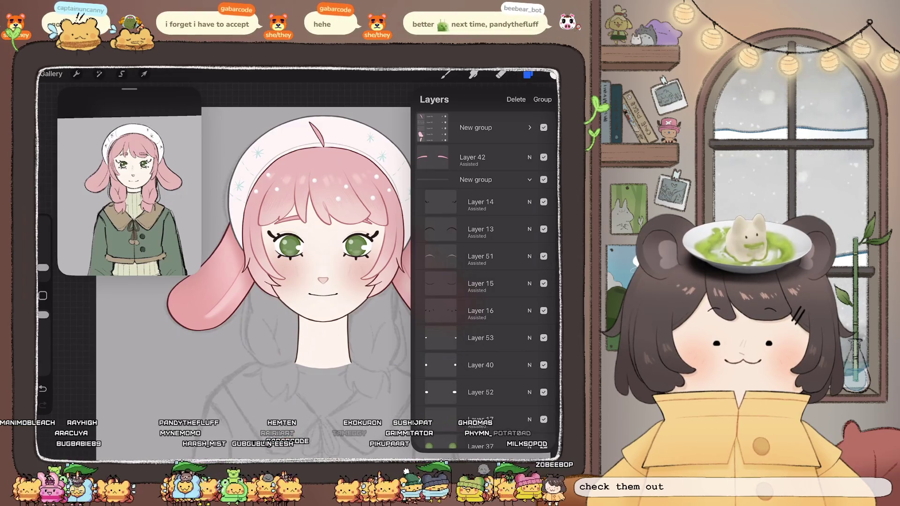
scroll(485, 281, down, 5)
click(483, 353)
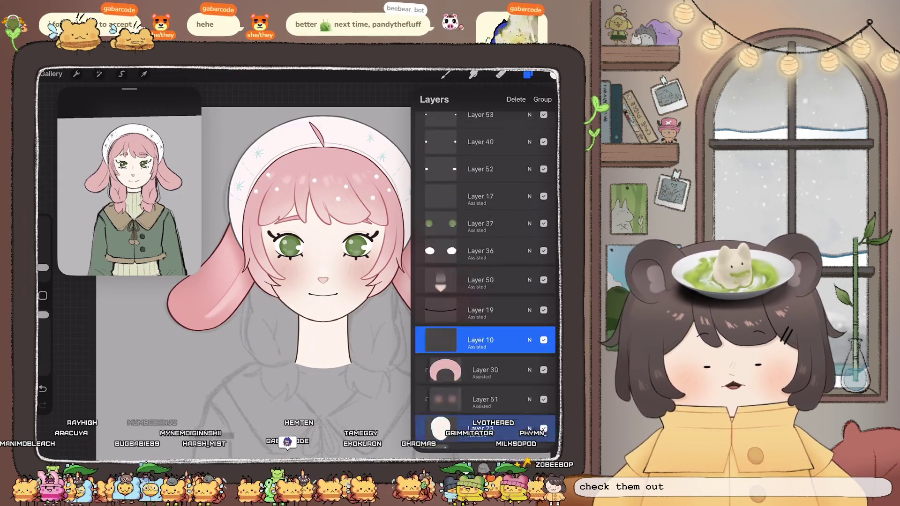
click(479, 442)
scroll(485, 281, down, 7)
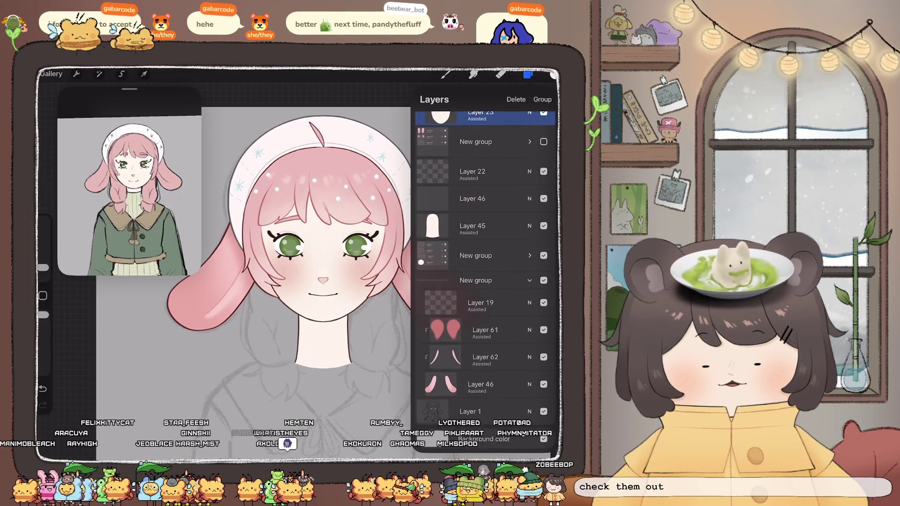
scroll(485, 282, up, 3)
click(483, 149)
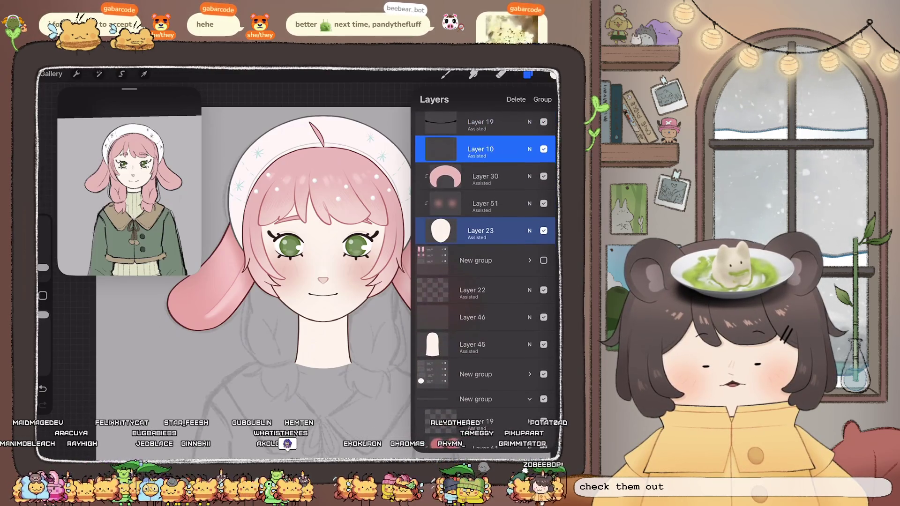
click(543, 260)
scroll(277, 281, down, 2)
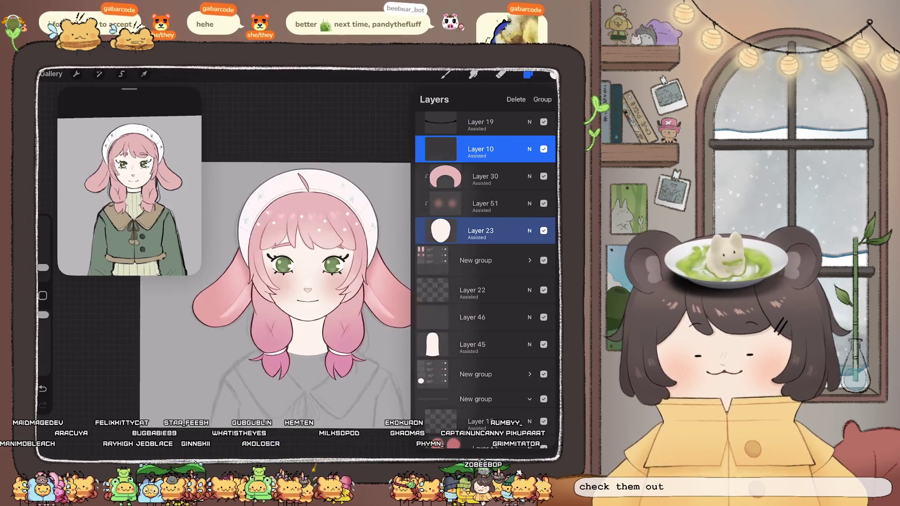
scroll(485, 282, up, 2)
click(483, 297)
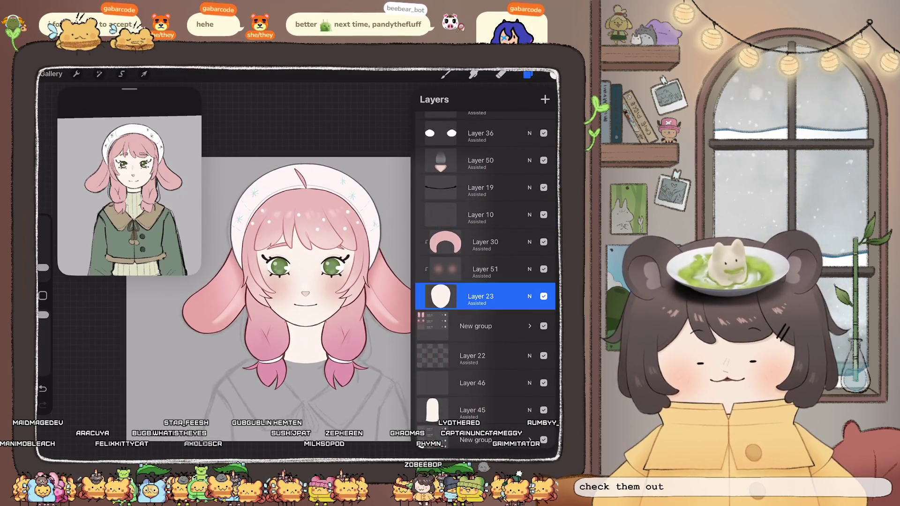
drag(468, 214, 511, 215)
click(99, 73)
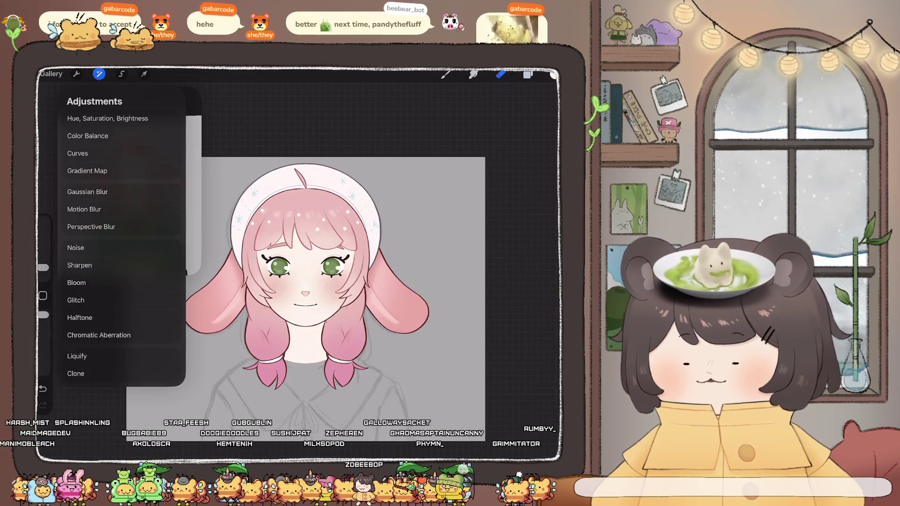
click(77, 356)
drag(113, 440, 121, 440)
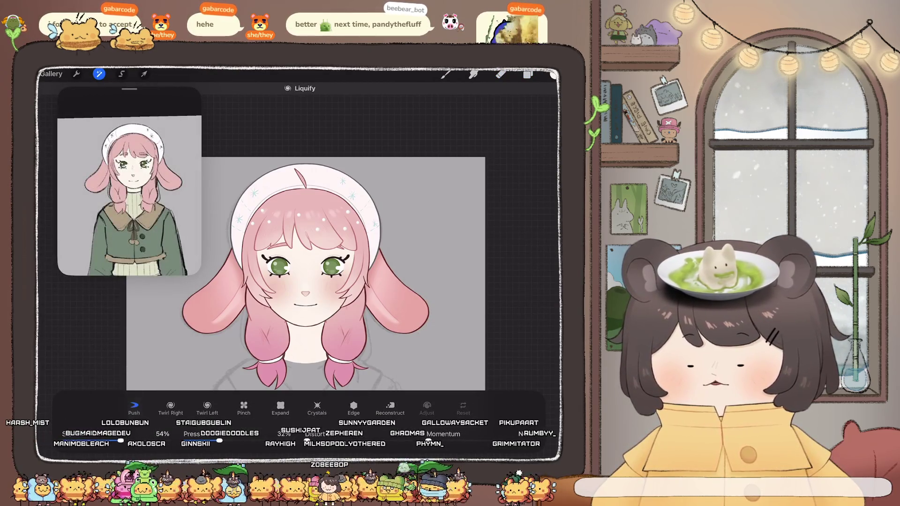
scroll(300, 253, up, 5)
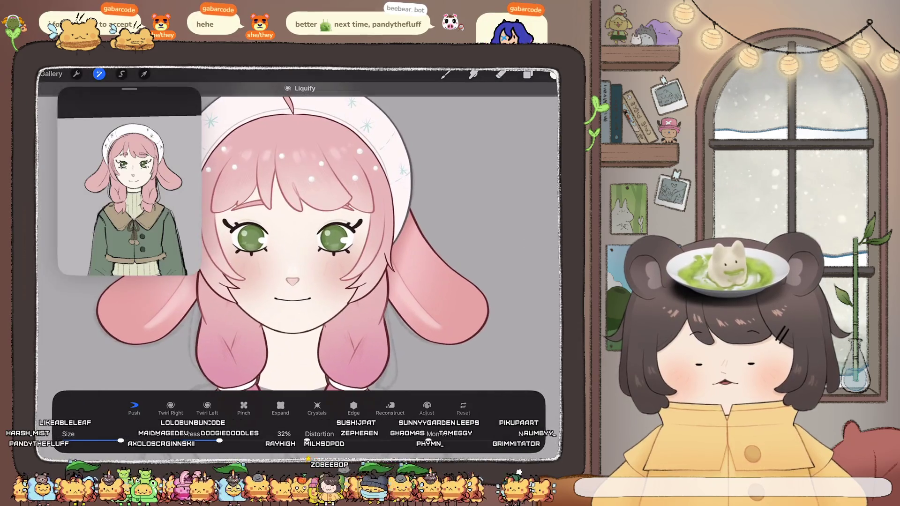
drag(121, 441, 101, 441)
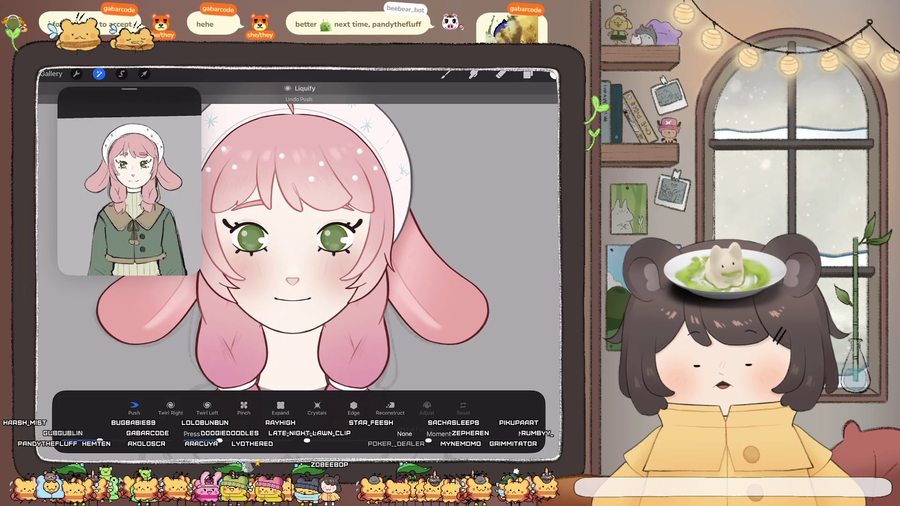
drag(100, 441, 107, 441)
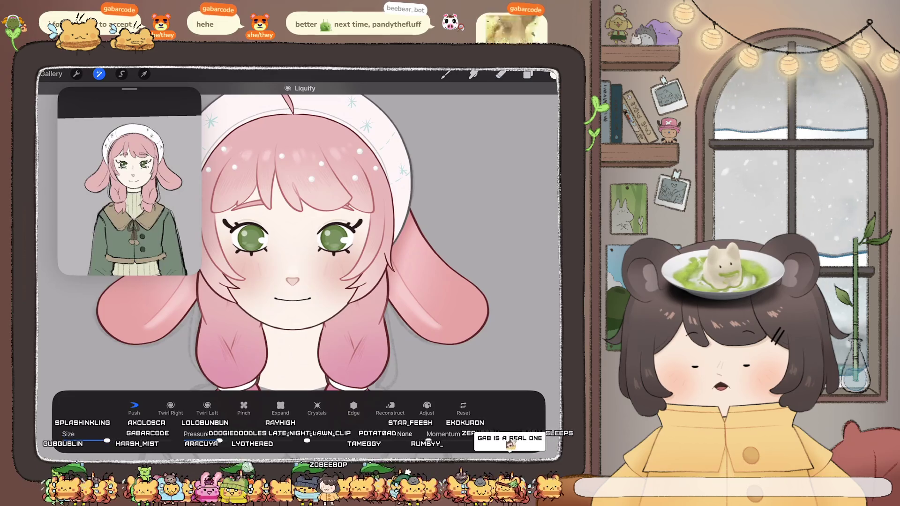
scroll(300, 235, down, 3)
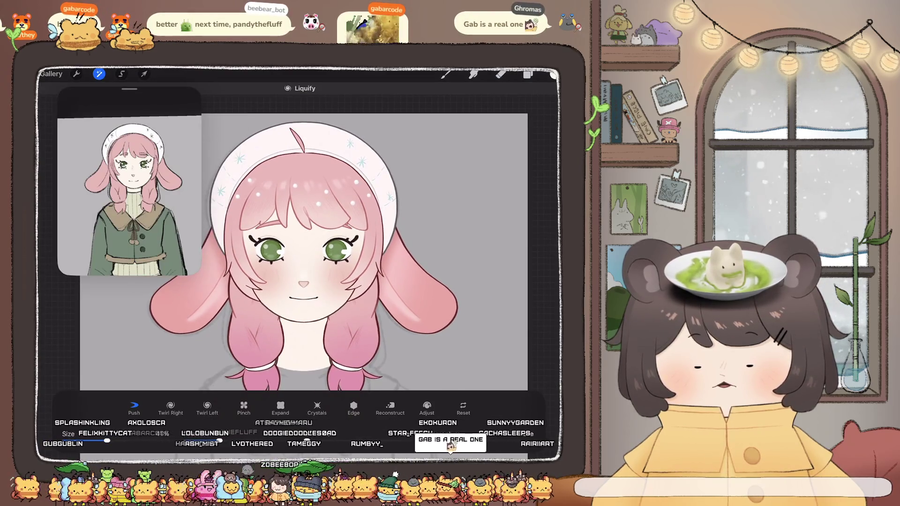
scroll(304, 252, down, 3)
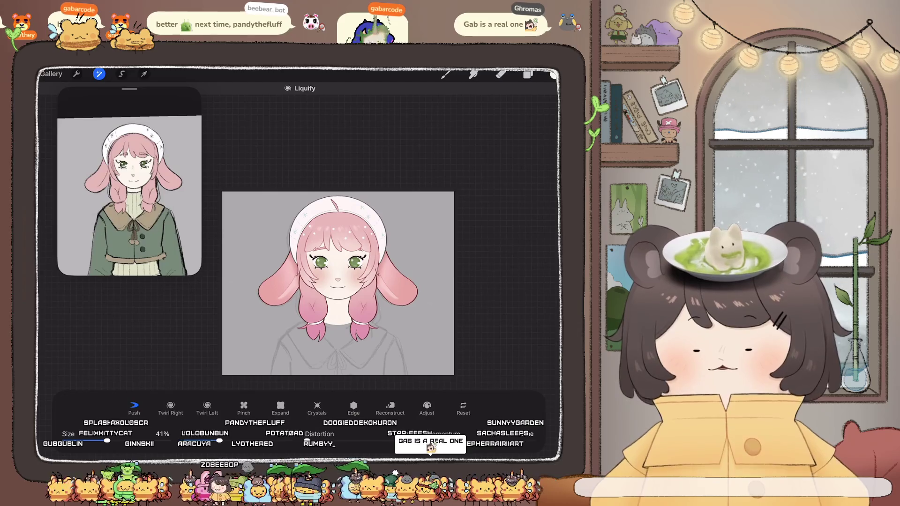
scroll(323, 272, up, 3)
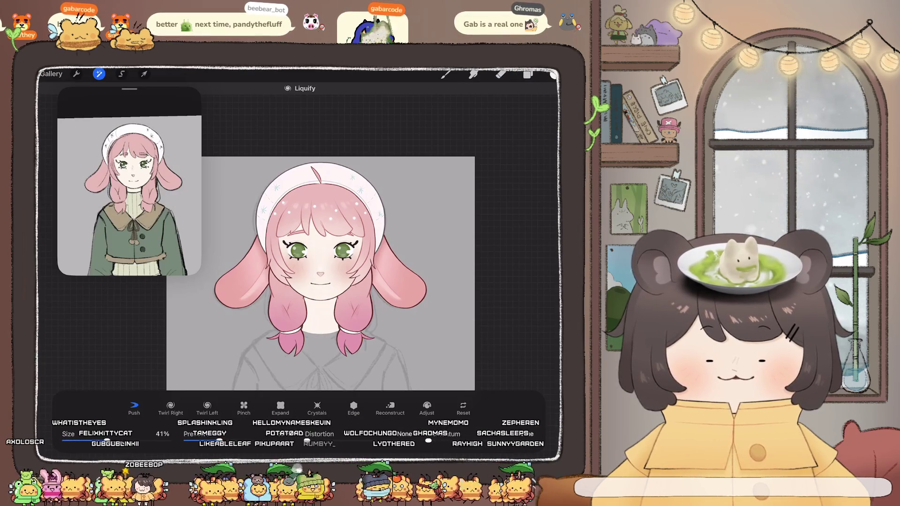
click(528, 74)
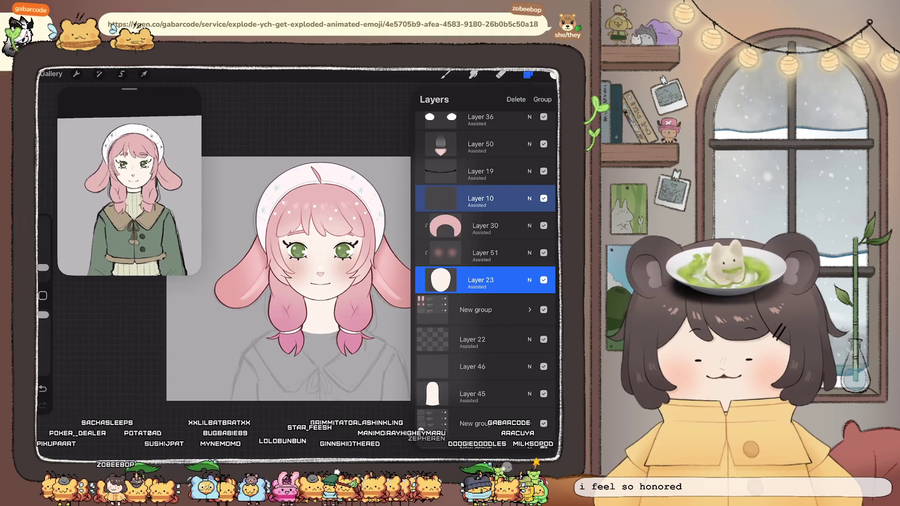
Add a new Layer 47 above Layer 23 and clip it to the face layer.
scroll(288, 279, up, 2)
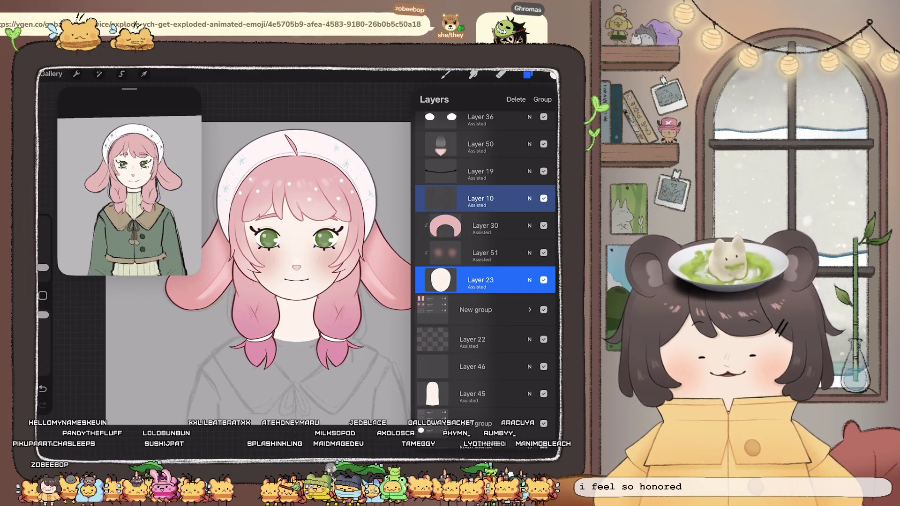
scroll(486, 263, down, 5)
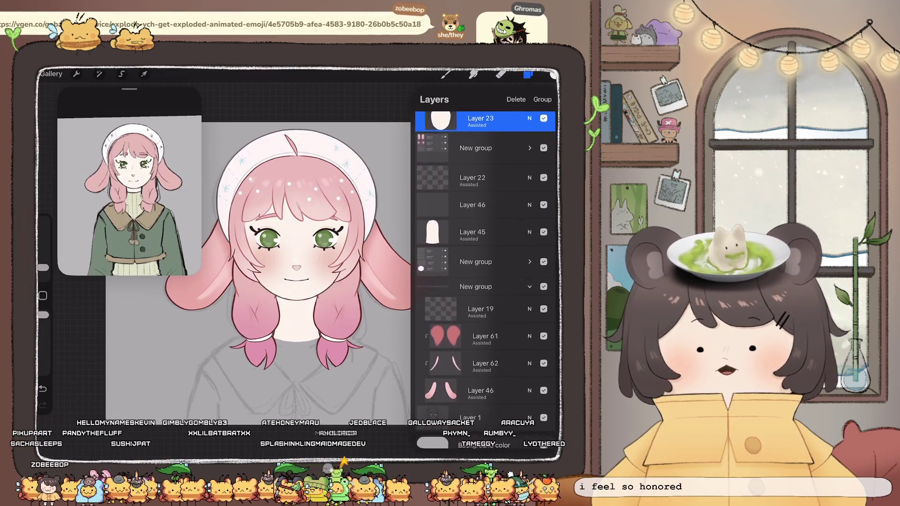
scroll(485, 263, down, 1)
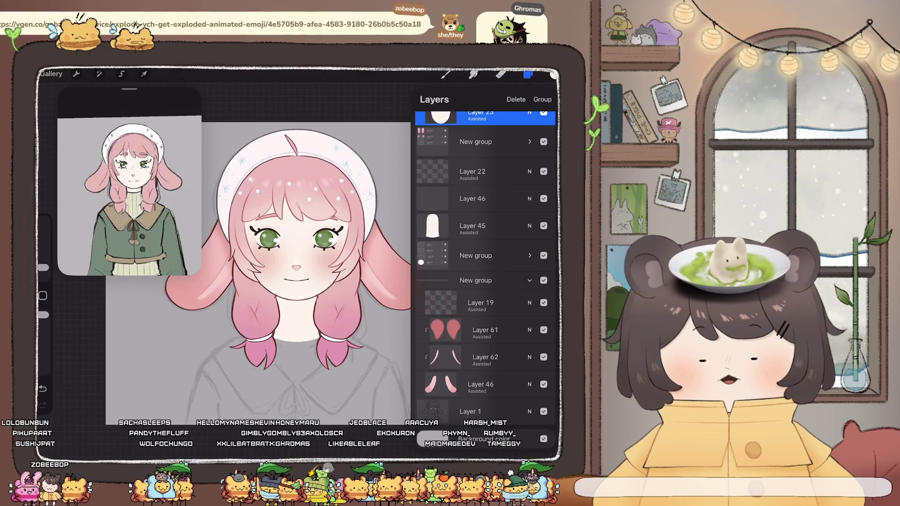
scroll(305, 258, up, 3)
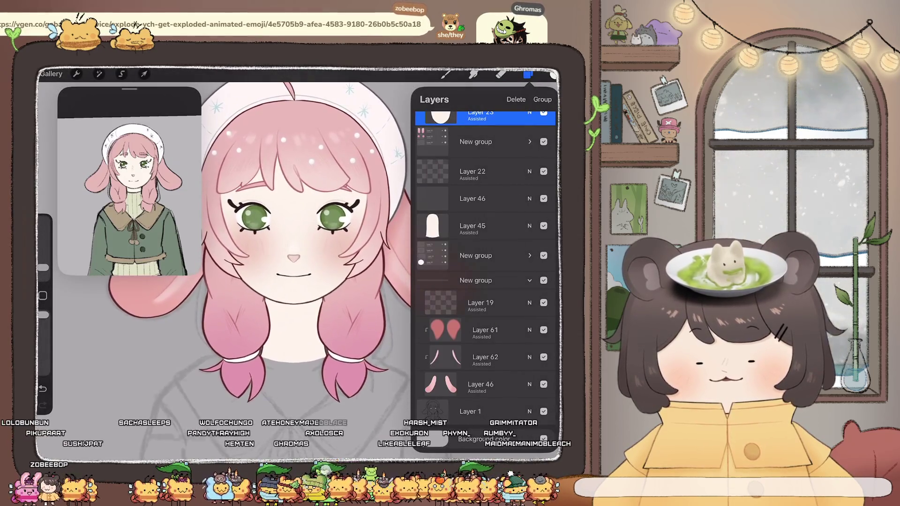
scroll(486, 263, up, 5)
click(481, 230)
click(481, 229)
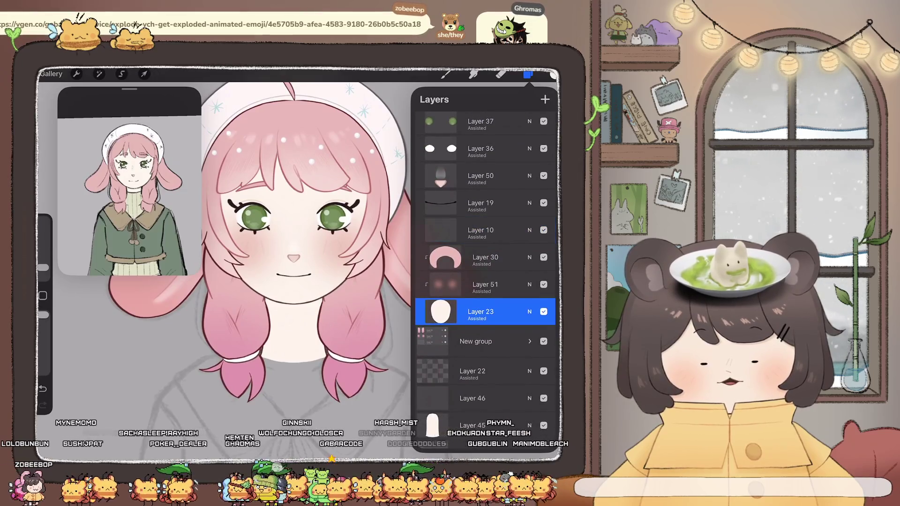
click(545, 99)
click(485, 311)
Switch between the colour picker and the layer list, ending with the colour picker open.
click(528, 74)
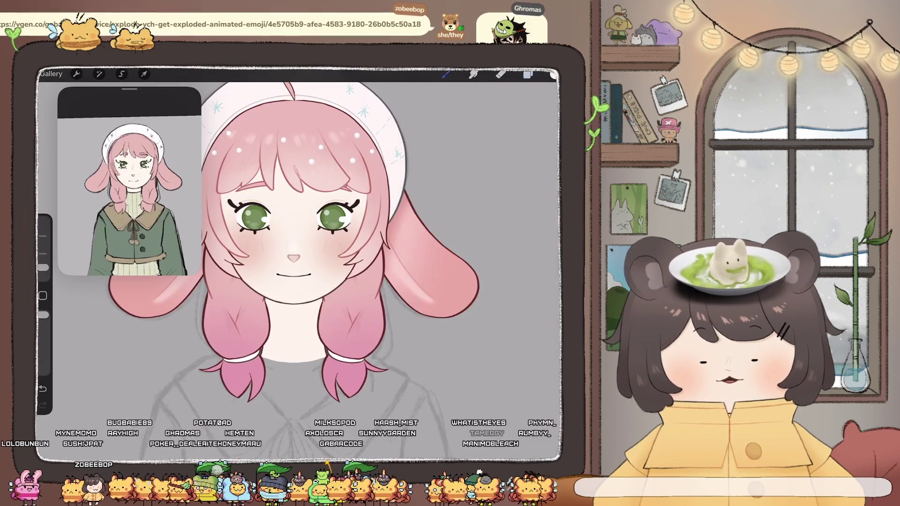
click(553, 74)
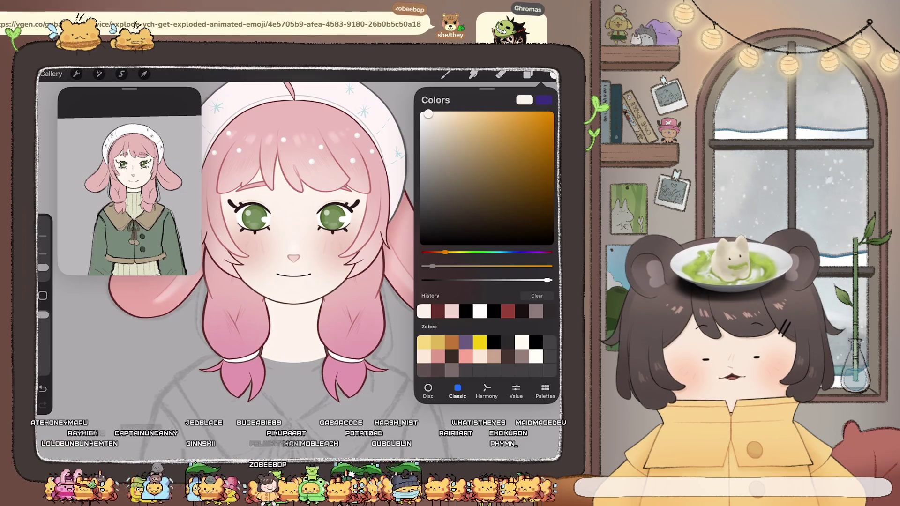
click(528, 74)
scroll(486, 281, up, 2)
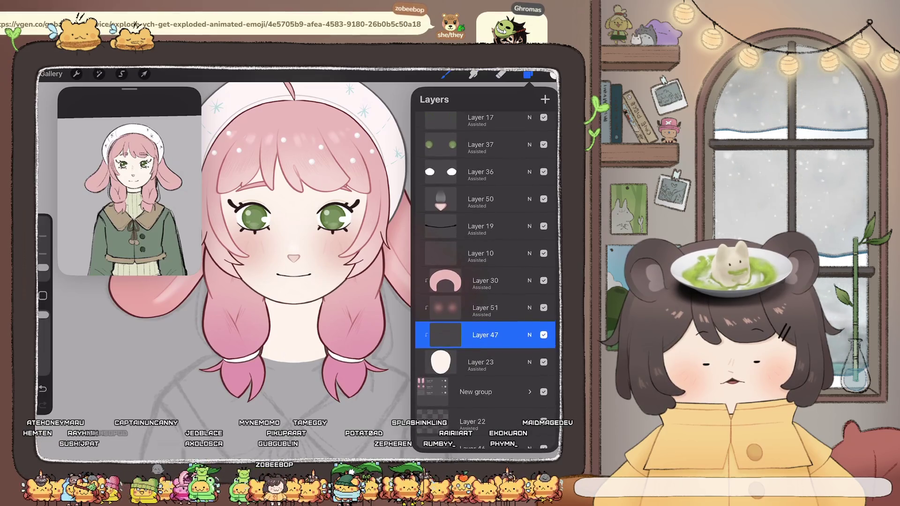
scroll(485, 282, up, 2)
scroll(485, 282, down, 3)
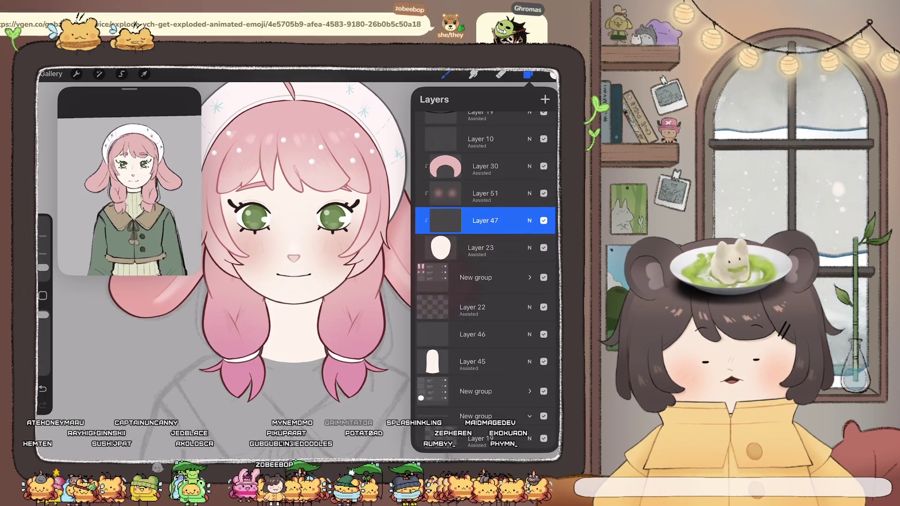
click(546, 74)
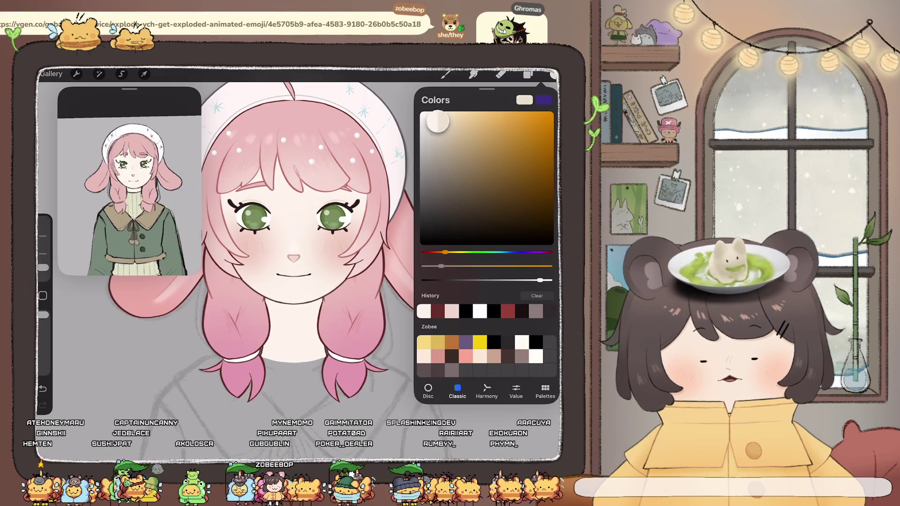
Choose a pale, redder peach colour and the HABOOK - Soft Brush.
click(437, 121)
drag(442, 252, 438, 252)
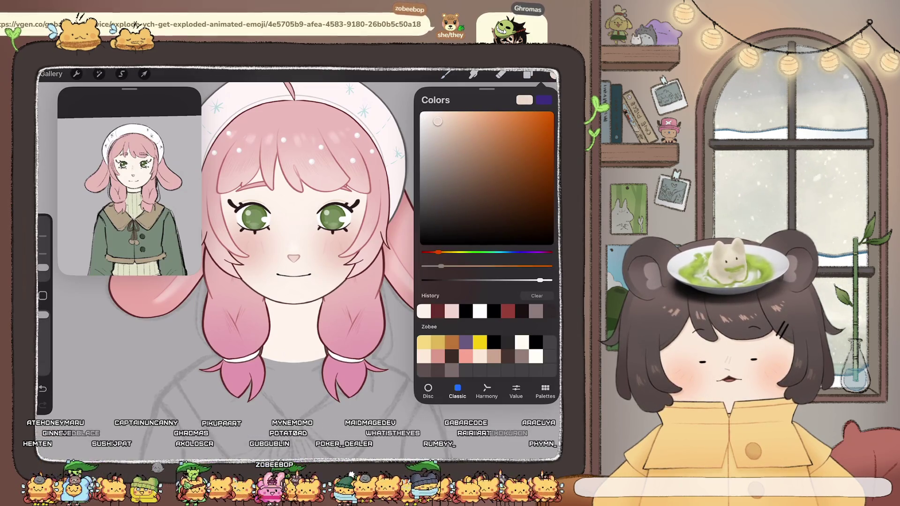
click(446, 74)
click(394, 256)
click(478, 270)
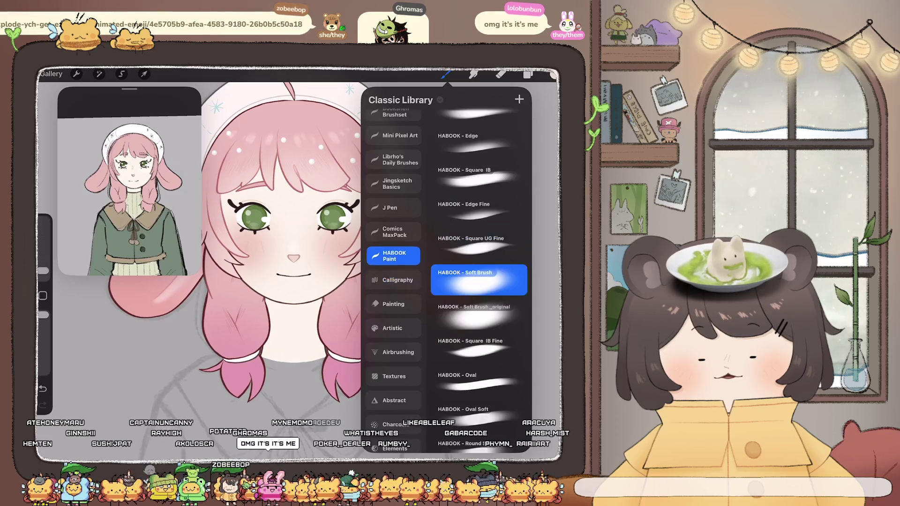
Check Layer 47's options, then paint soft shading on the face at 5% brush size.
click(528, 74)
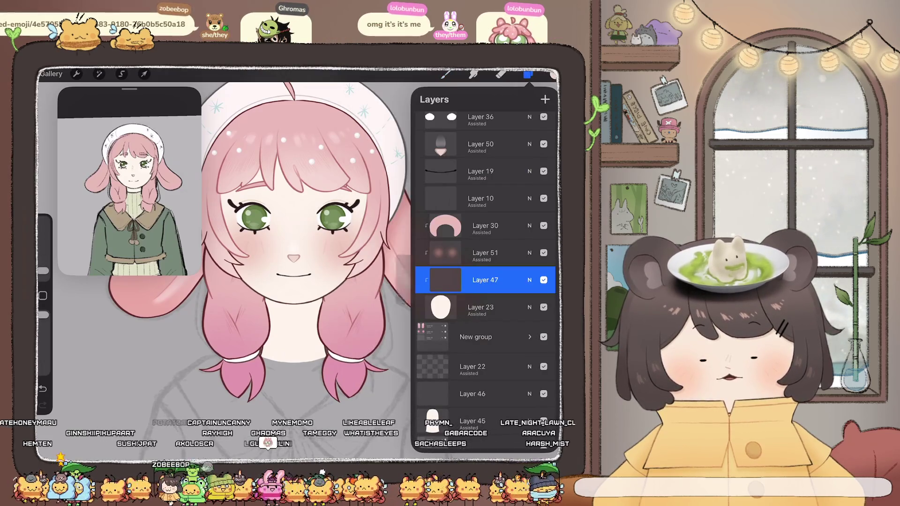
click(445, 280)
click(282, 328)
click(528, 74)
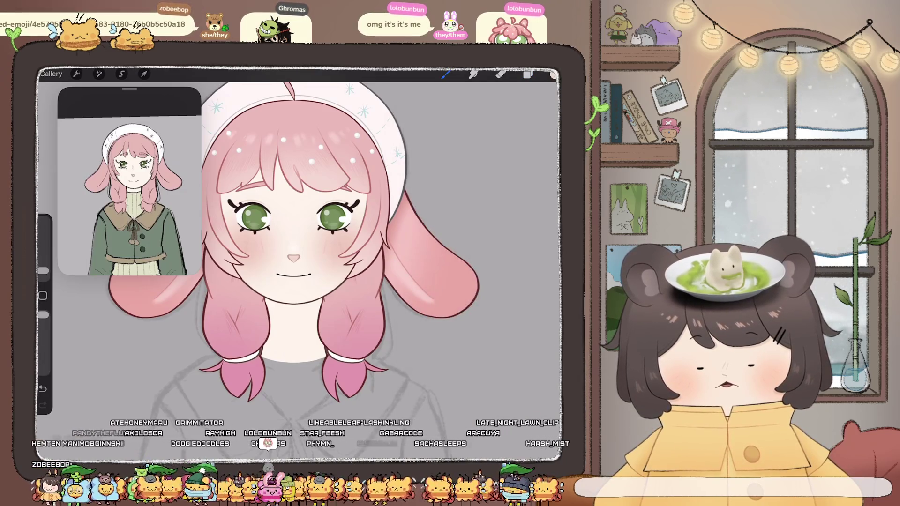
drag(43, 271, 43, 264)
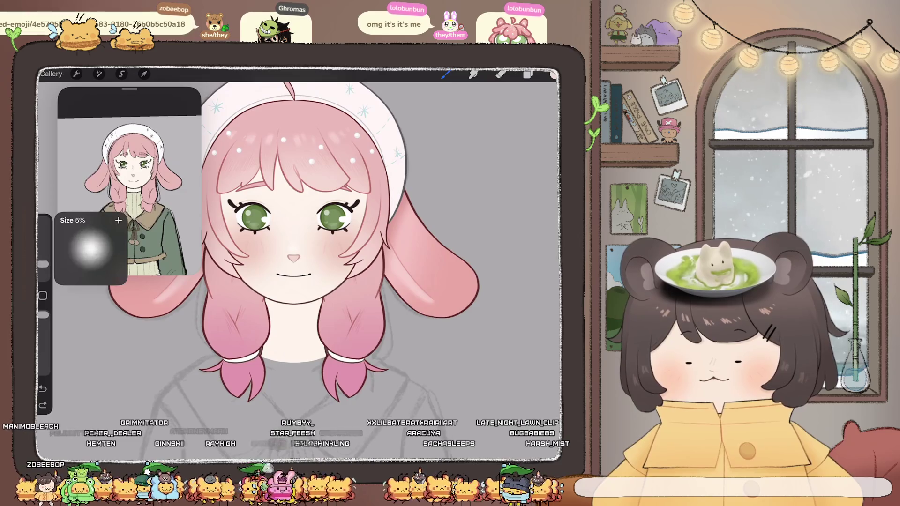
drag(294, 258, 318, 261)
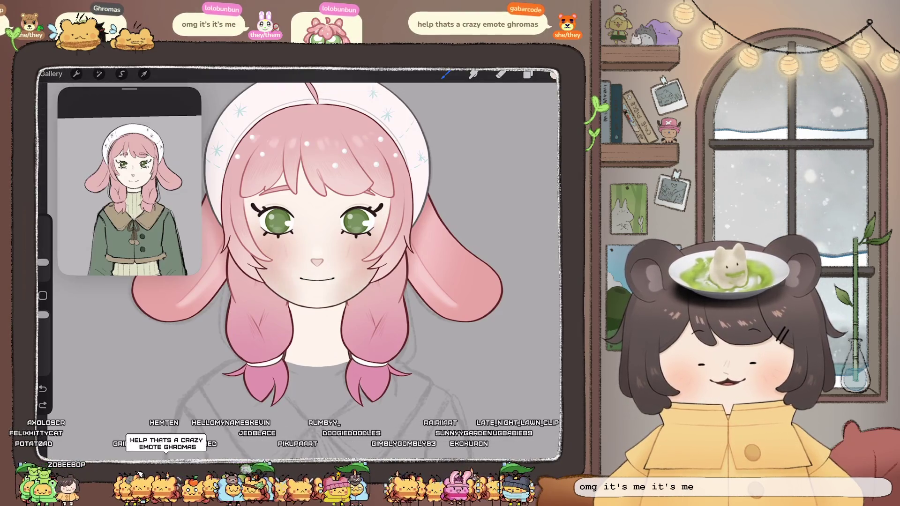
Scale the shading down slightly and raise its saturation with Hue, Saturation, Brightness.
click(144, 74)
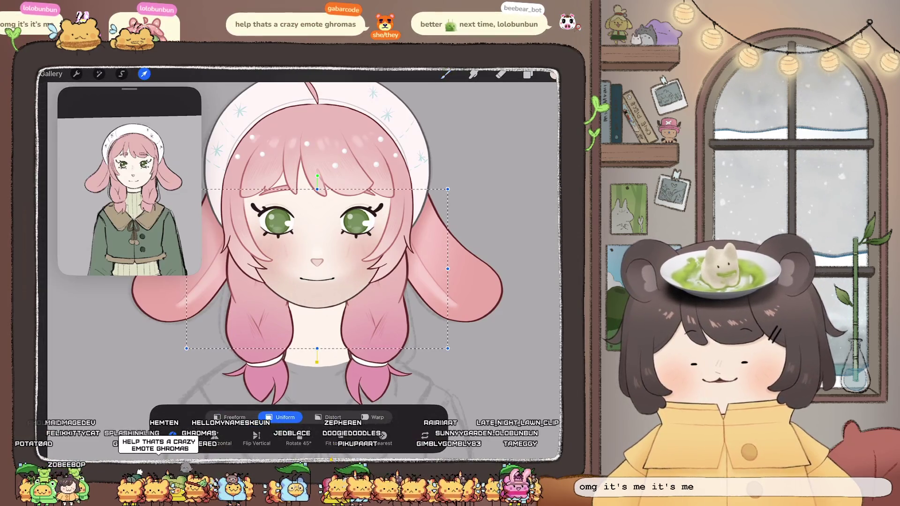
drag(477, 385, 448, 349)
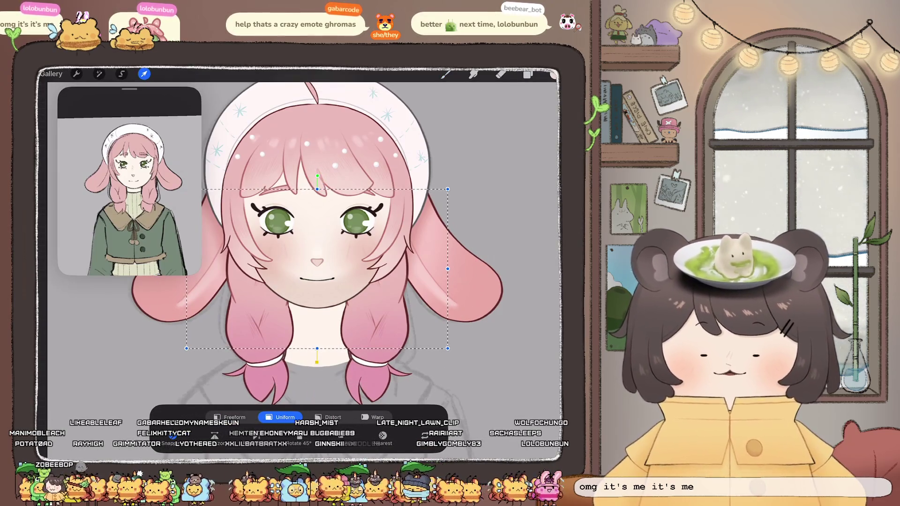
click(99, 74)
click(94, 119)
drag(298, 441, 330, 441)
drag(176, 441, 174, 440)
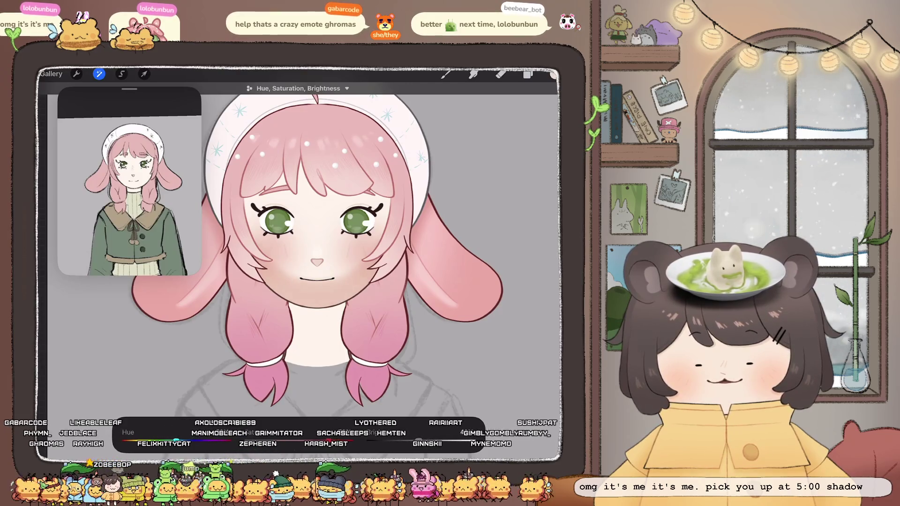
scroll(305, 235, up, 3)
key(ctrl+z)
drag(329, 440, 352, 441)
click(528, 74)
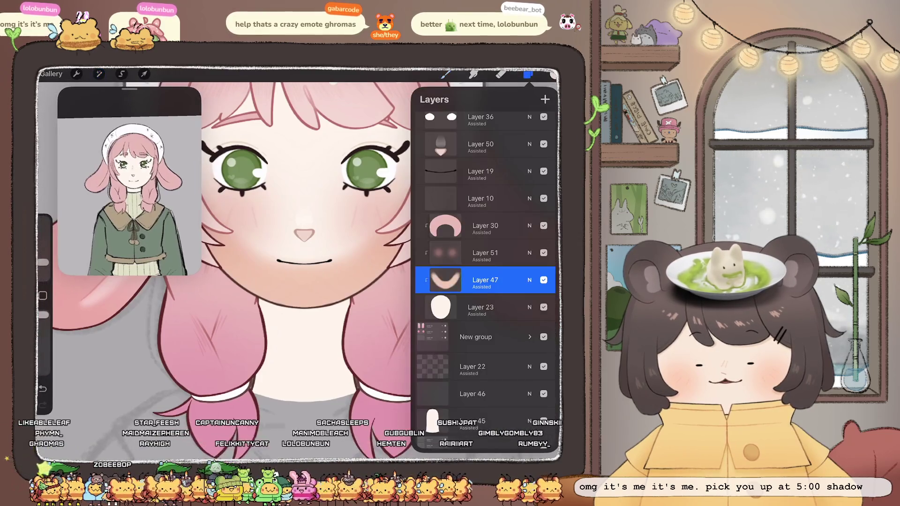
Toggle Layer 47's clipping mask off and on to compare, leaving it unclipped.
click(446, 280)
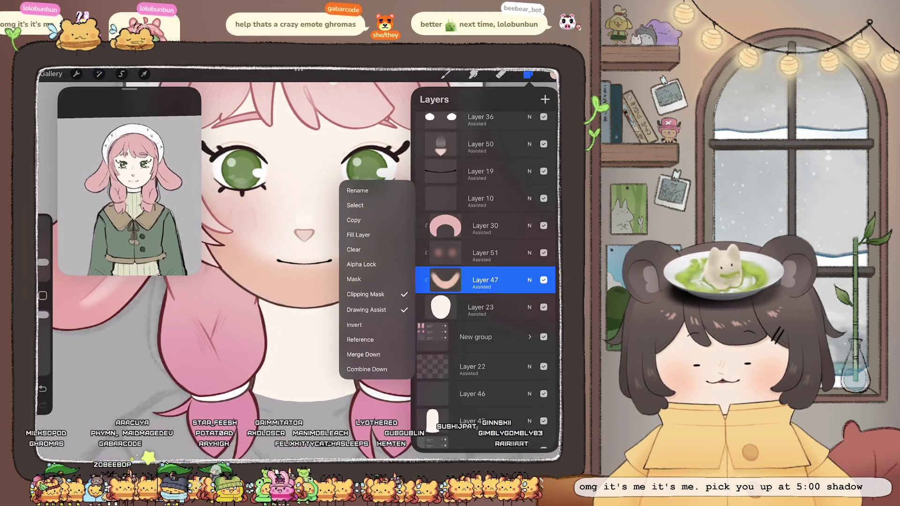
click(365, 294)
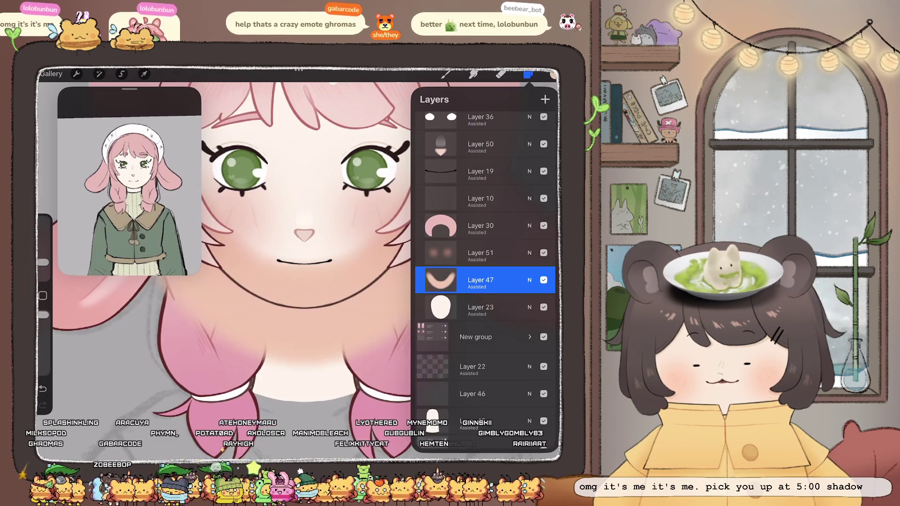
click(441, 280)
click(366, 294)
click(441, 279)
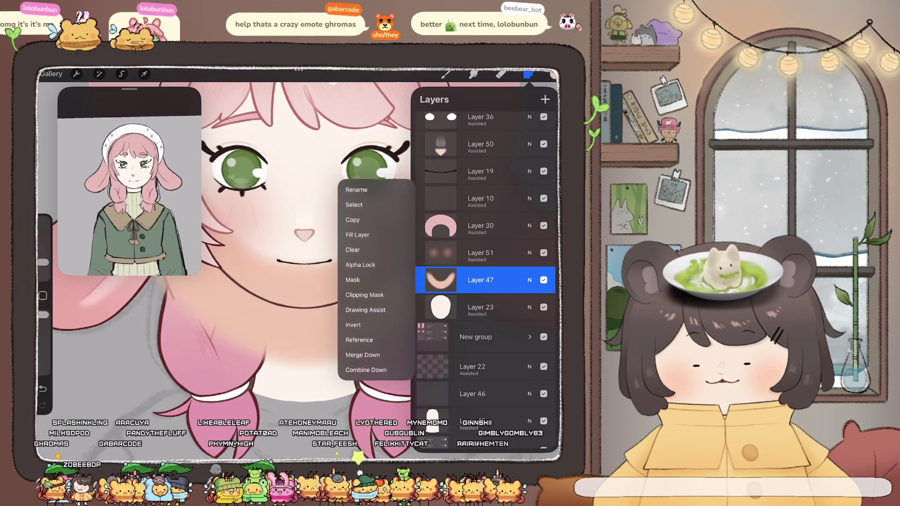
click(366, 294)
click(441, 280)
scroll(300, 263, down, 5)
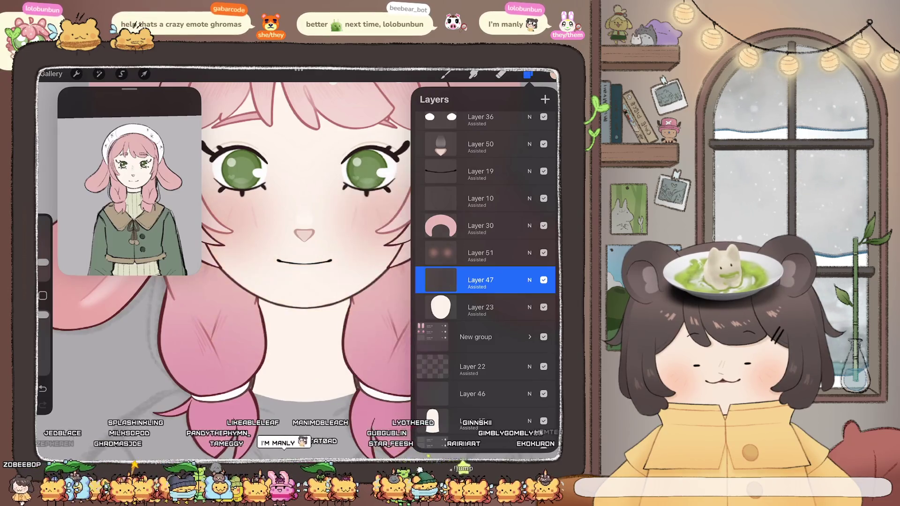
click(528, 74)
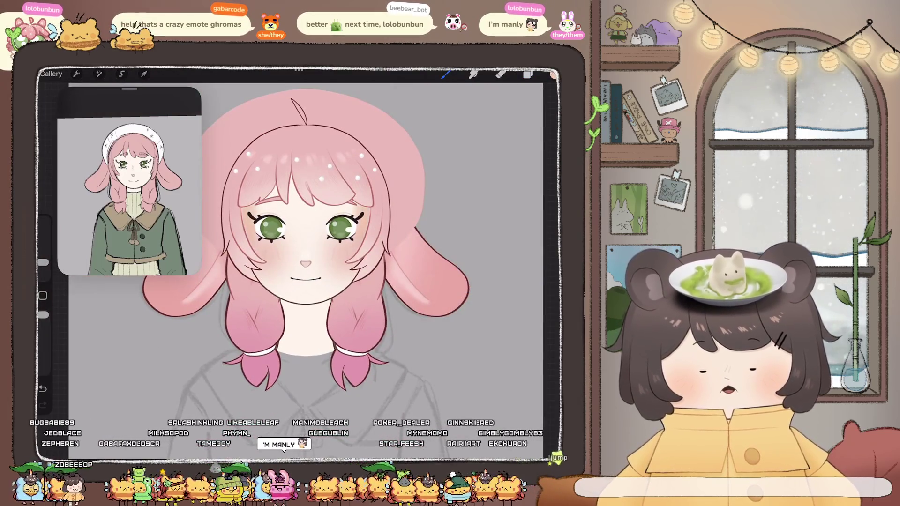
Paint peach shading on the neck under the chin and shrink the layer slightly.
click(446, 74)
drag(286, 305, 333, 307)
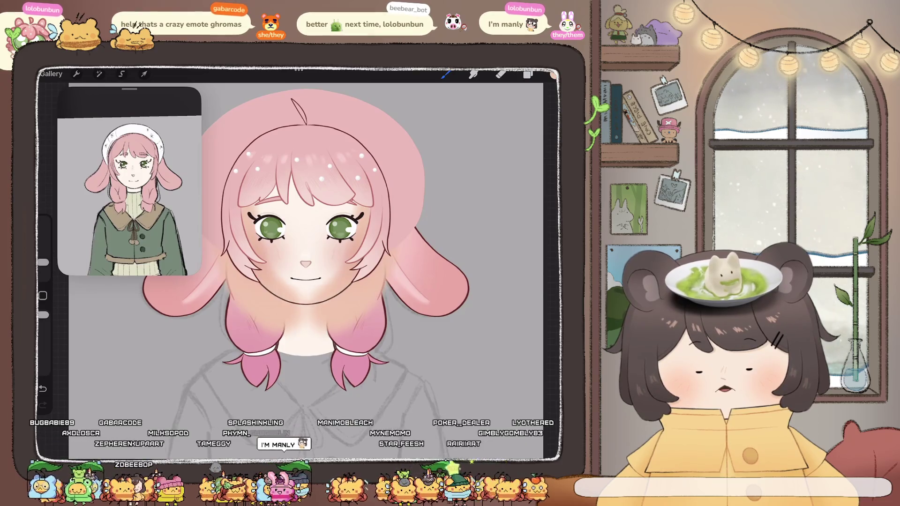
drag(293, 328, 317, 331)
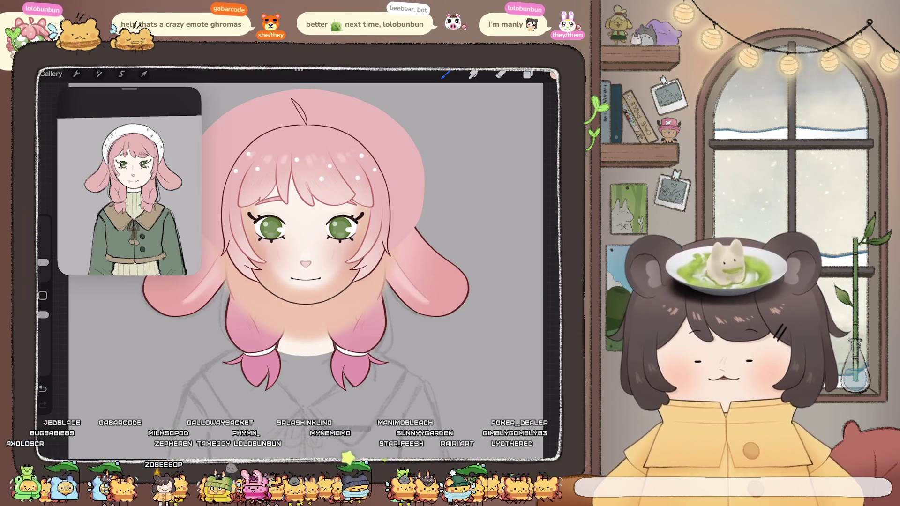
click(144, 73)
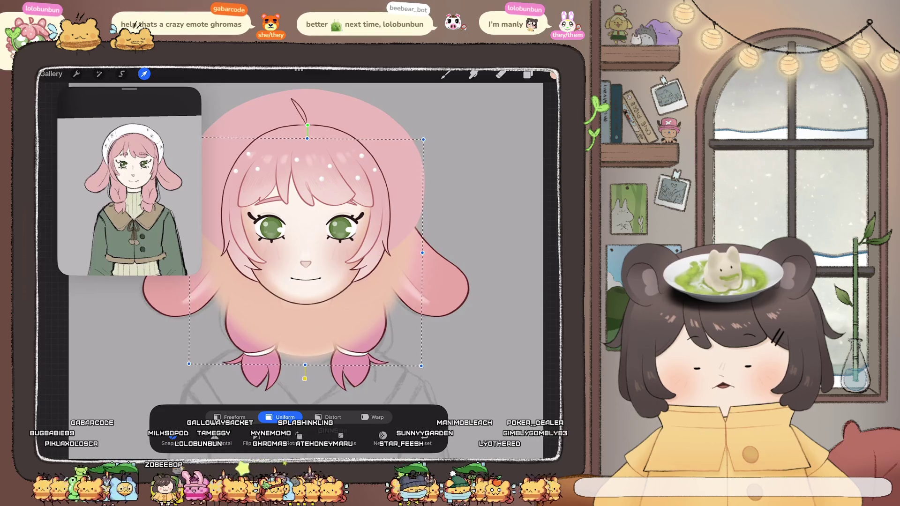
drag(423, 137, 415, 148)
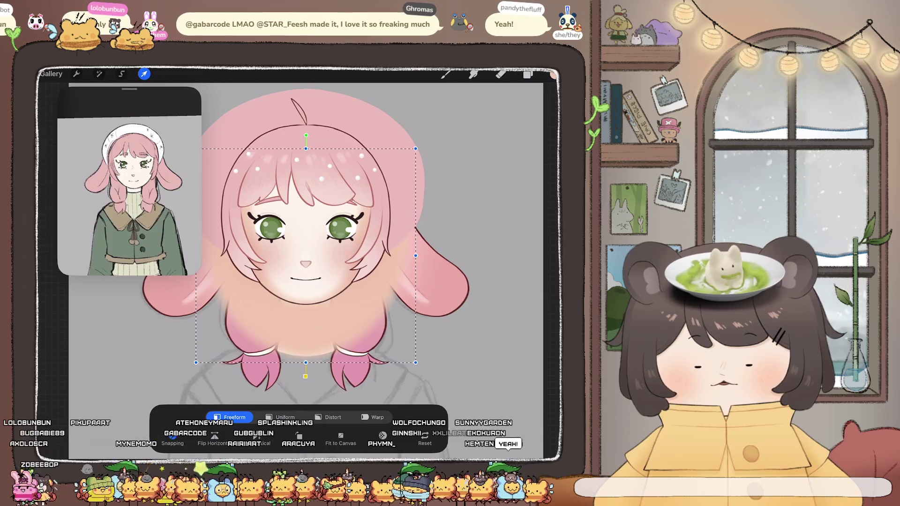
Try Liquify twice, checking Layer 47's options in between.
click(99, 73)
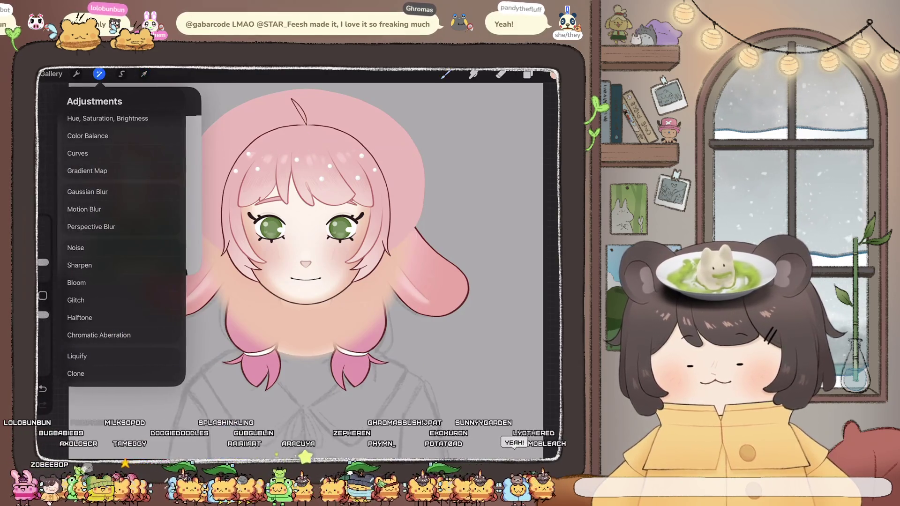
click(61, 354)
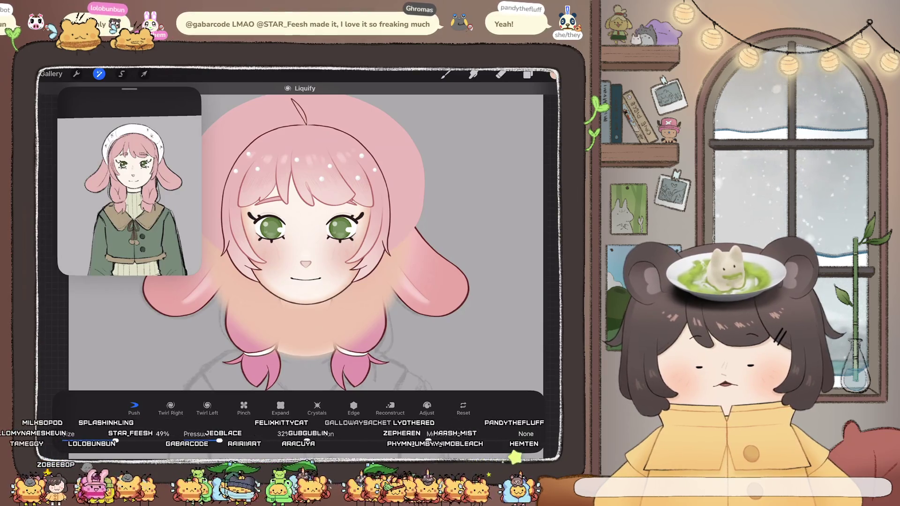
click(528, 74)
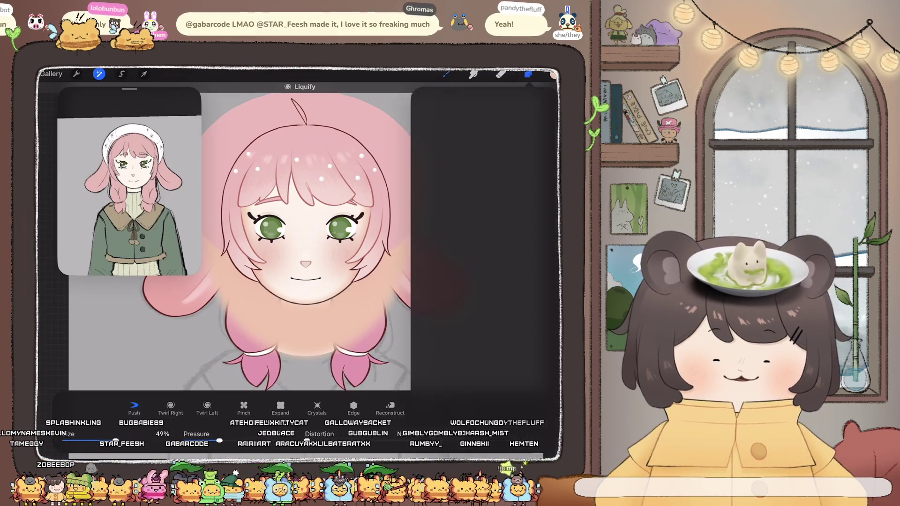
click(481, 280)
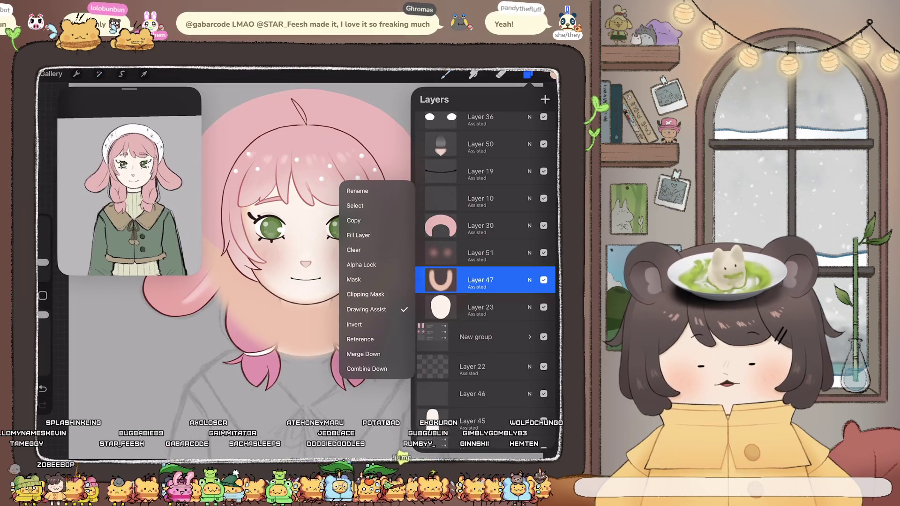
click(99, 73)
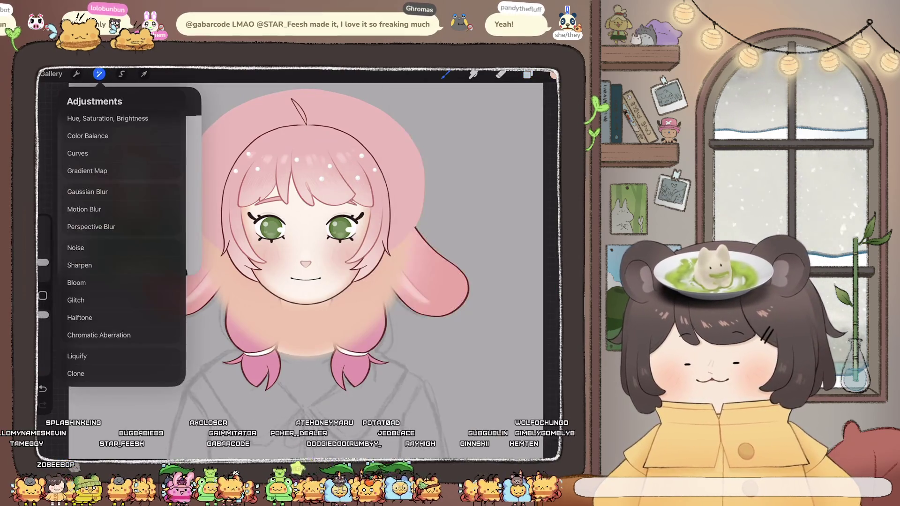
click(77, 356)
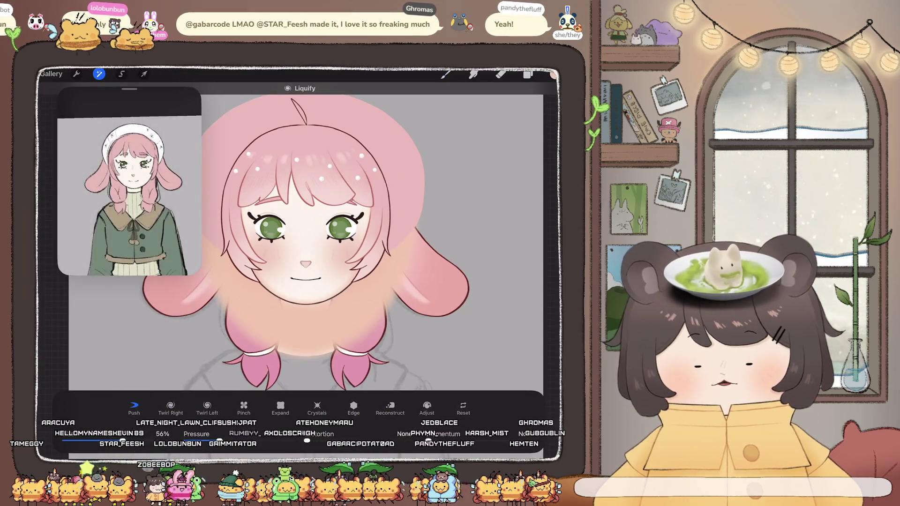
click(528, 74)
click(440, 280)
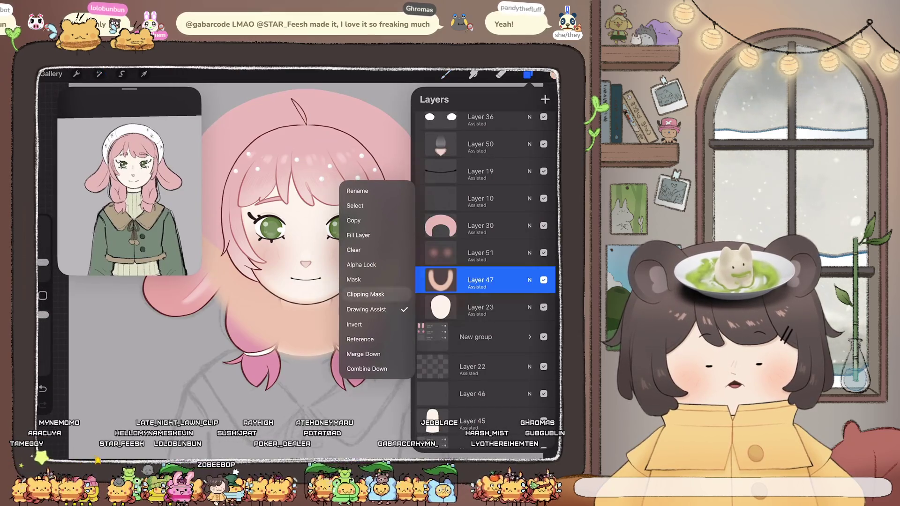
Set Layers 47, 51 and 30 as clipping masks.
click(365, 294)
click(441, 253)
click(365, 267)
click(441, 226)
click(366, 240)
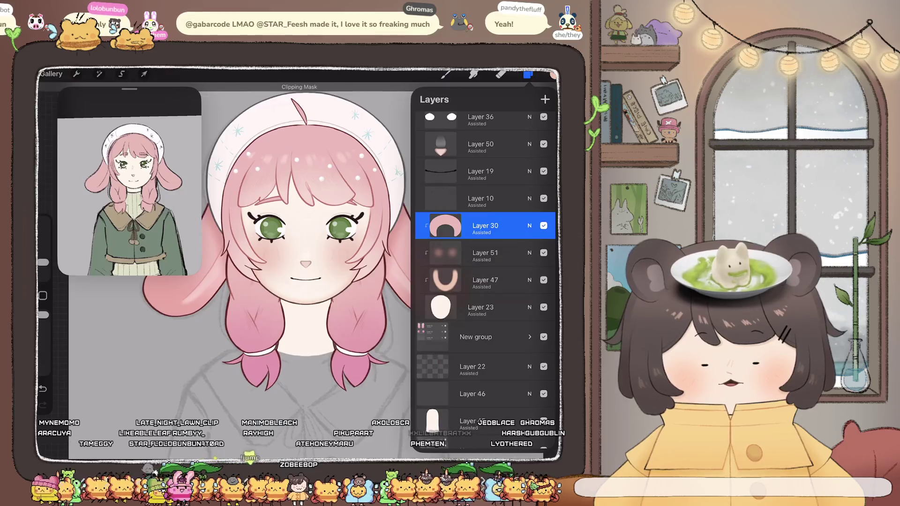
Select Layer 45, add Layer 48 above it, and clip it to Layer 45.
scroll(235, 258, down, 2)
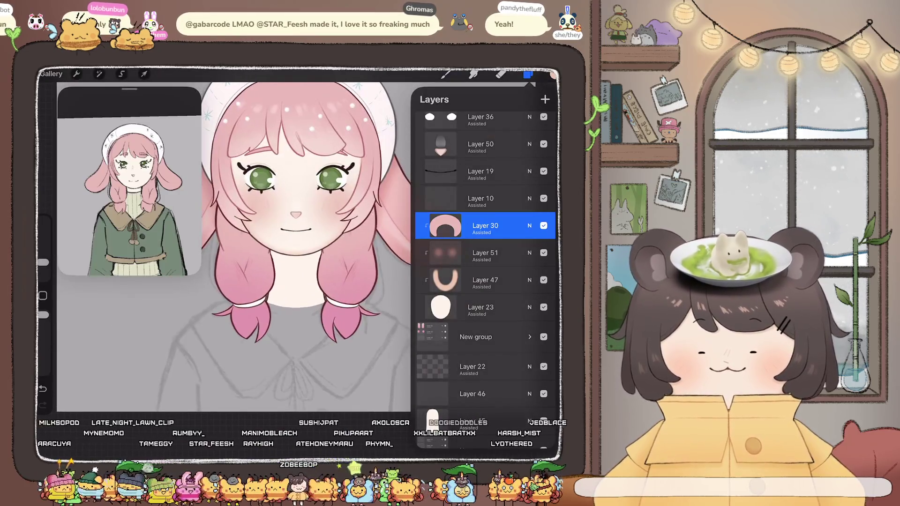
click(480, 307)
scroll(485, 281, down, 3)
click(473, 298)
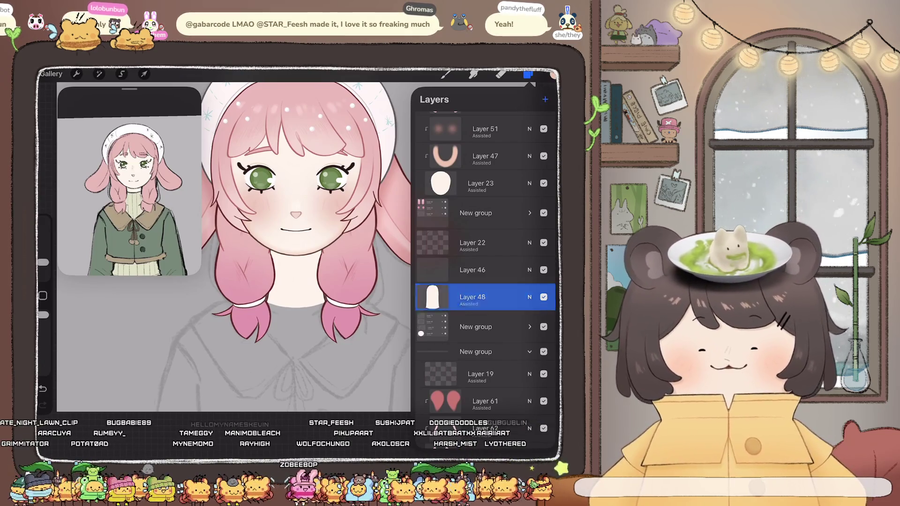
click(545, 100)
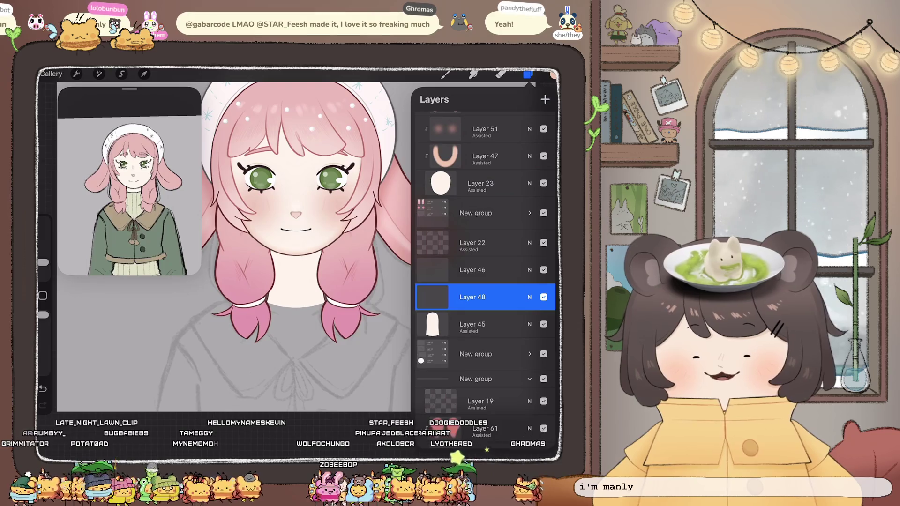
click(473, 297)
click(365, 312)
click(478, 297)
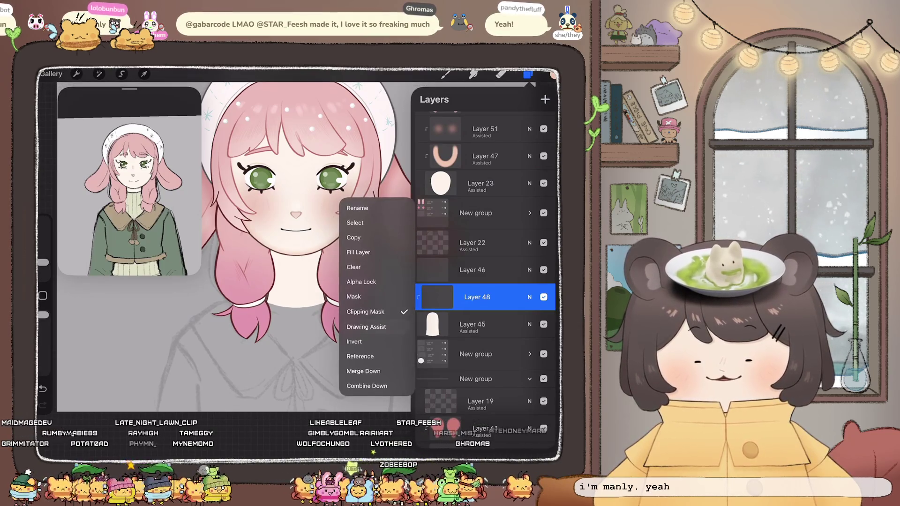
click(477, 297)
Switch to the brush, try a transform, and check Layer 49's options.
click(445, 74)
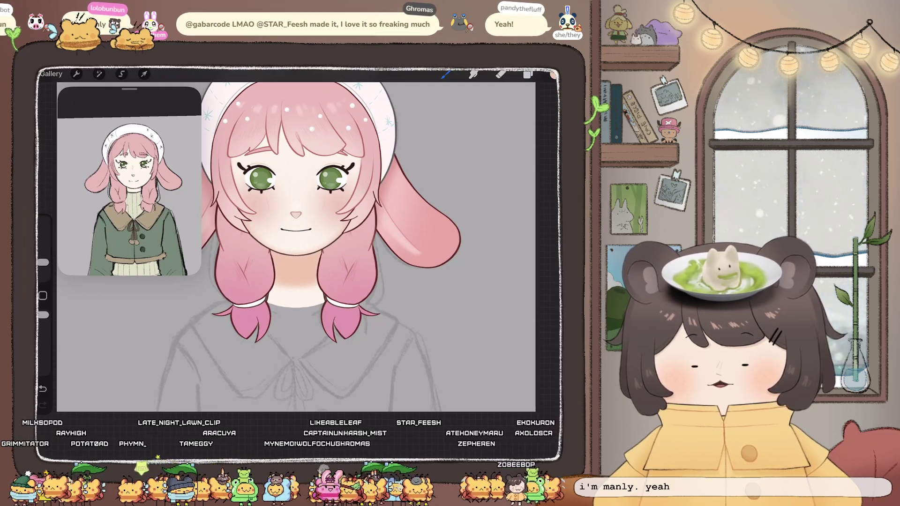
click(528, 73)
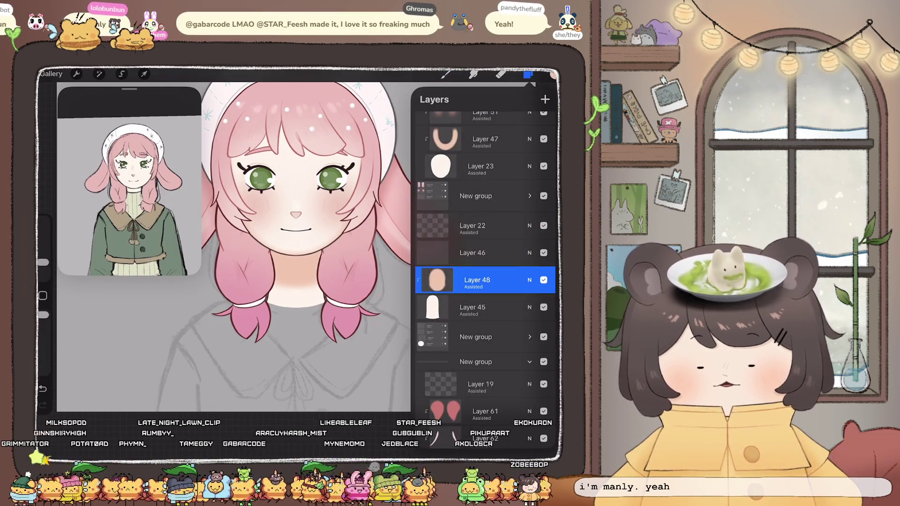
click(144, 73)
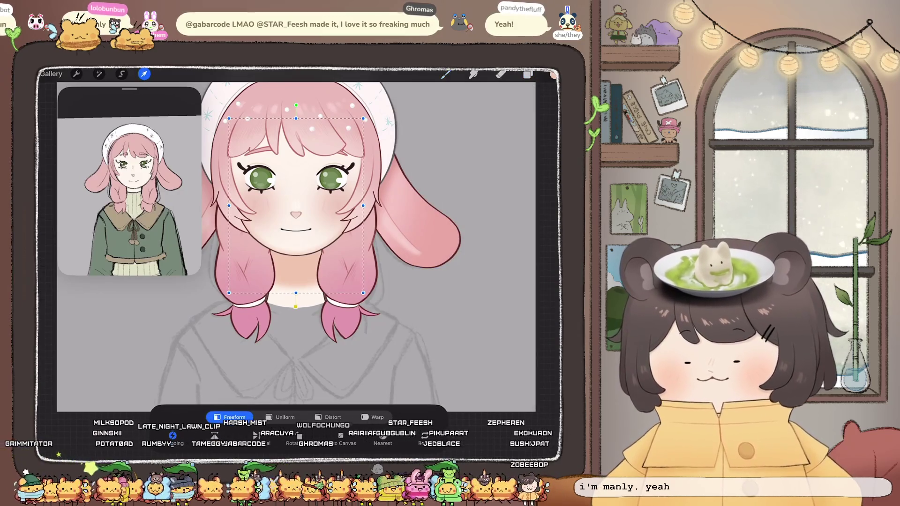
click(528, 73)
click(472, 280)
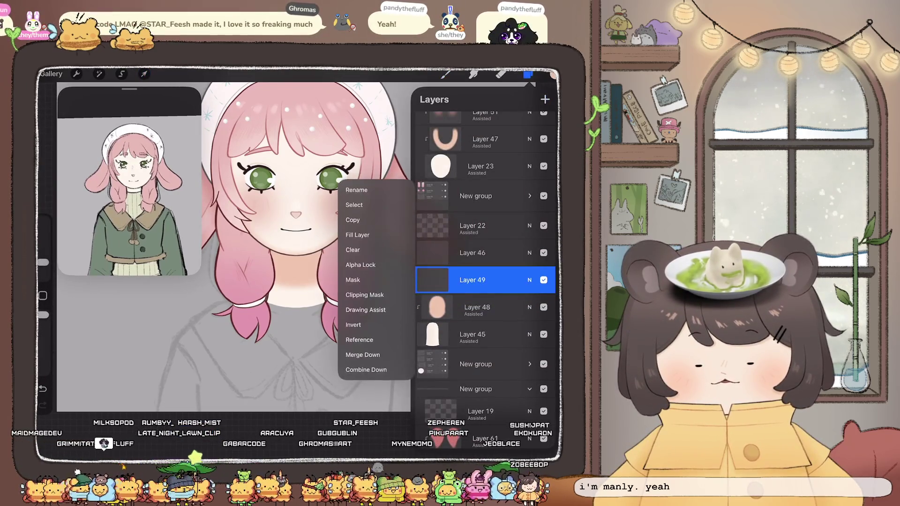
click(472, 280)
Pick a new colour, shrink the brush, undo two strokes, then start a Gaussian Blur.
click(553, 75)
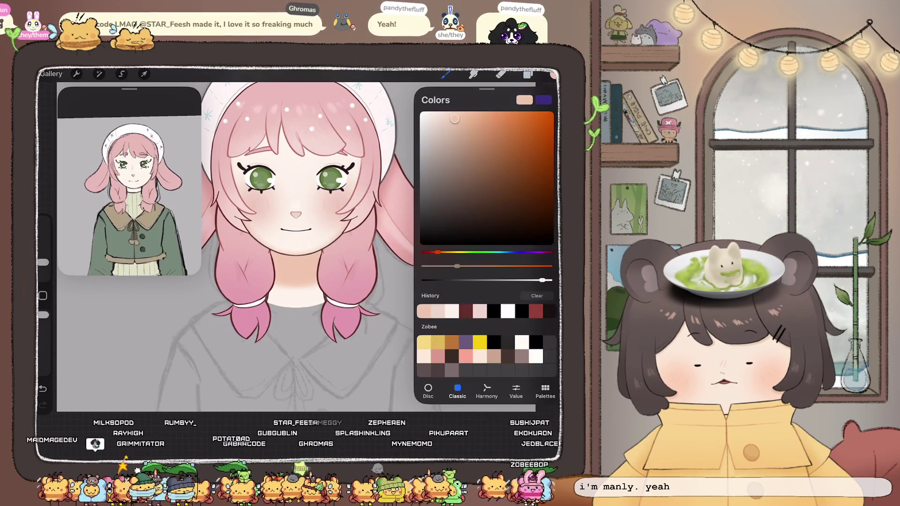
drag(455, 119, 462, 131)
click(553, 75)
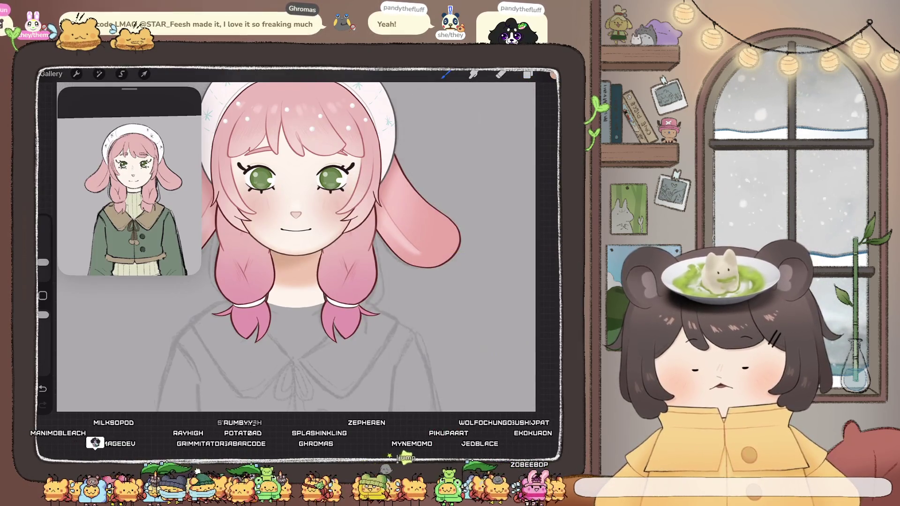
key(ctrl+z)
drag(42, 262, 43, 268)
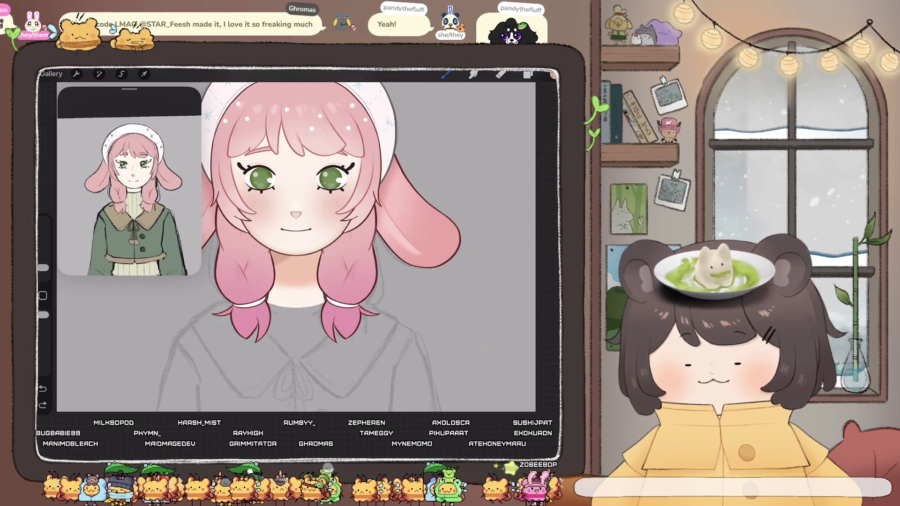
scroll(297, 247, down, 3)
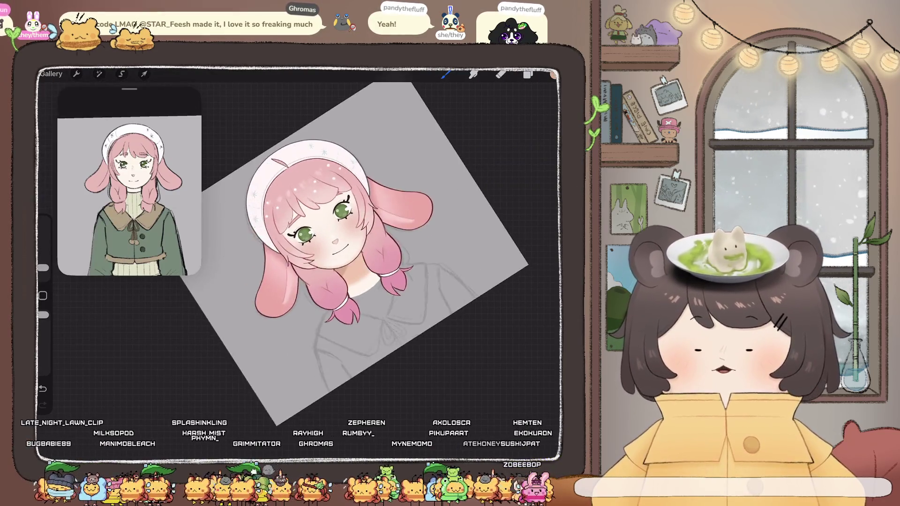
scroll(301, 249, up, 5)
key(ctrl+z)
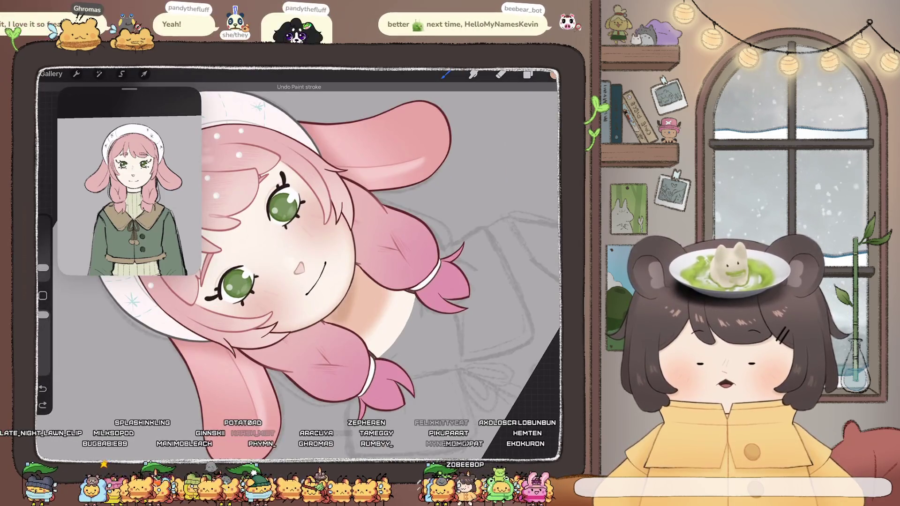
scroll(300, 249, down, 5)
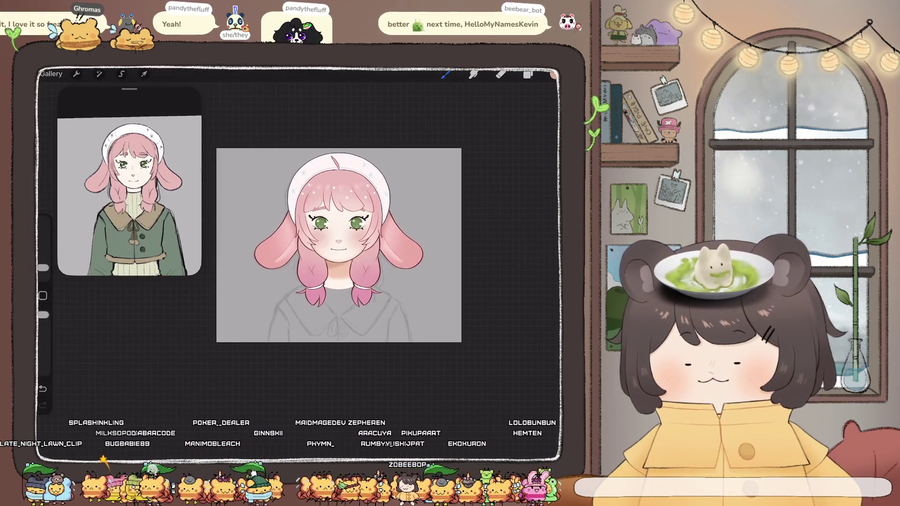
scroll(339, 244, up, 5)
click(99, 74)
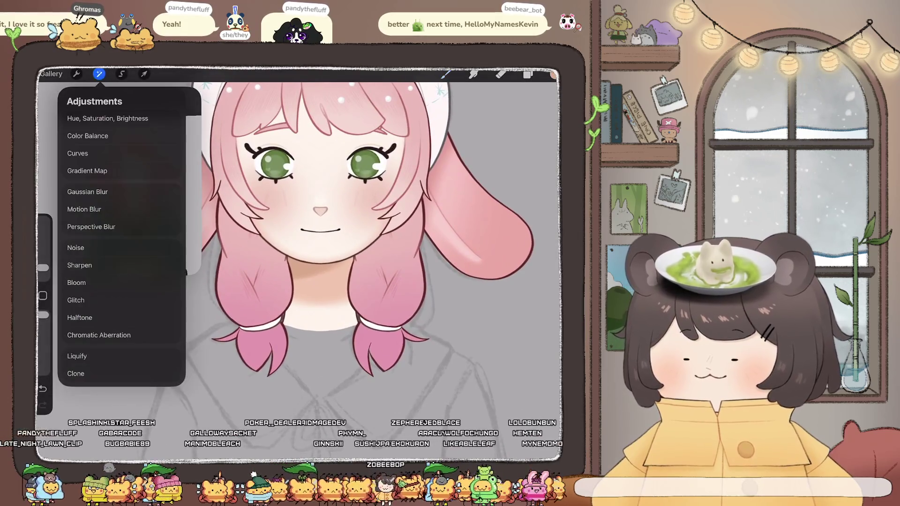
click(87, 192)
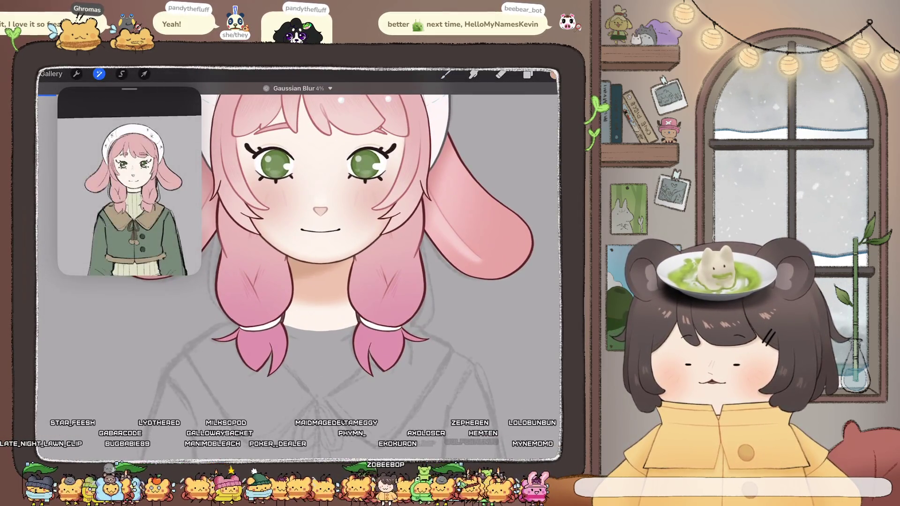
Commit the first blur and apply another Gaussian Blur lowered to 21%.
click(99, 74)
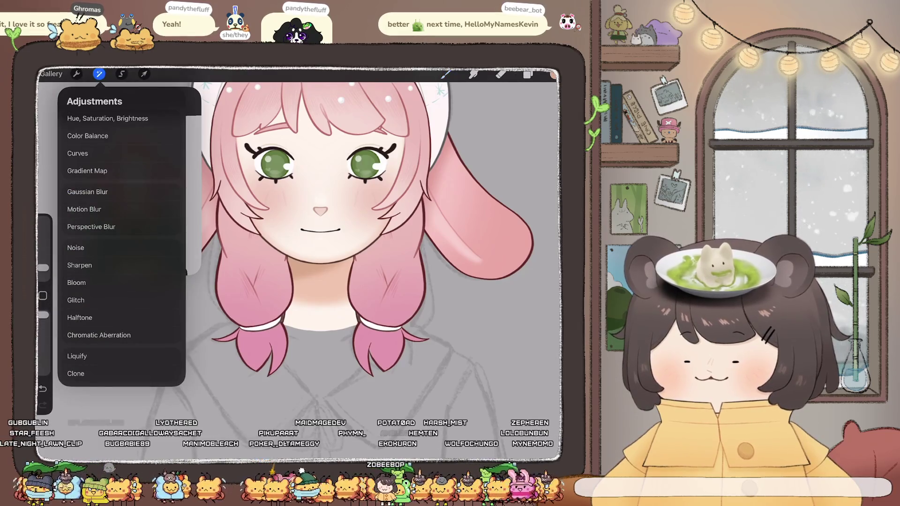
click(88, 191)
drag(328, 281, 248, 282)
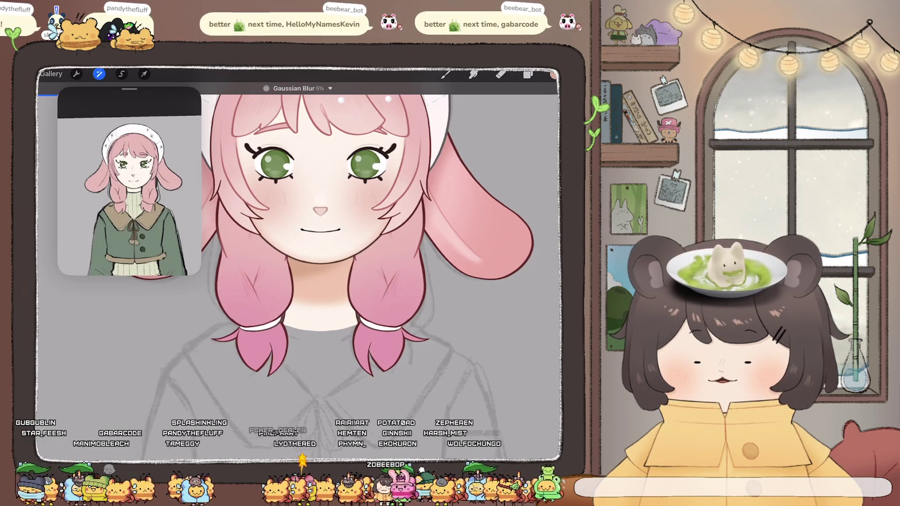
scroll(343, 242, down, 5)
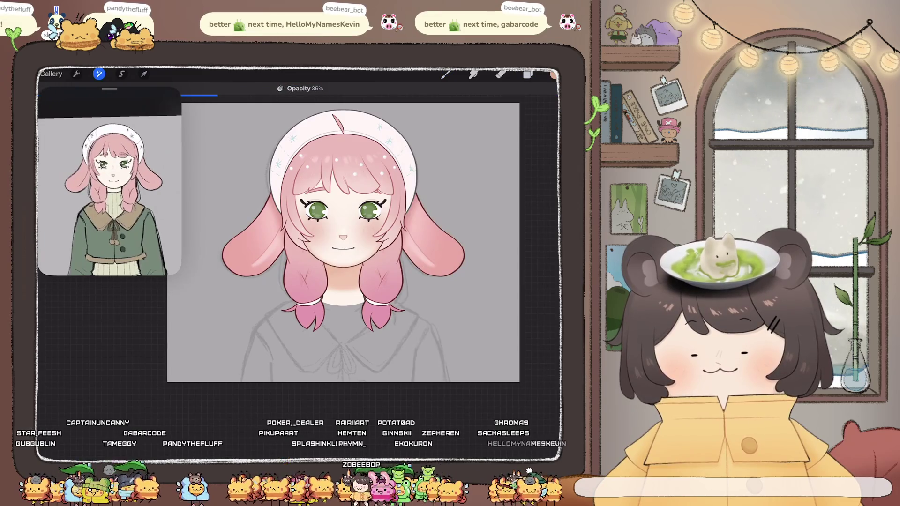
click(528, 74)
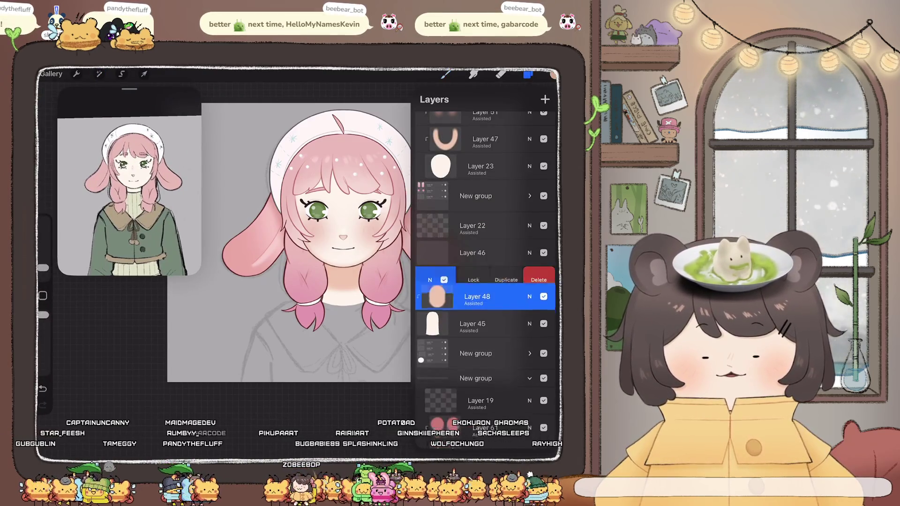
Transform Layer 48, nudging the skin shape upward in three small moves toward the chin.
click(143, 74)
drag(344, 231, 343, 222)
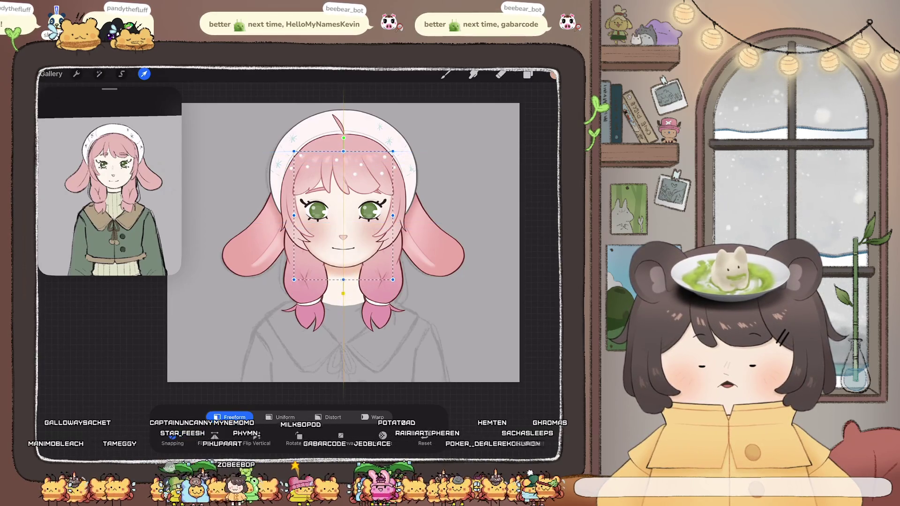
scroll(344, 225, up, 3)
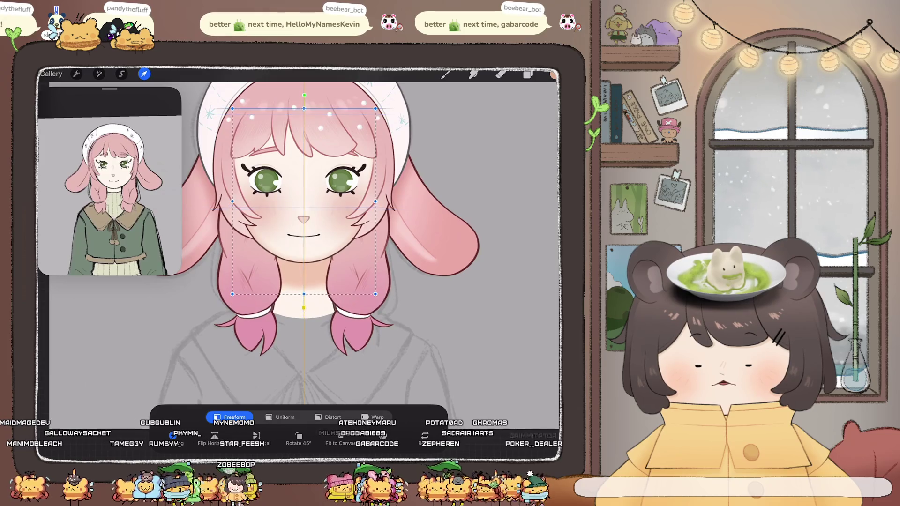
drag(304, 201, 302, 198)
scroll(305, 253, up, 3)
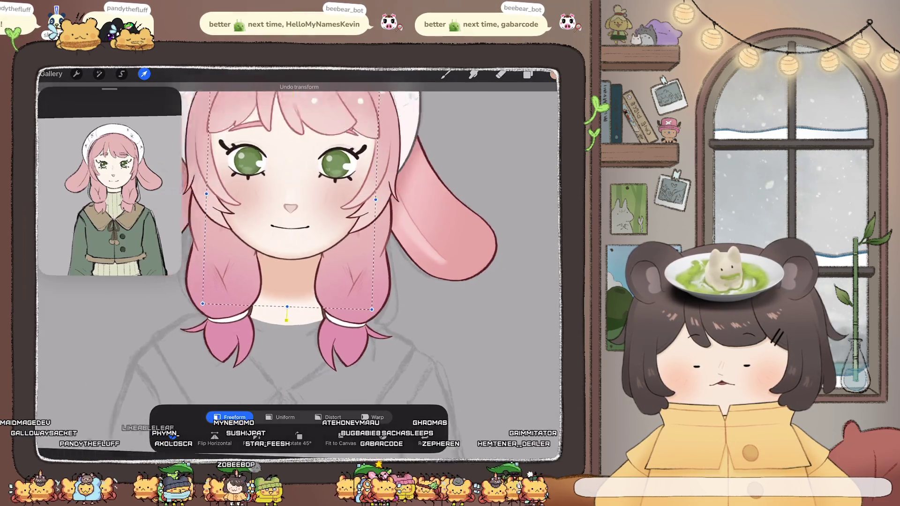
drag(282, 244, 282, 232)
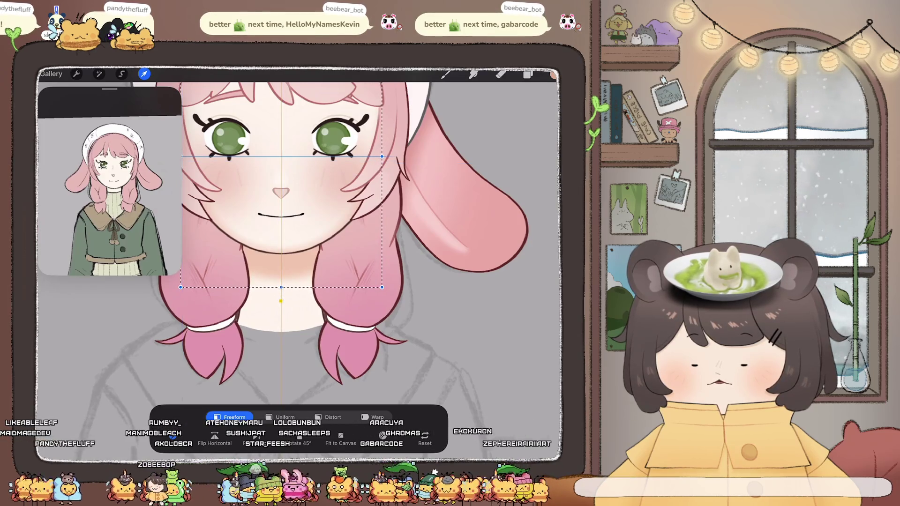
click(144, 74)
click(528, 74)
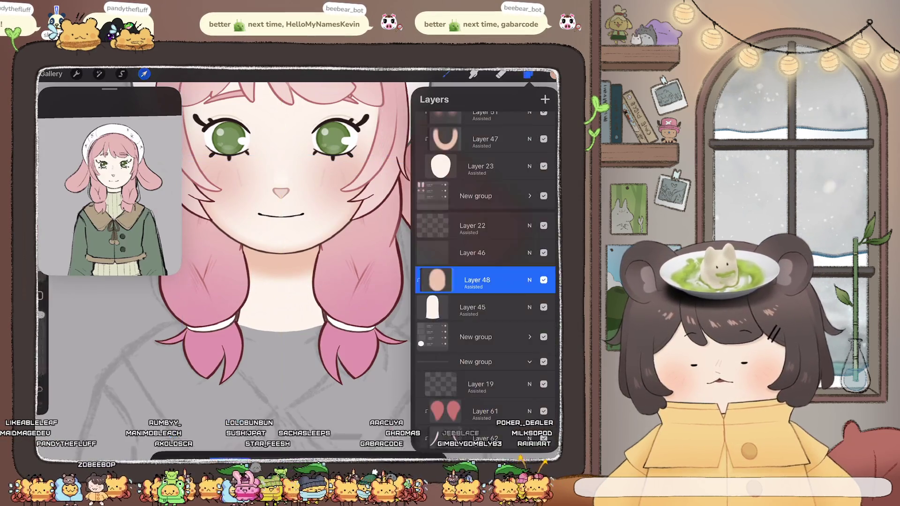
scroll(281, 234, down, 3)
scroll(304, 234, up, 3)
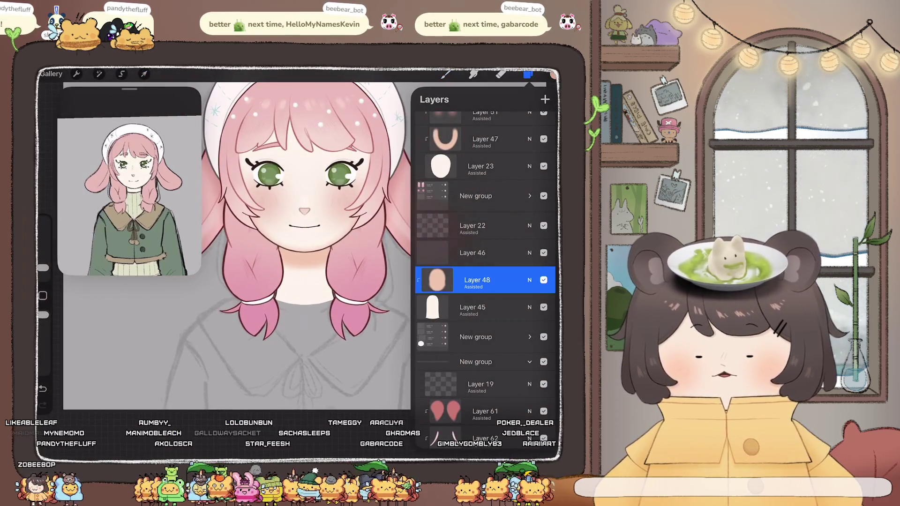
Switch to the Eraser with a different Painting brush and enlarge its size.
click(501, 74)
drag(305, 235, 282, 282)
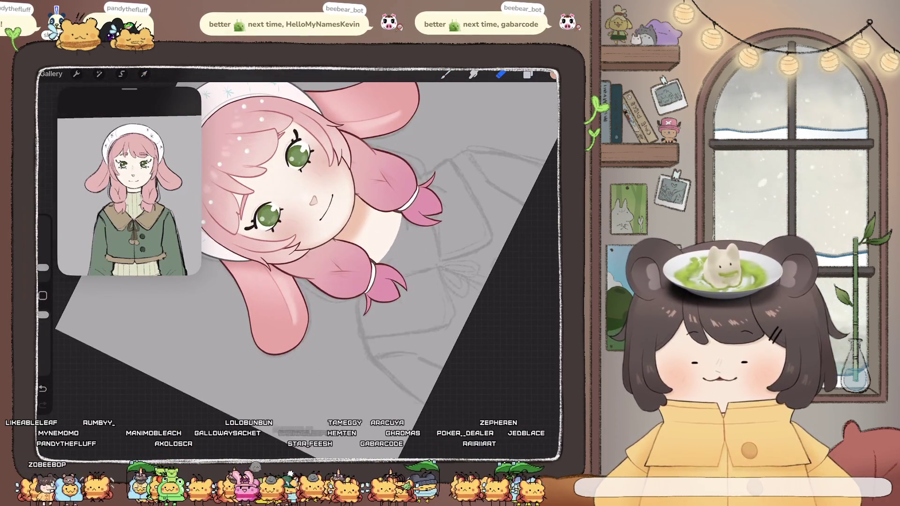
drag(42, 267, 43, 261)
click(500, 74)
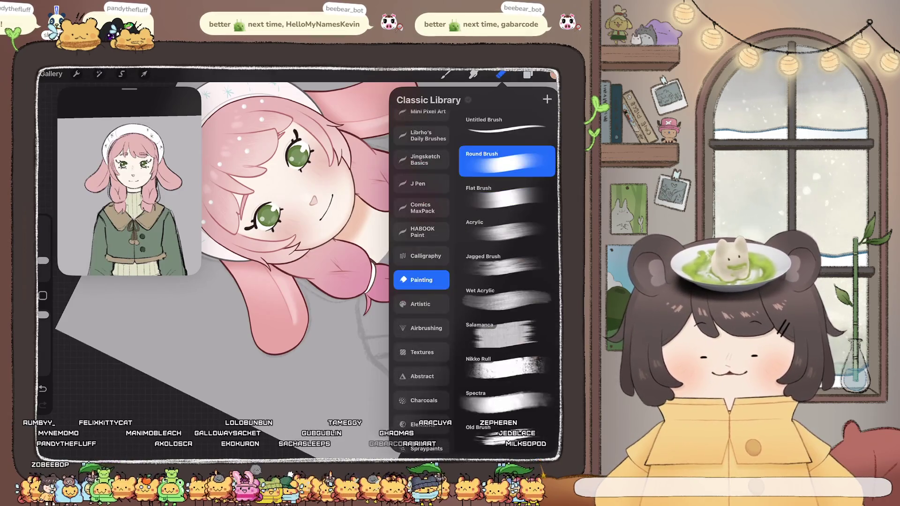
click(506, 282)
click(500, 74)
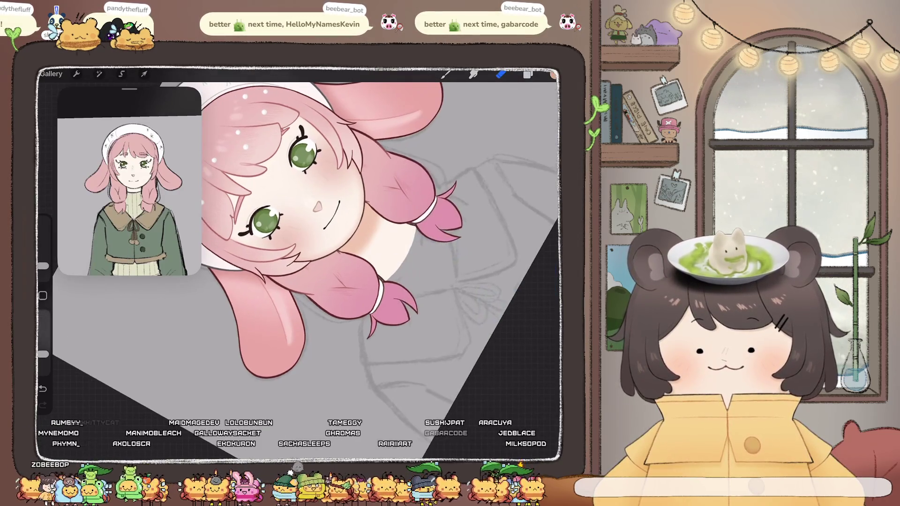
drag(43, 266, 42, 260)
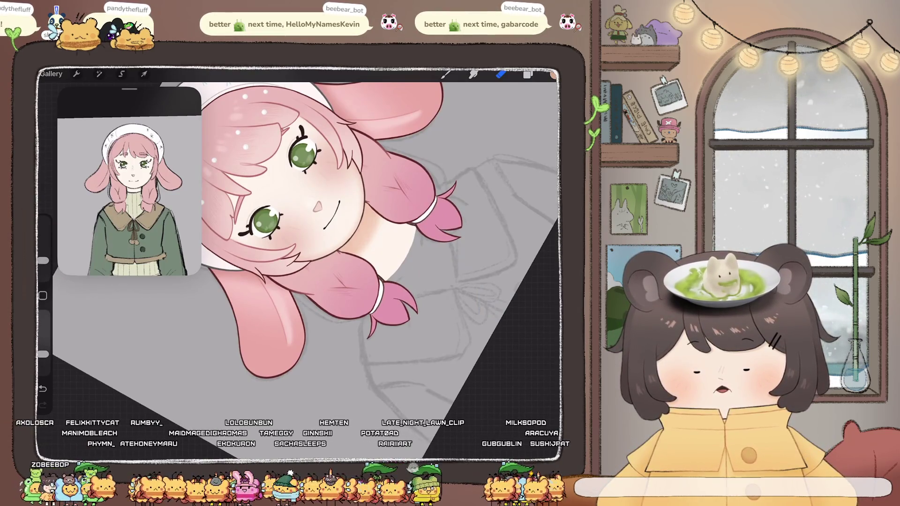
Undo the trial erase stroke and make the eraser slightly smaller.
key(ctrl+z)
drag(43, 261, 42, 264)
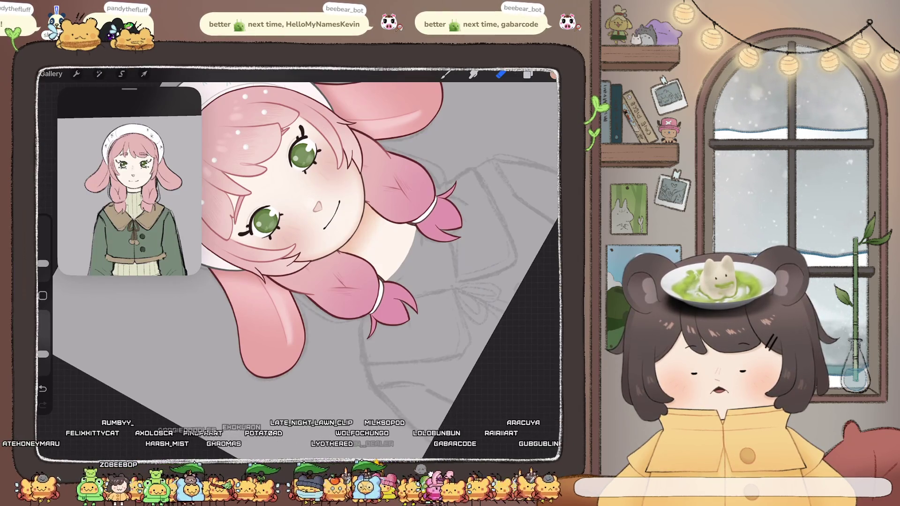
scroll(300, 263, down, 5)
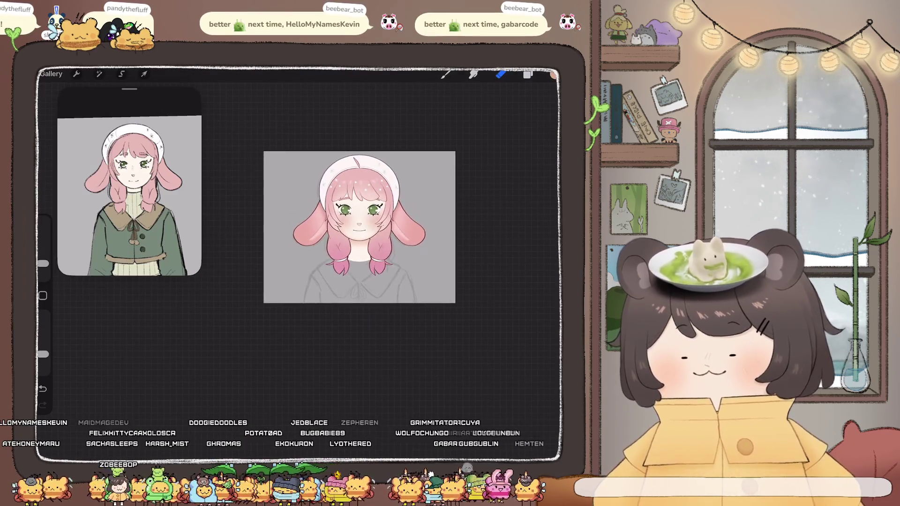
scroll(359, 229, down, 3)
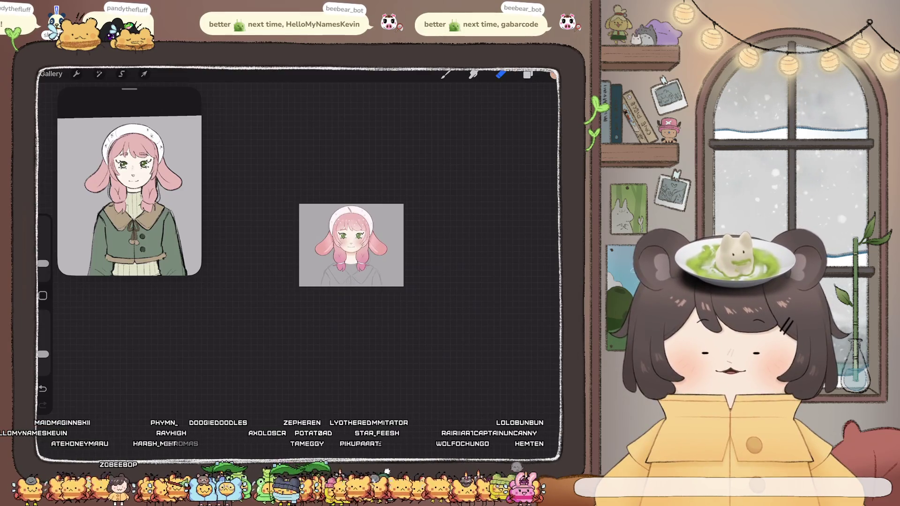
scroll(352, 245, up, 5)
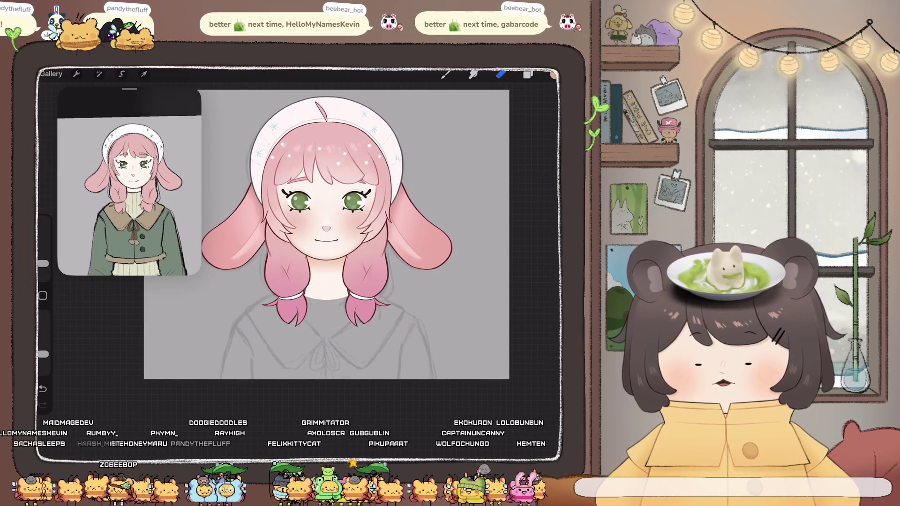
scroll(326, 235, up, 2)
click(528, 75)
scroll(485, 258, up, 1)
scroll(485, 263, up, 10)
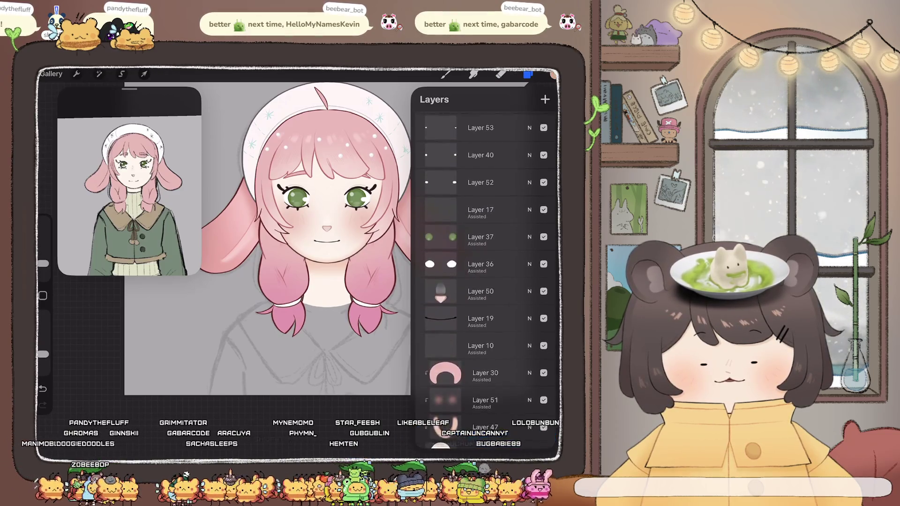
Expand New group and select hair Layers 32, 33 and 34 together.
scroll(485, 262, down, 2)
click(530, 305)
scroll(486, 262, down, 1)
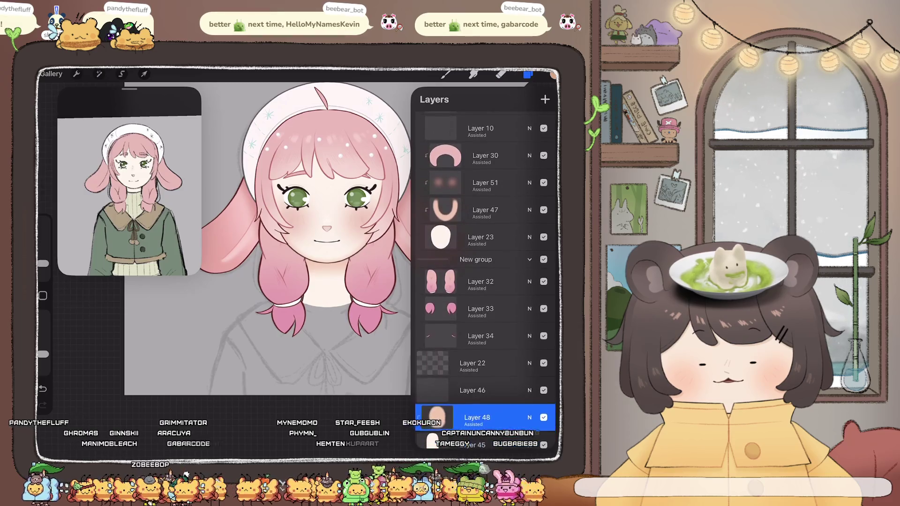
click(481, 283)
drag(464, 310, 502, 309)
drag(465, 337, 501, 337)
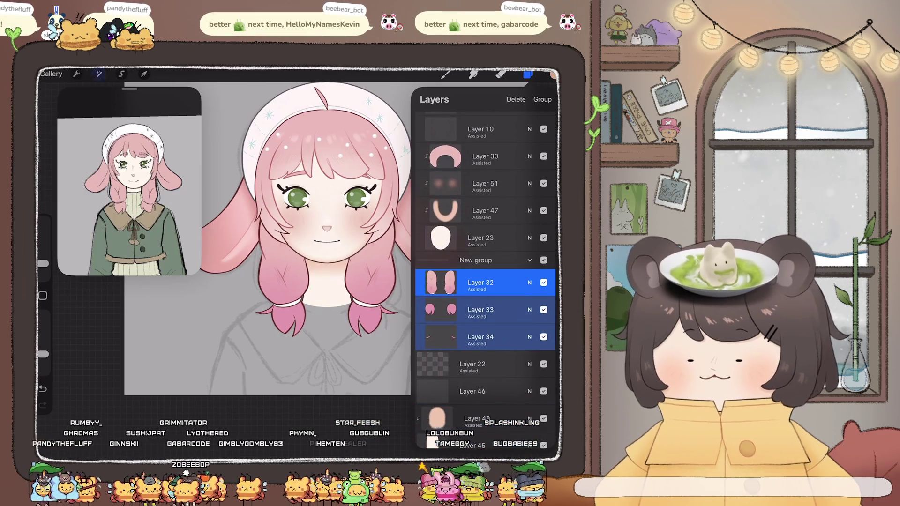
Use Adjustments > Liquify Push to nudge both pigtail tips outward.
click(99, 73)
click(82, 355)
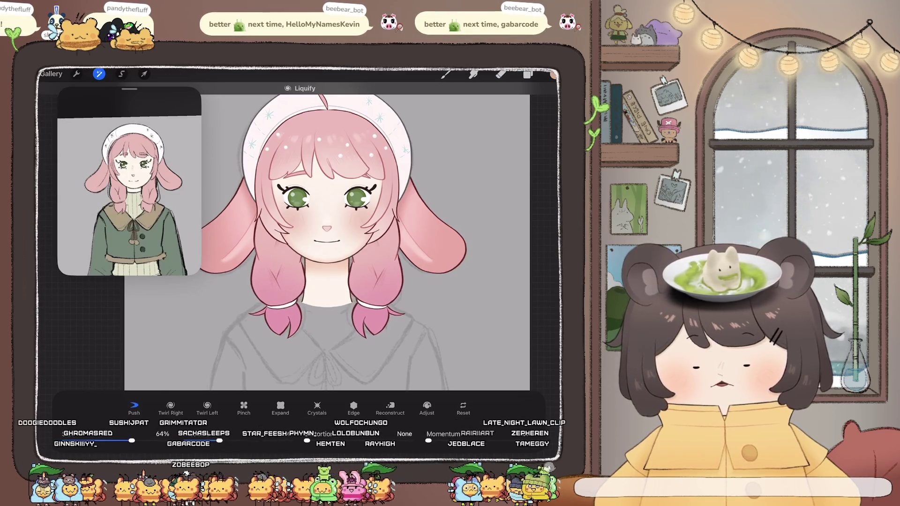
key(ctrl+z)
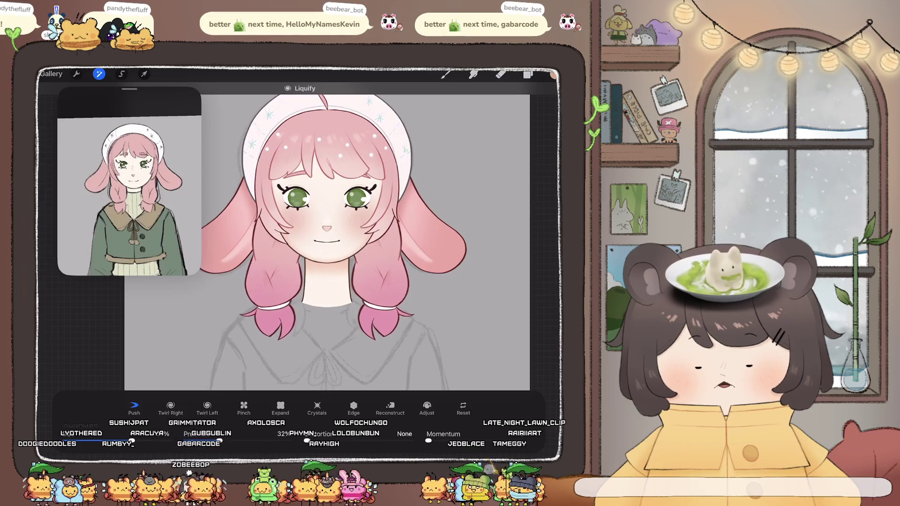
key(ctrl+z)
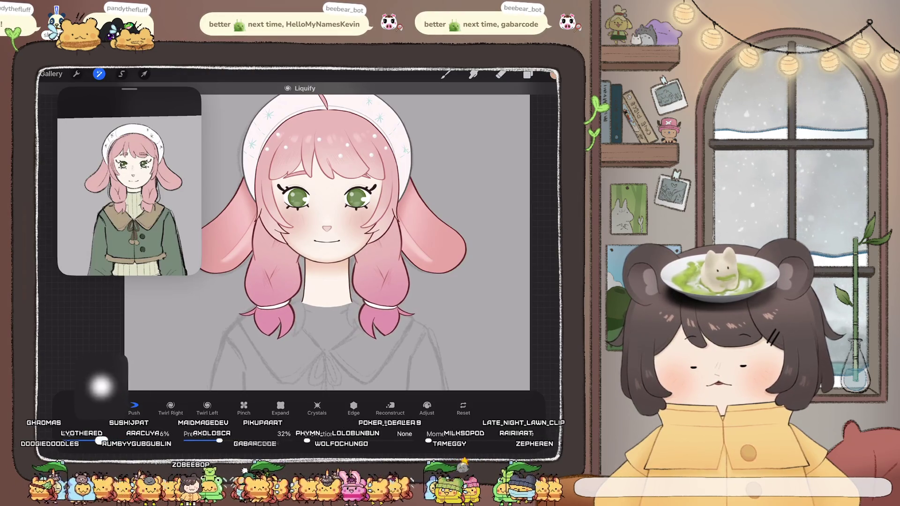
scroll(343, 250, down, 5)
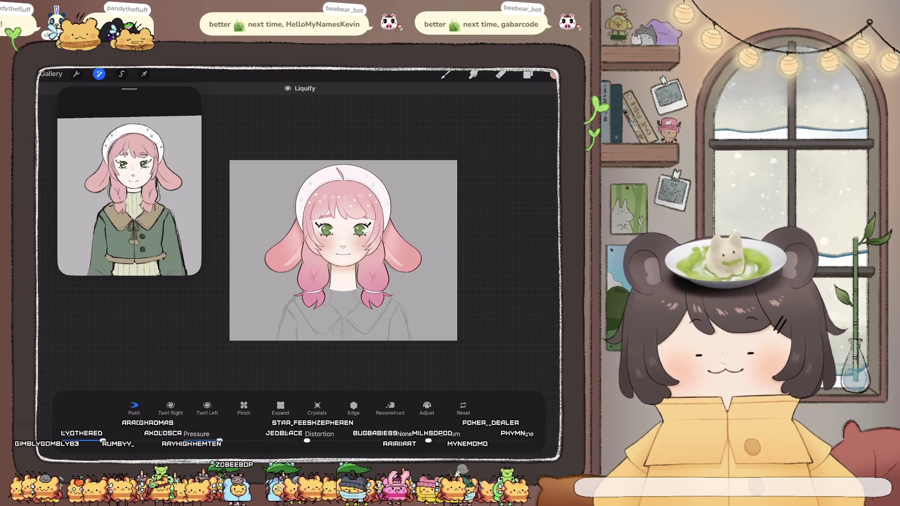
click(528, 74)
click(99, 74)
scroll(319, 248, up, 3)
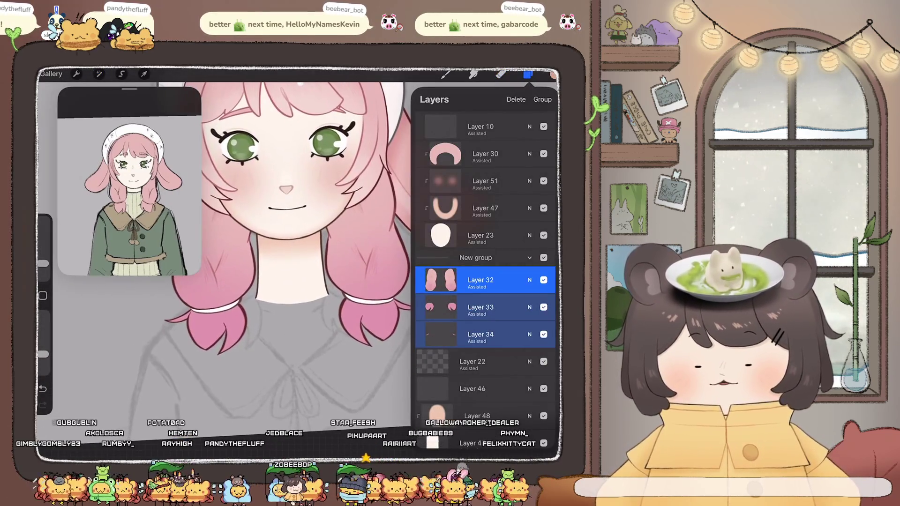
Select Layer 33 and switch to painting with the top brush in the library.
click(501, 74)
scroll(319, 234, up, 5)
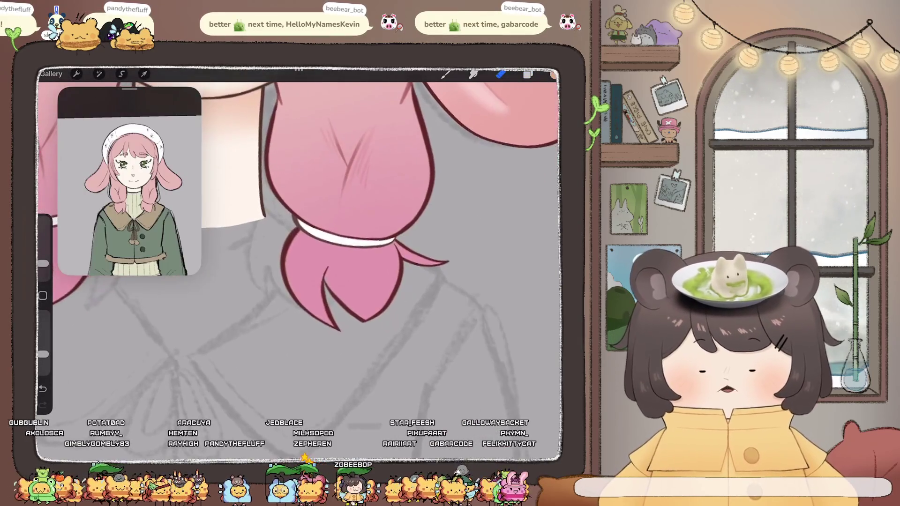
click(528, 74)
click(488, 306)
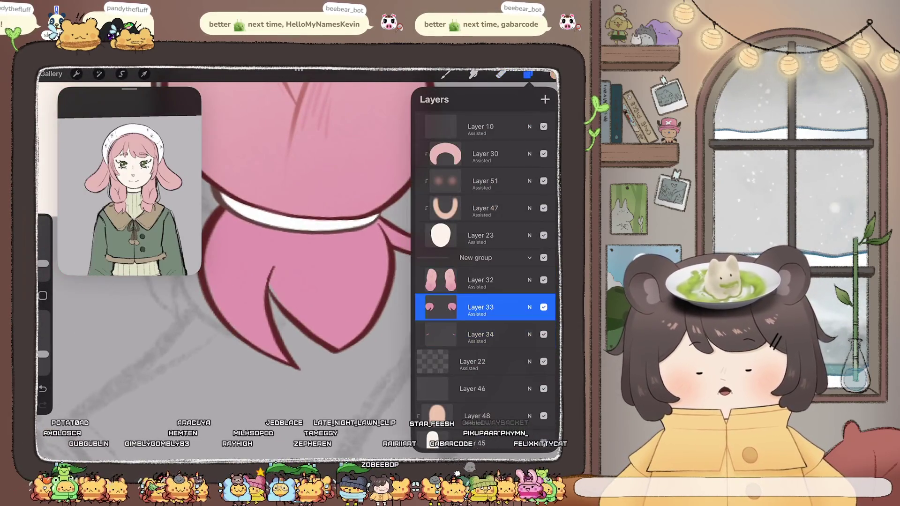
click(528, 74)
key(b)
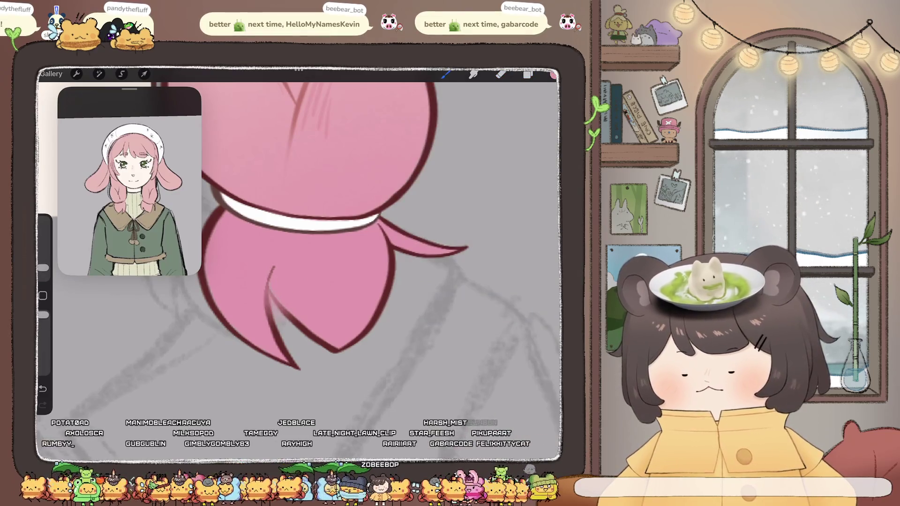
click(446, 74)
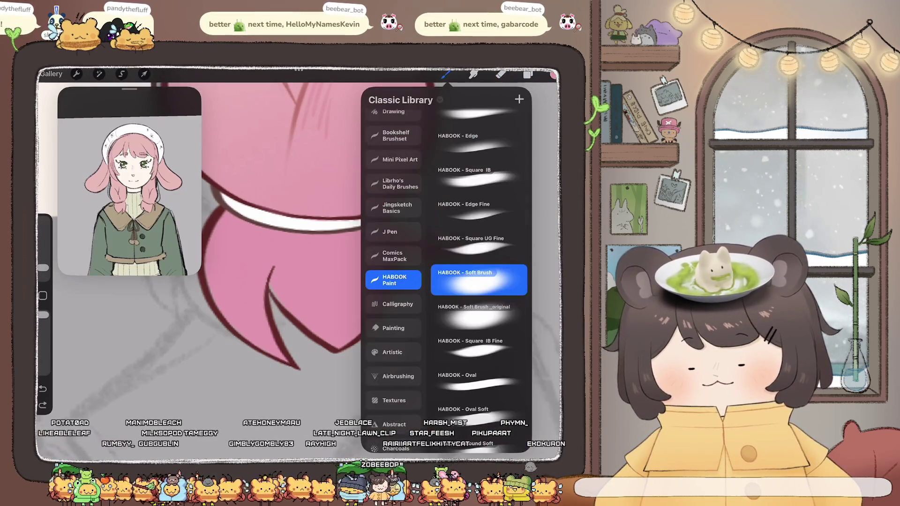
click(478, 131)
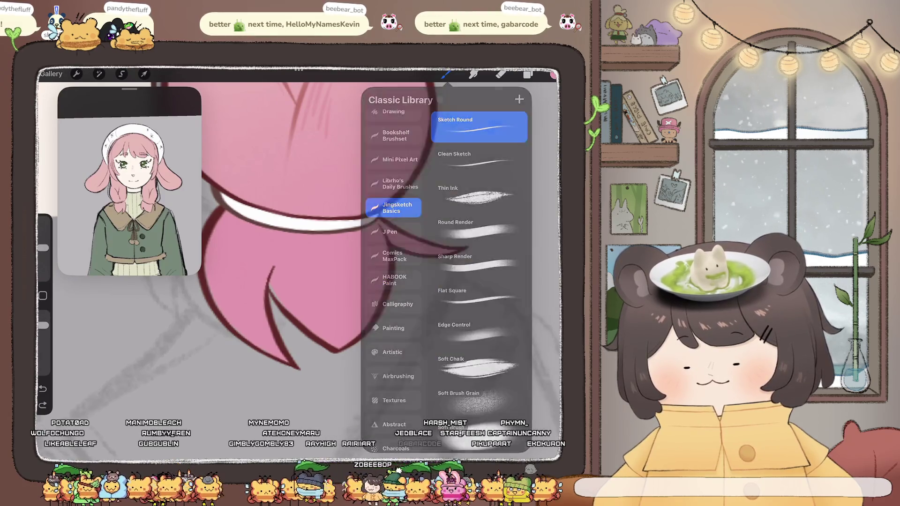
click(446, 74)
Undo and redo the last paint stroke, then undo it again.
key(ctrl+z)
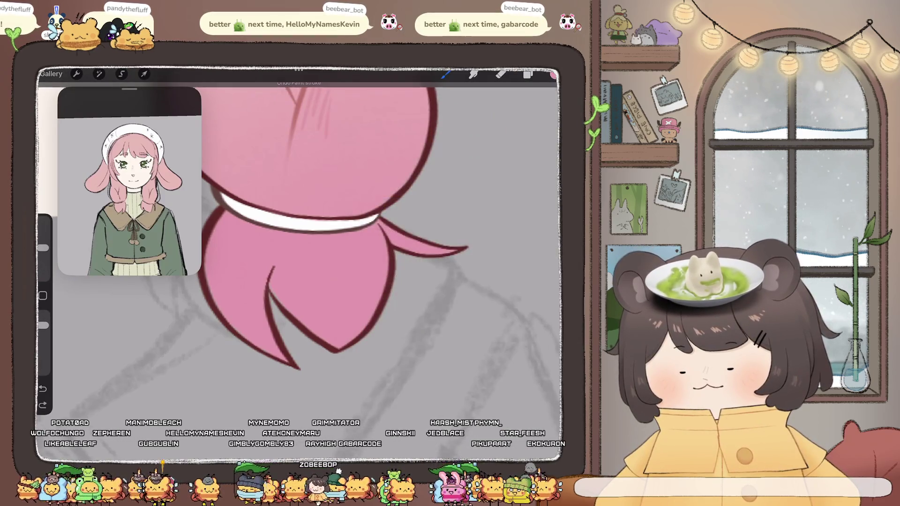
key(ctrl+shift+z)
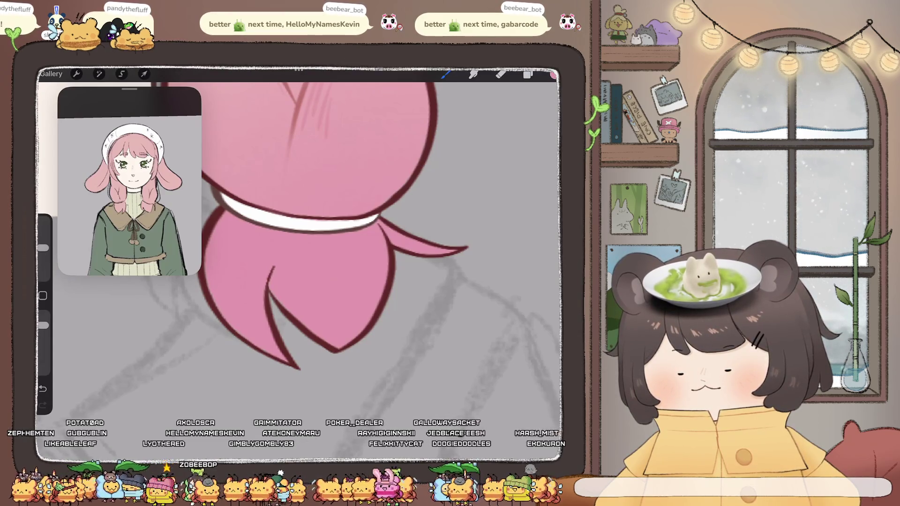
scroll(300, 225, down, 5)
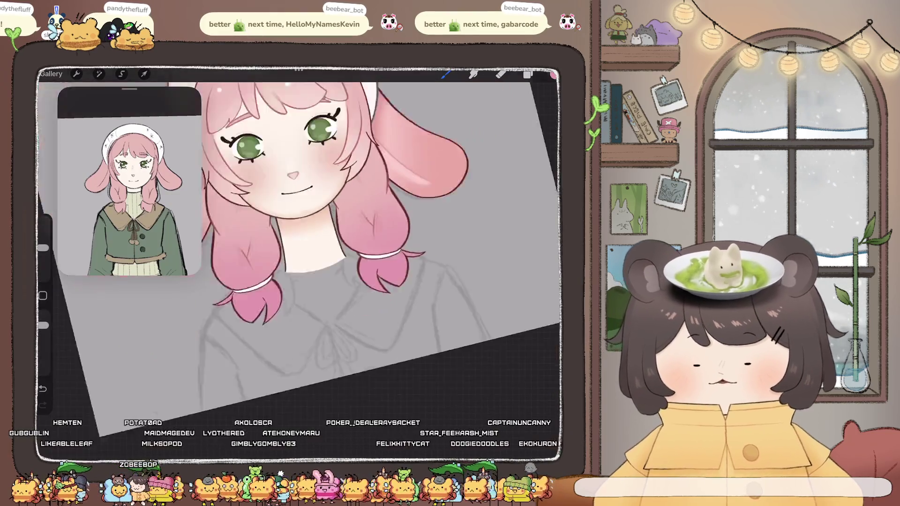
scroll(300, 235, up, 5)
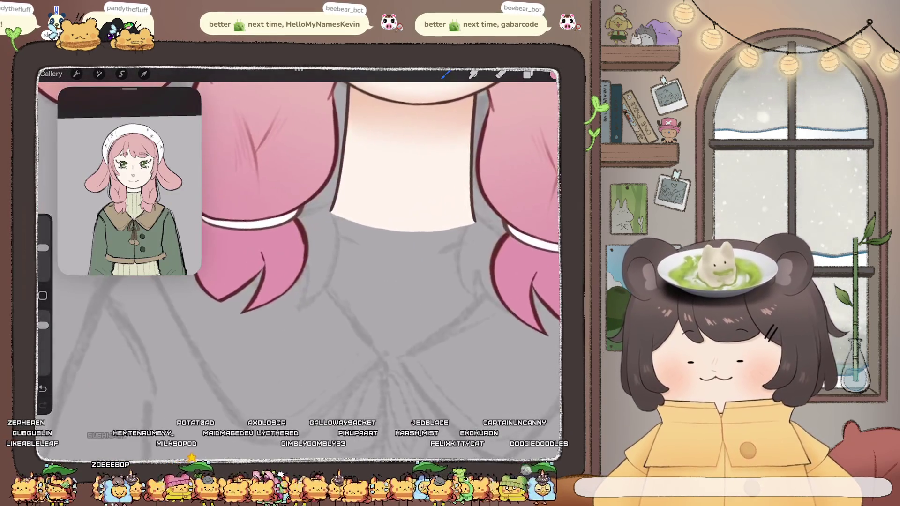
scroll(300, 235, down, 3)
key(ctrl+z)
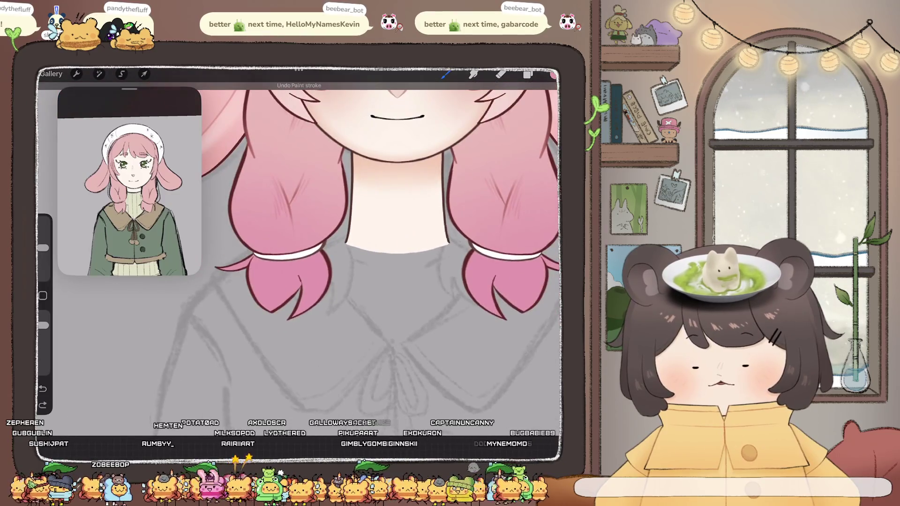
scroll(301, 235, down, 5)
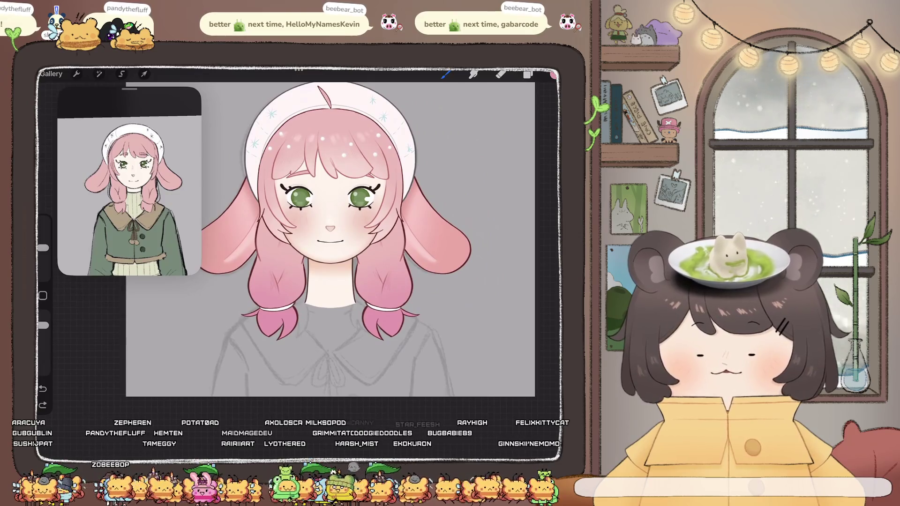
click(527, 75)
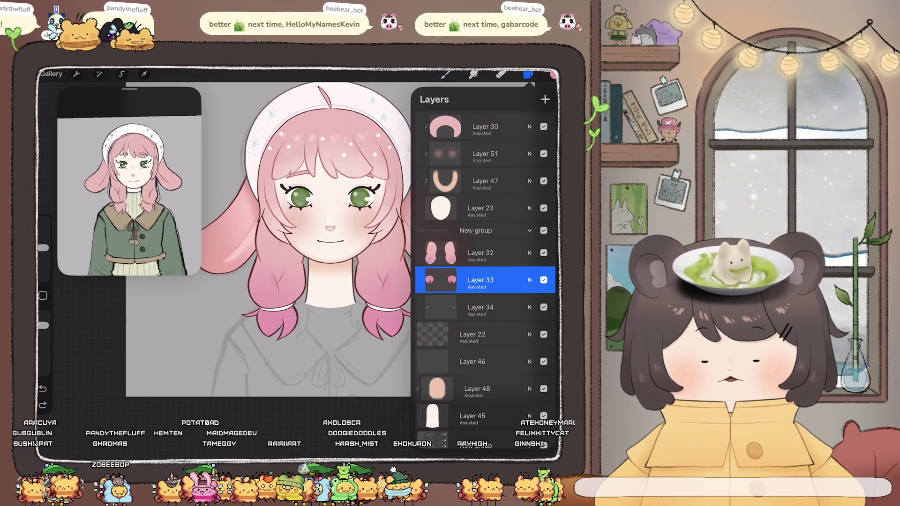
scroll(297, 253, down, 3)
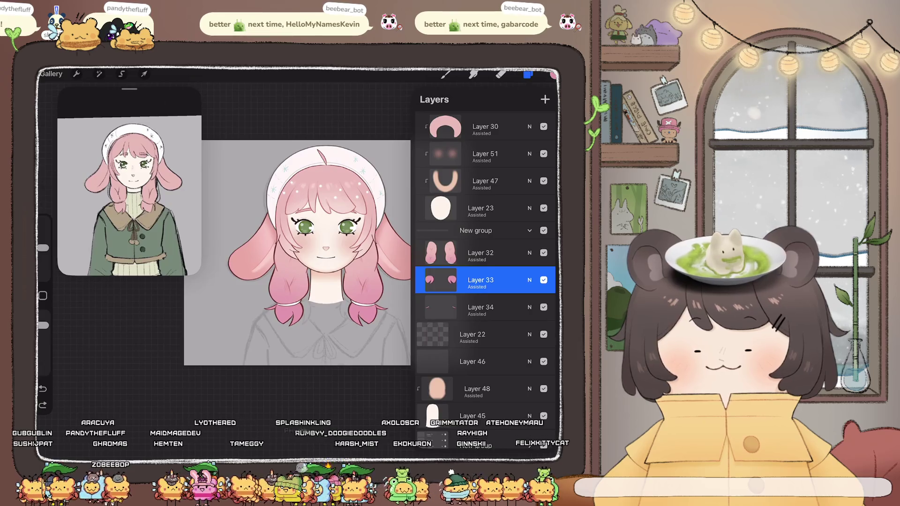
scroll(297, 230, up, 3)
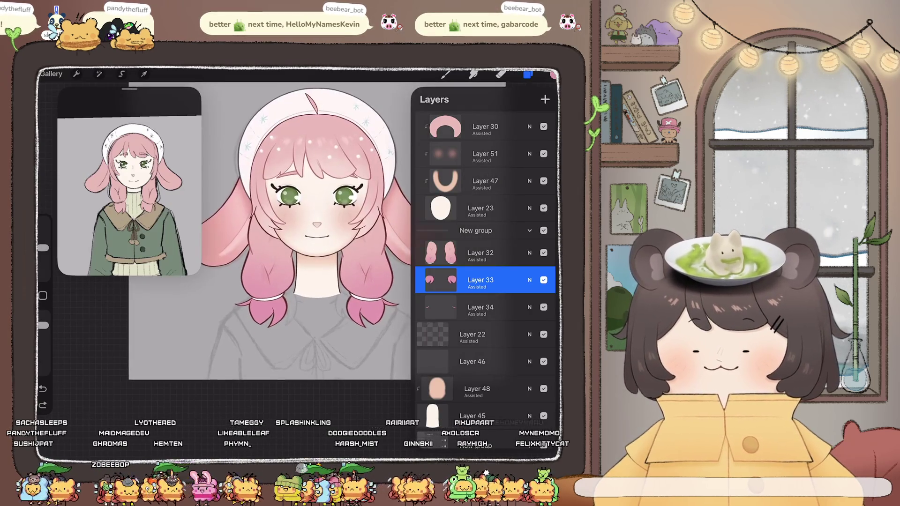
click(445, 74)
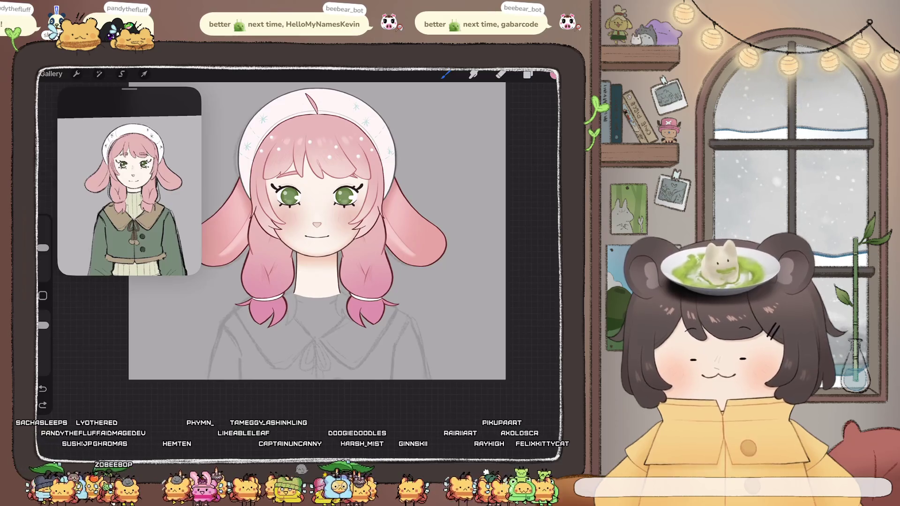
scroll(314, 235, up, 5)
scroll(314, 234, up, 2)
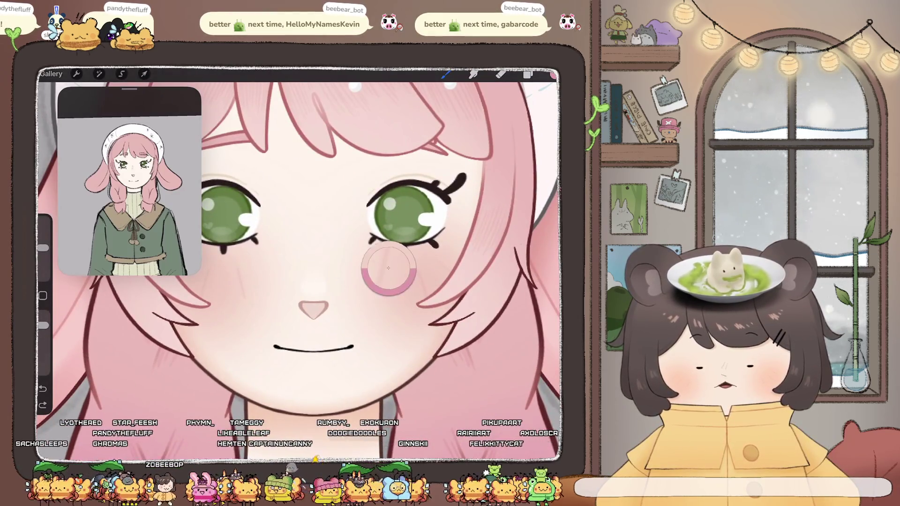
click(528, 74)
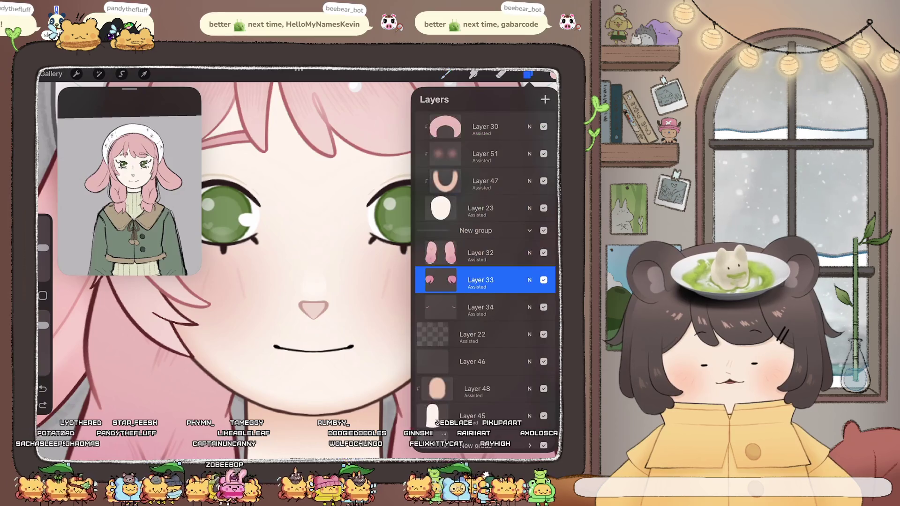
Select Layer 50, undo the last stroke, and pick a J Pen brush.
scroll(485, 258, down, 3)
scroll(485, 258, down, 3)
scroll(486, 258, up, 3)
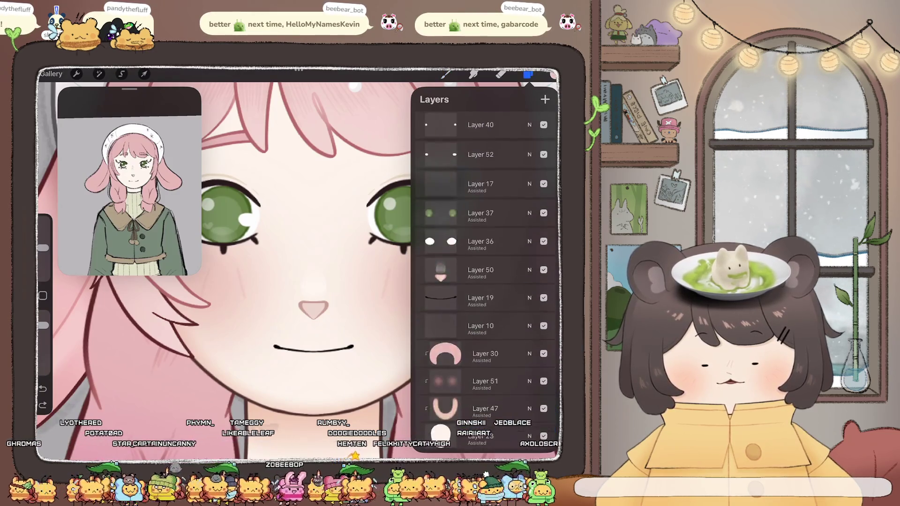
click(485, 300)
click(528, 74)
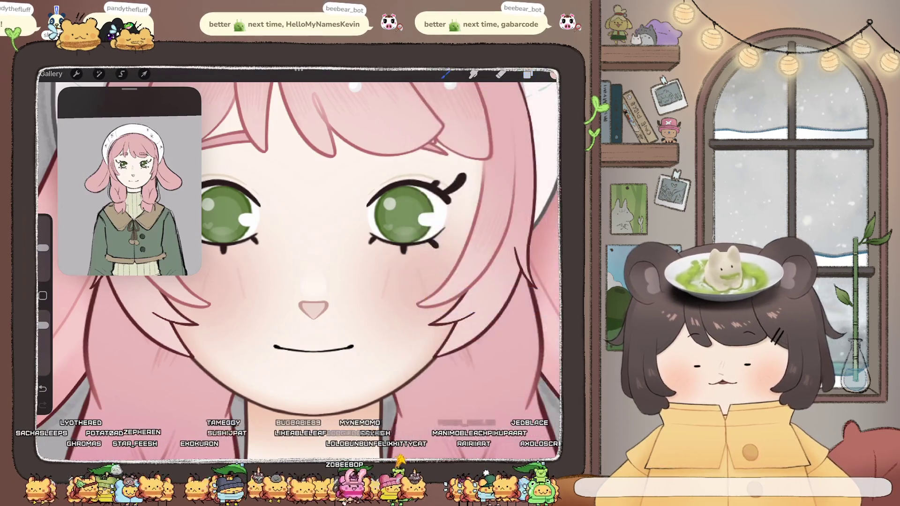
key(ctrl+z)
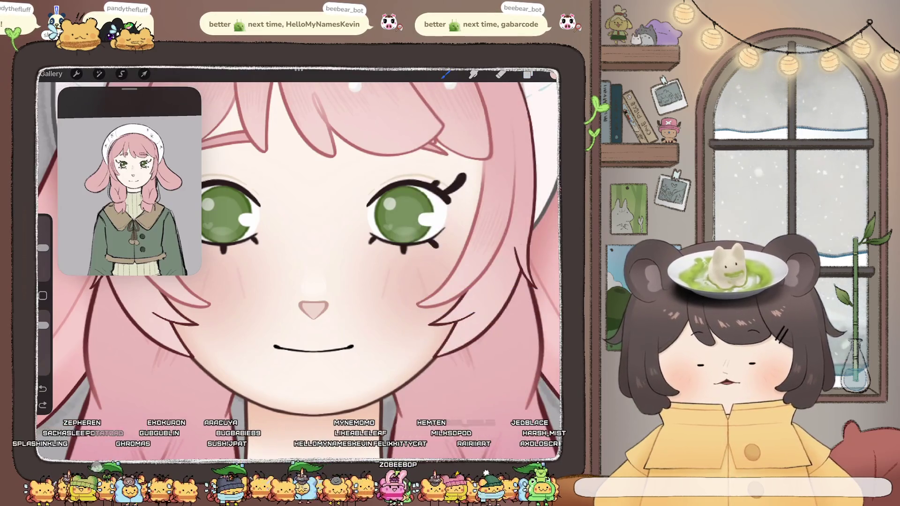
click(446, 74)
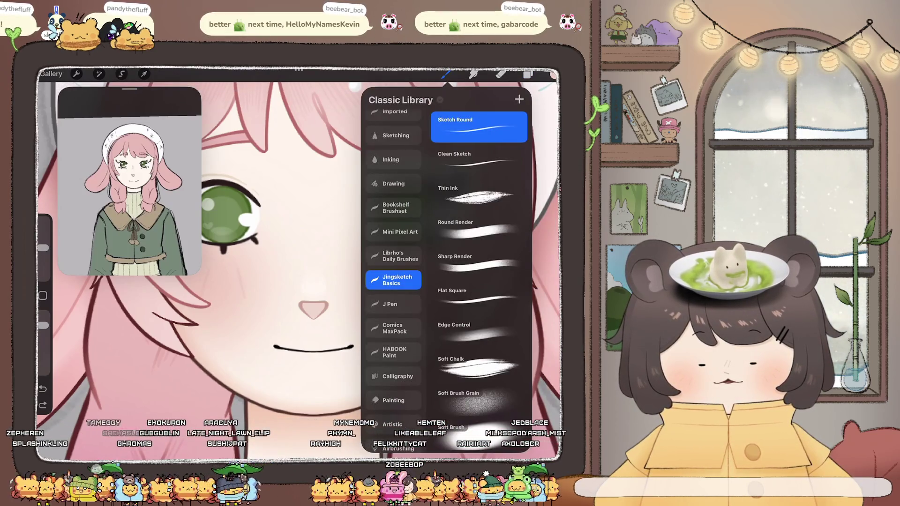
click(393, 304)
click(394, 329)
click(446, 74)
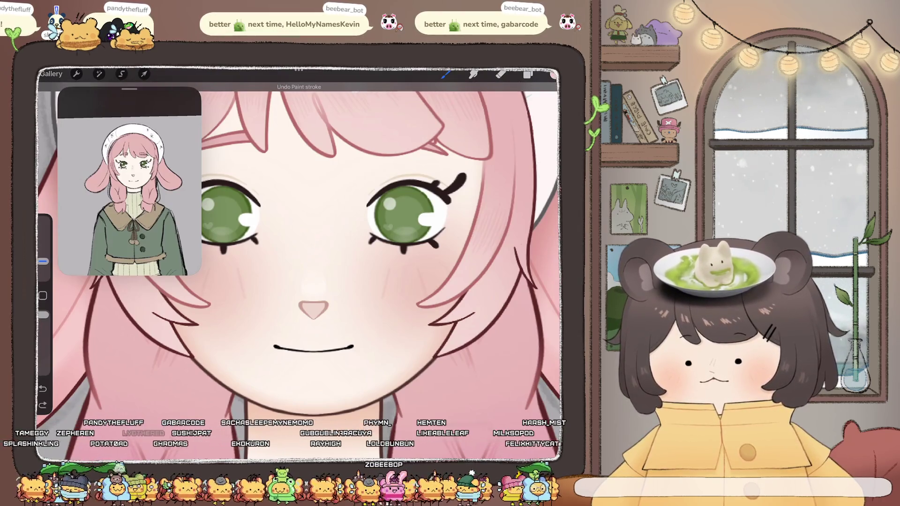
Try a faint line beside the nose bridge and undo it.
drag(315, 239, 307, 273)
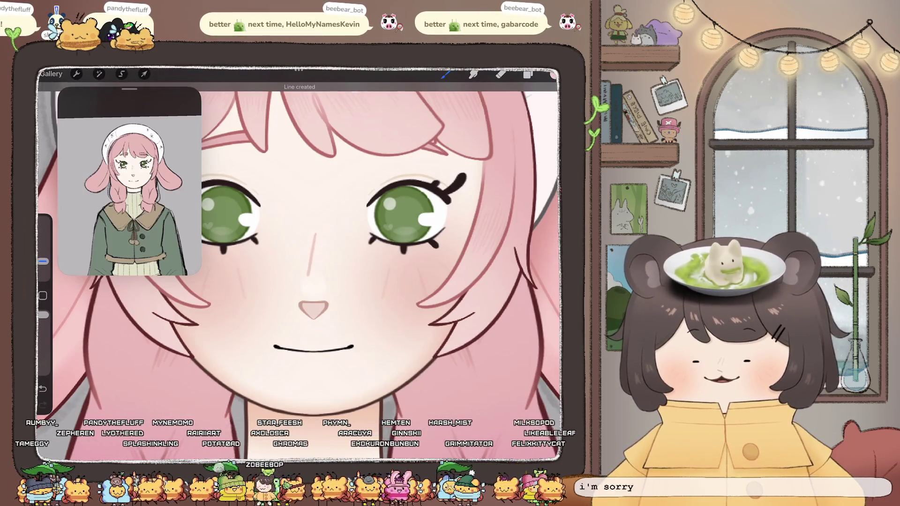
key(ctrl+z)
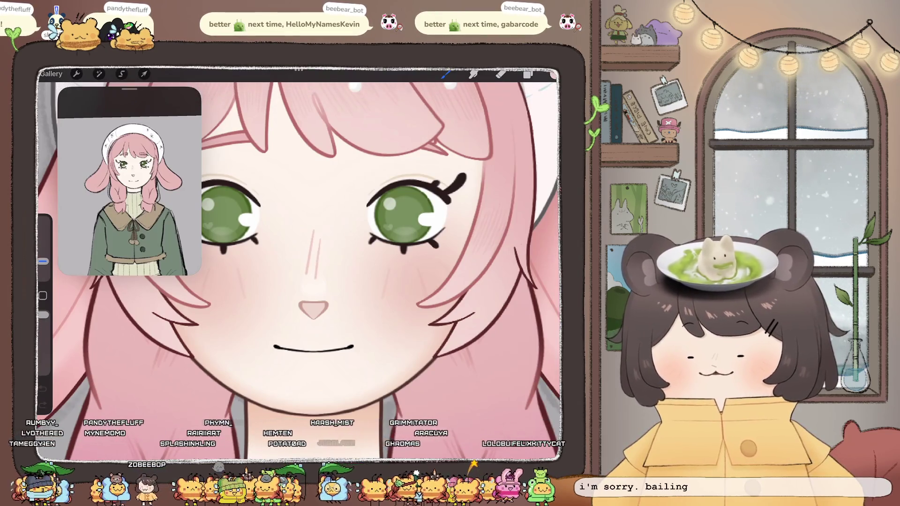
scroll(300, 262, down, 5)
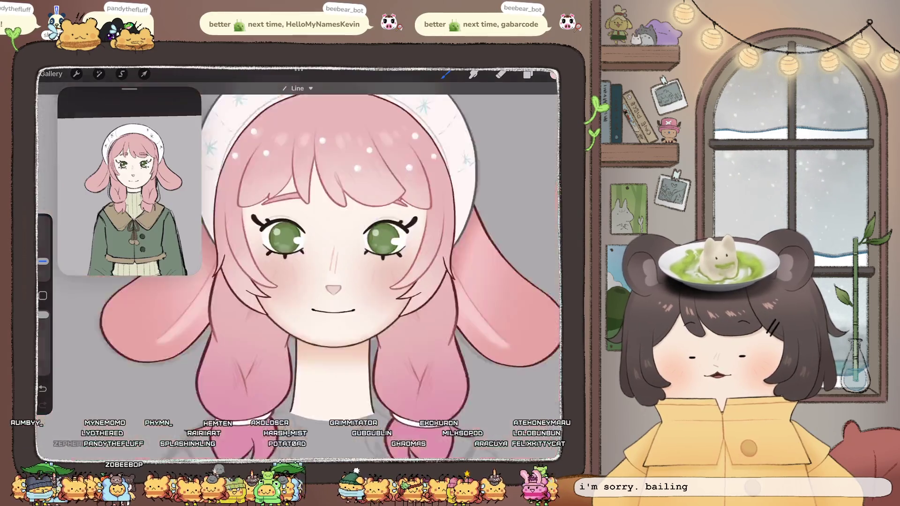
scroll(349, 263, up, 3)
scroll(349, 263, up, 3)
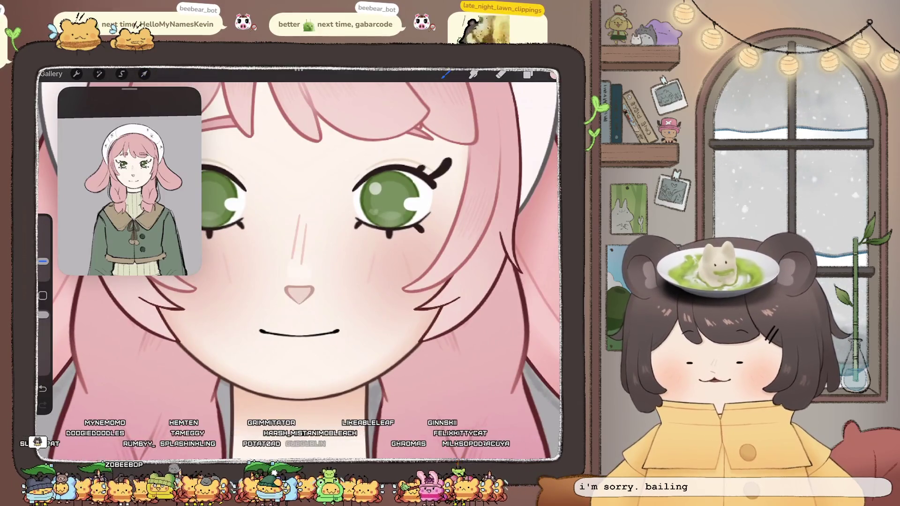
click(144, 73)
drag(299, 237, 299, 232)
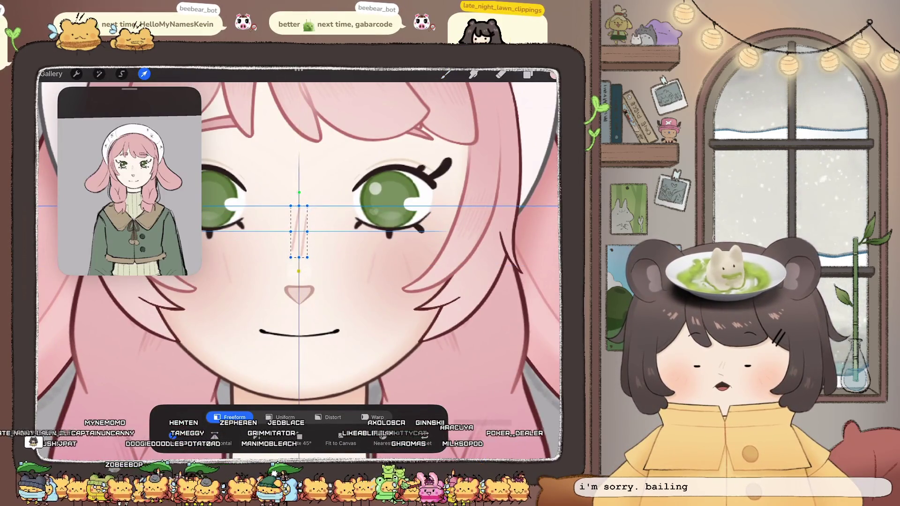
click(528, 74)
scroll(225, 262, down, 3)
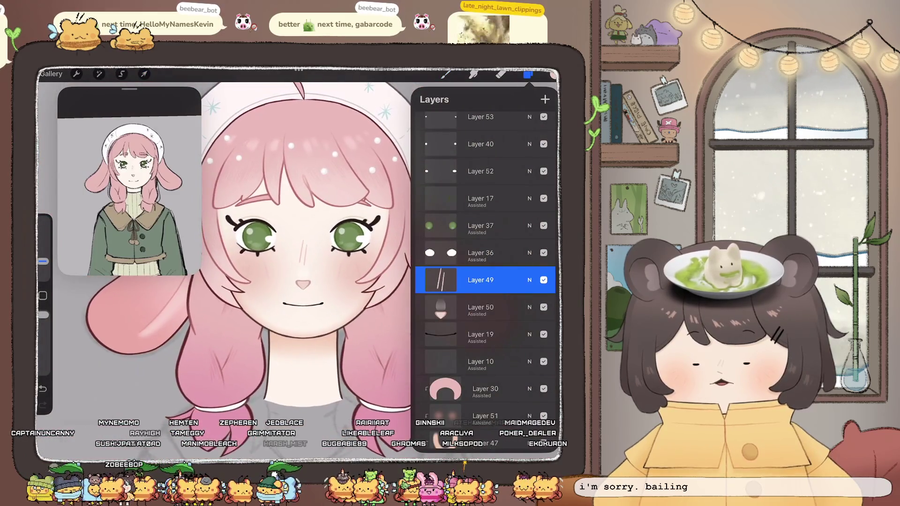
click(99, 74)
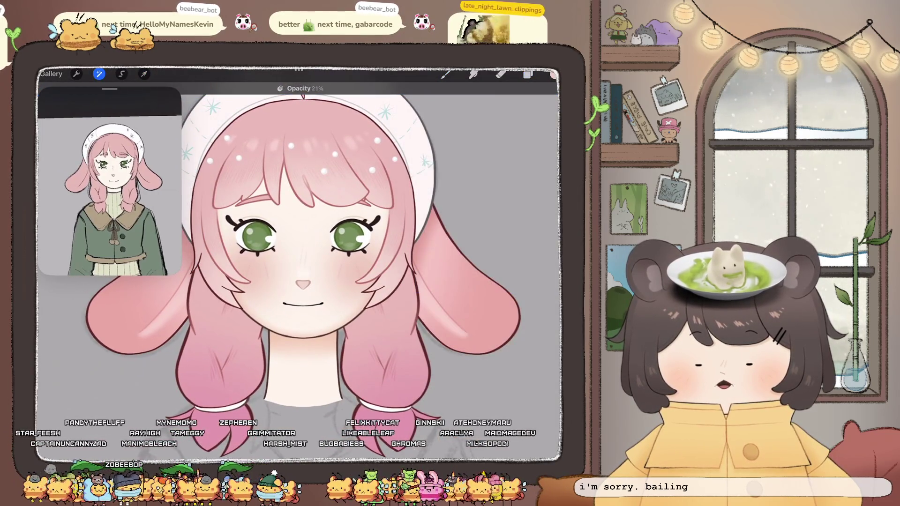
scroll(300, 263, down, 3)
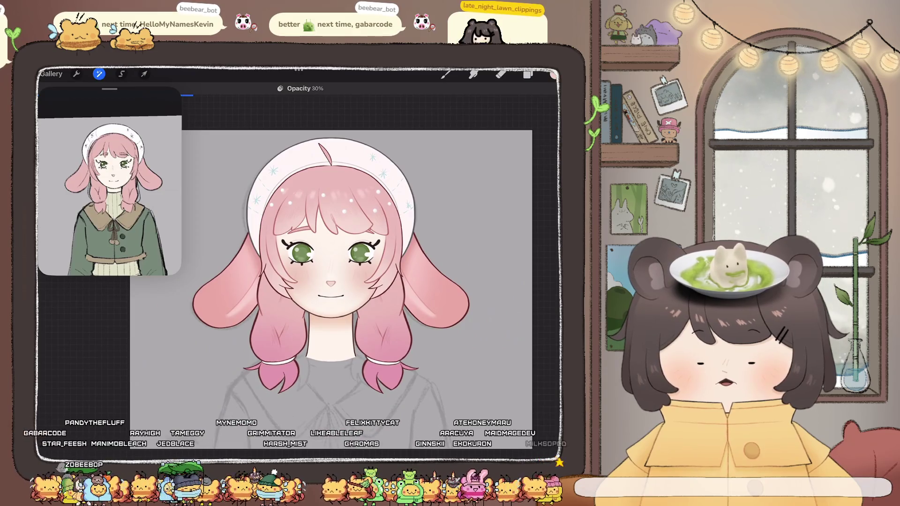
click(528, 74)
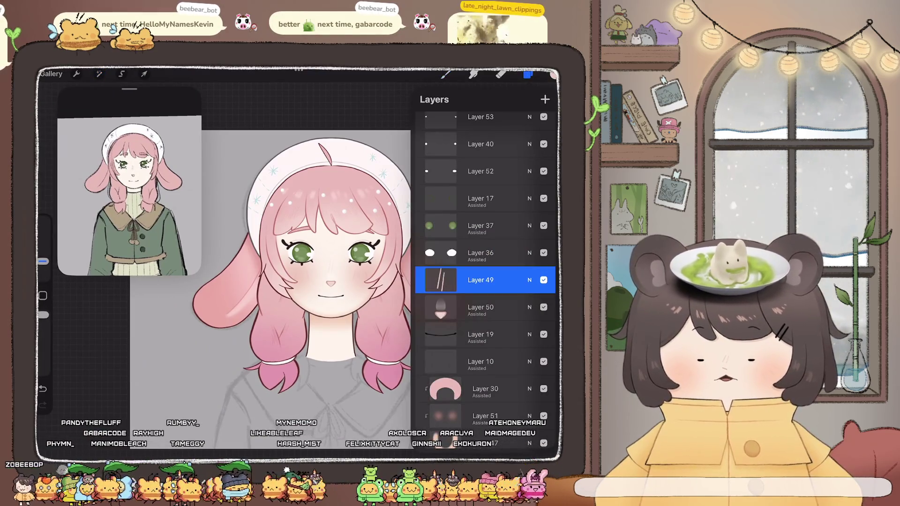
click(483, 307)
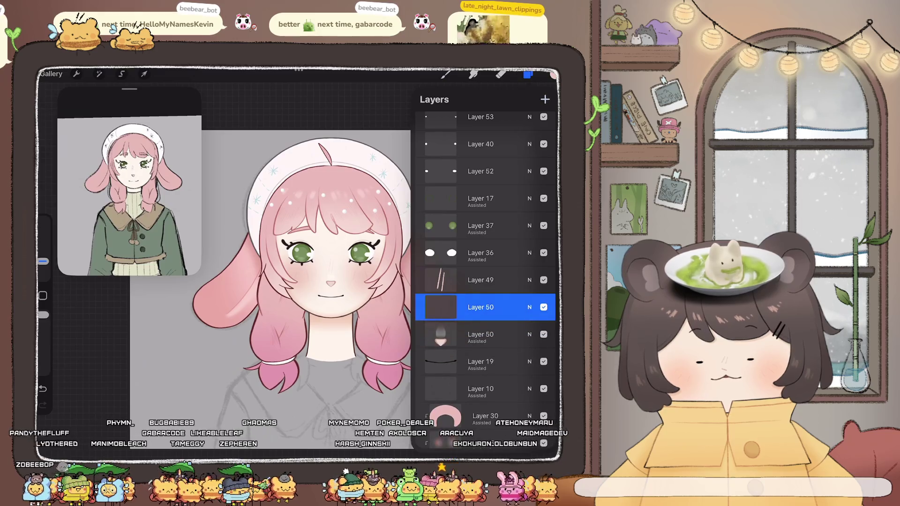
click(482, 307)
click(528, 73)
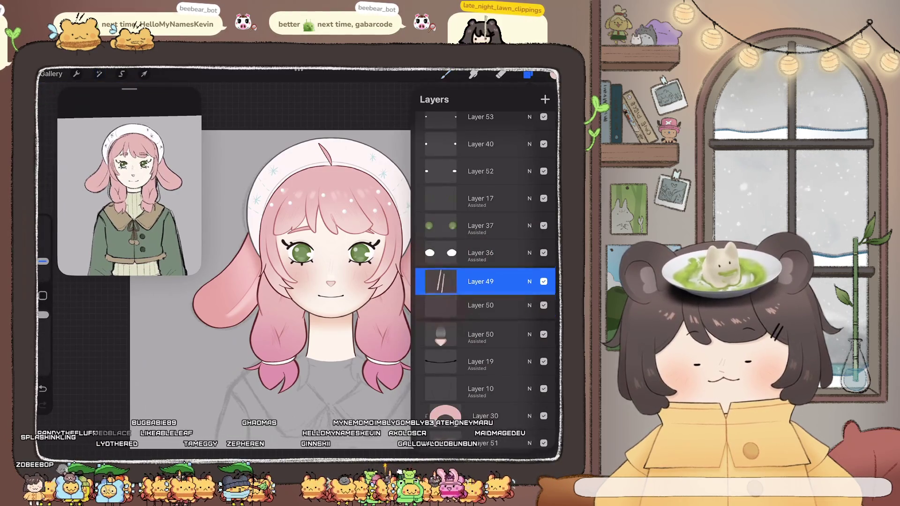
click(528, 73)
scroll(338, 263, up, 2)
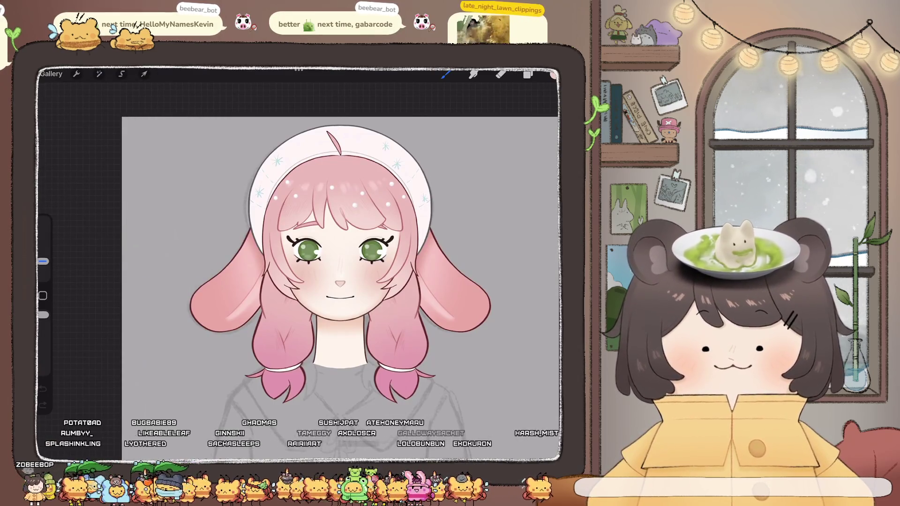
click(50, 73)
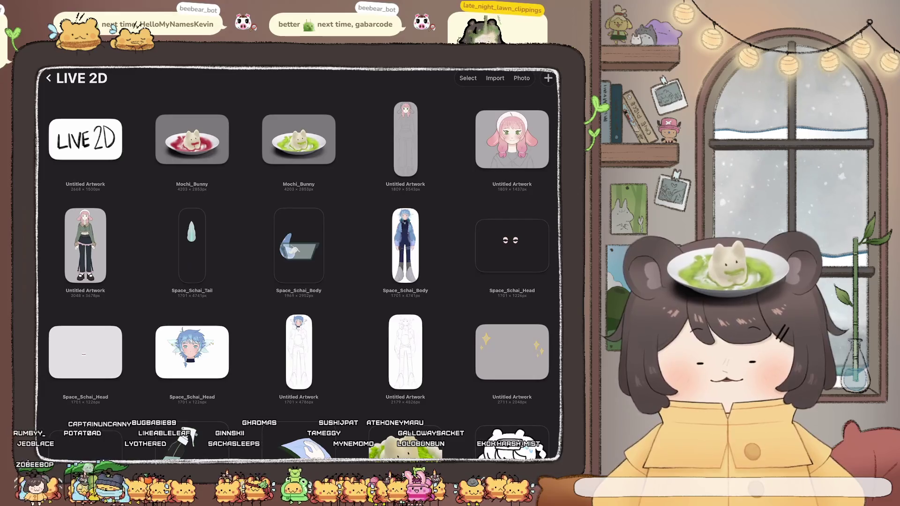
Open the full-body sketch, close the reference window, and return to the gallery.
click(406, 138)
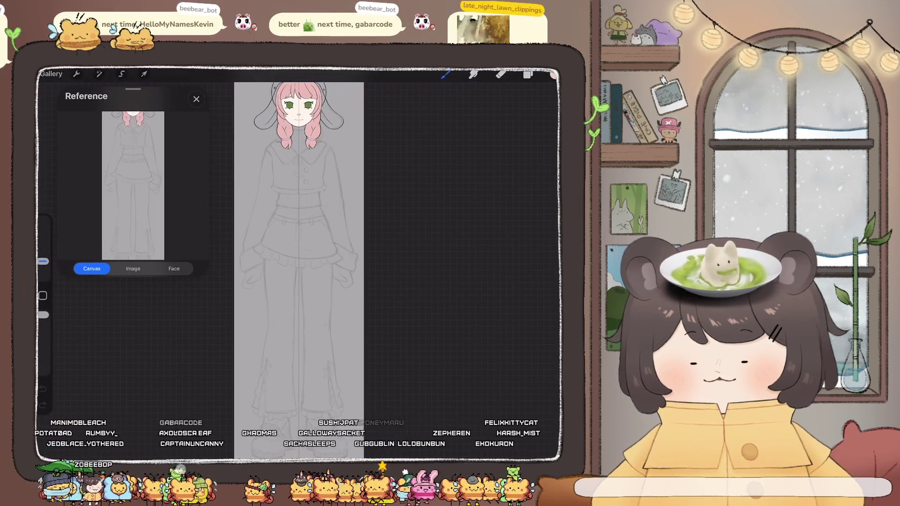
click(197, 99)
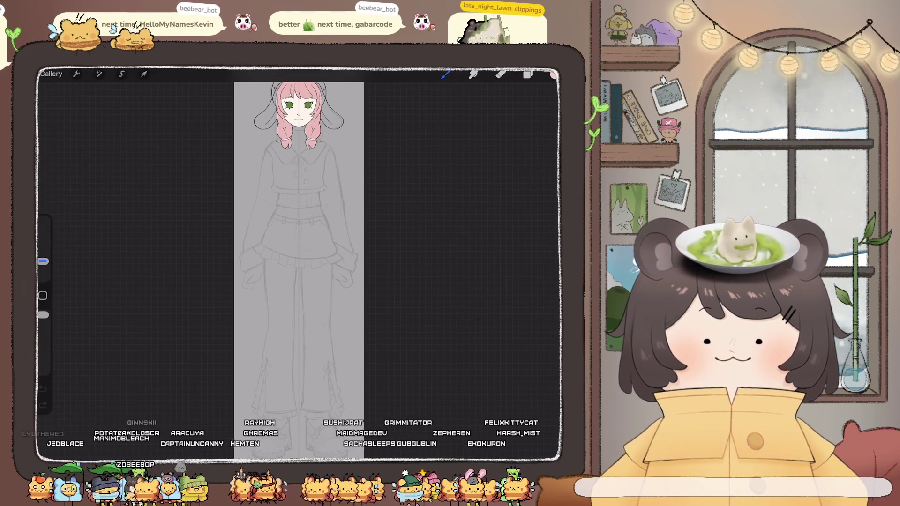
click(50, 73)
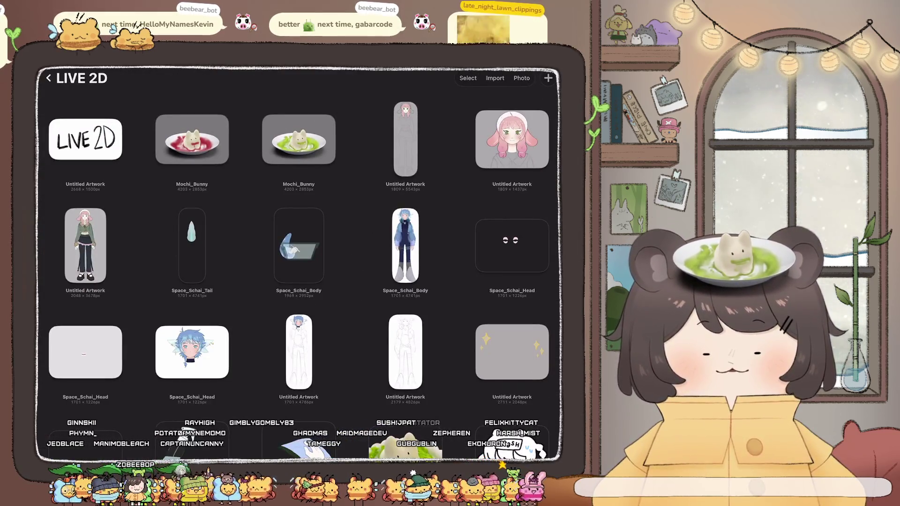
Duplicate the finished head artwork, cancelling an accidental delete, and open the copy.
click(512, 139)
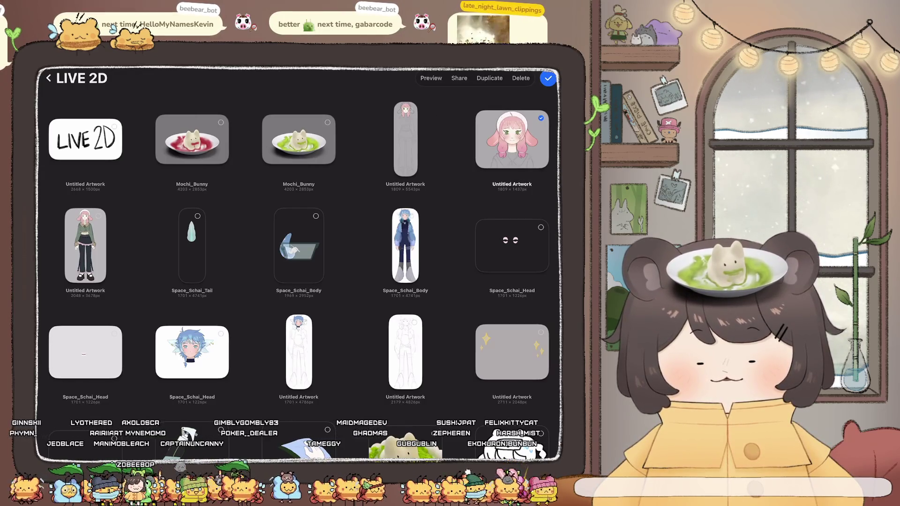
click(521, 78)
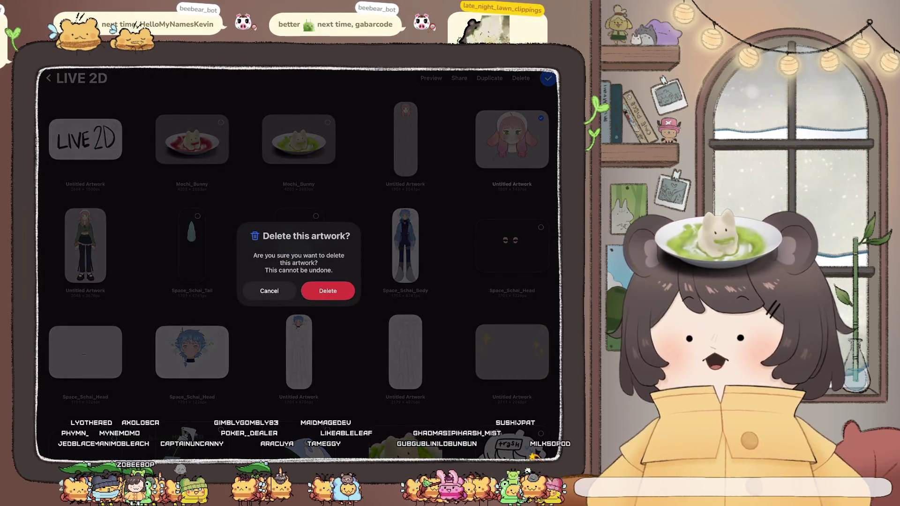
click(269, 291)
click(489, 78)
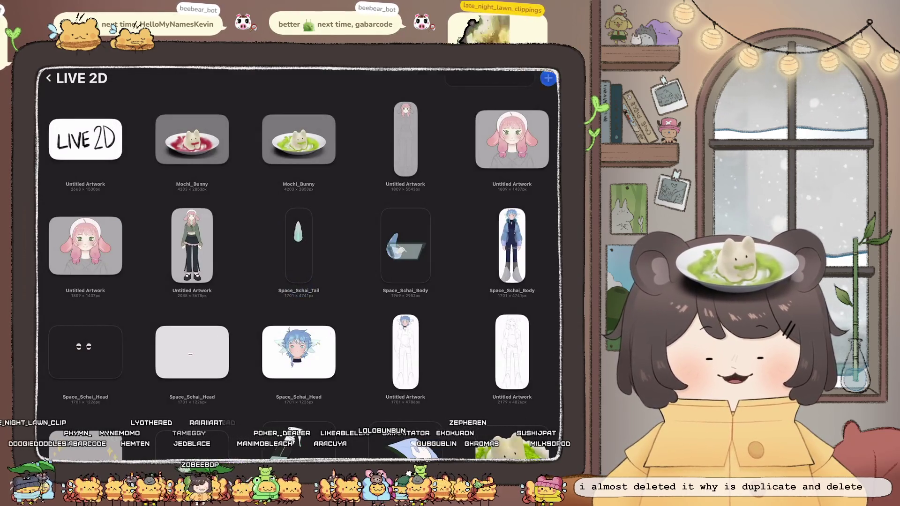
click(548, 79)
click(86, 246)
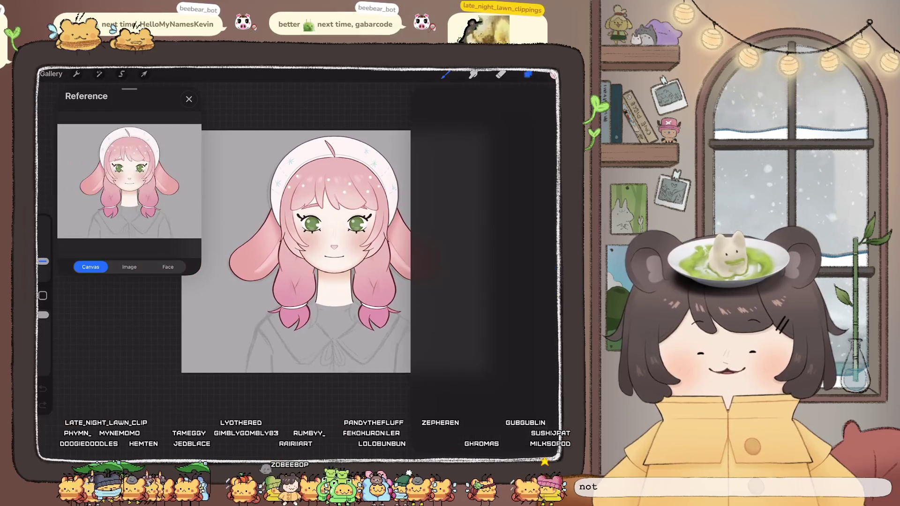
Flatten the duplicated head's layers into Layer 1, copy it, and return to the gallery.
click(528, 74)
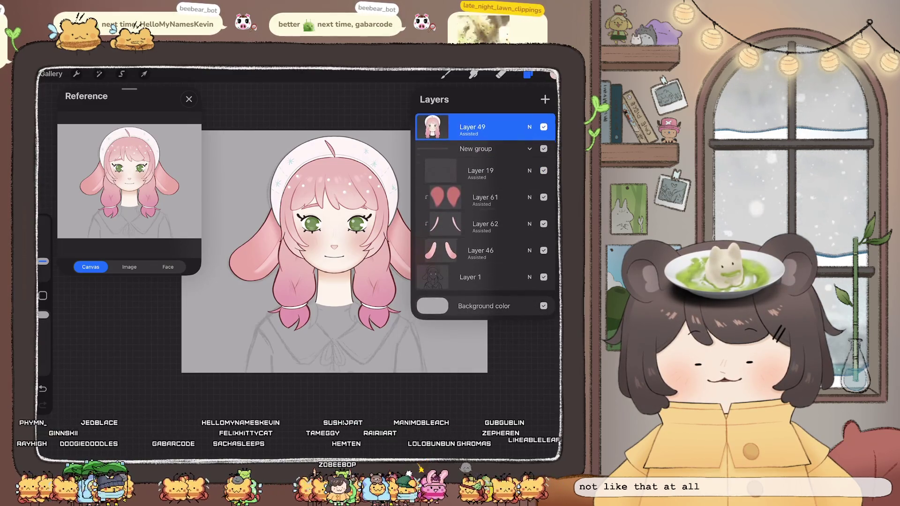
click(433, 125)
click(362, 120)
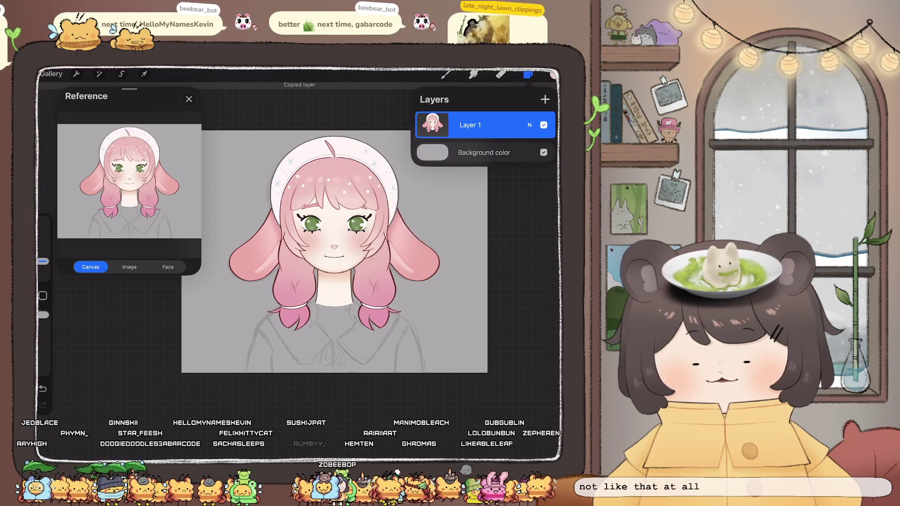
click(446, 73)
click(189, 99)
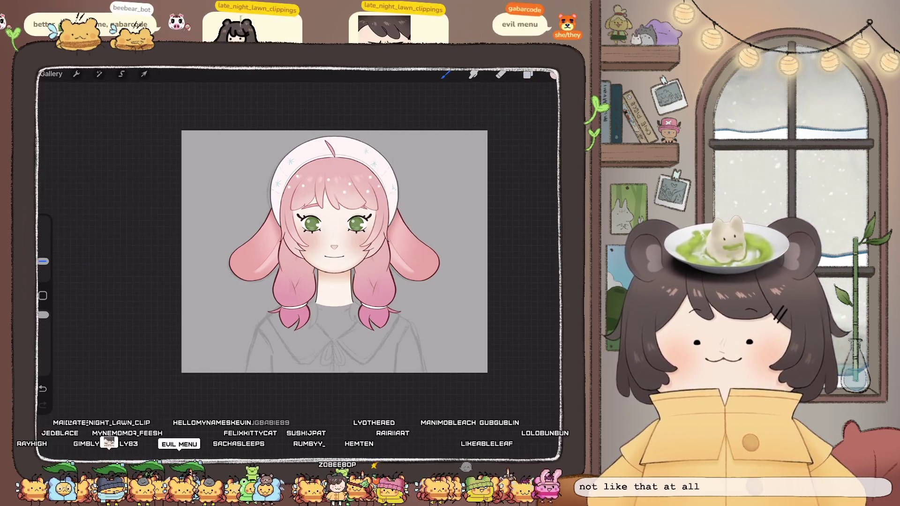
click(50, 73)
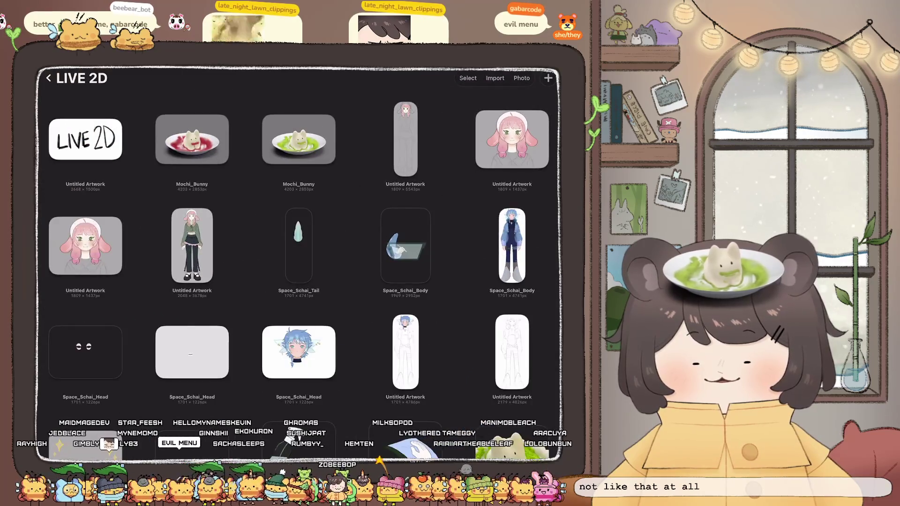
In the full-body sketch, paste the head via Actions > Add > Paste and enlarge it onto the body.
click(406, 139)
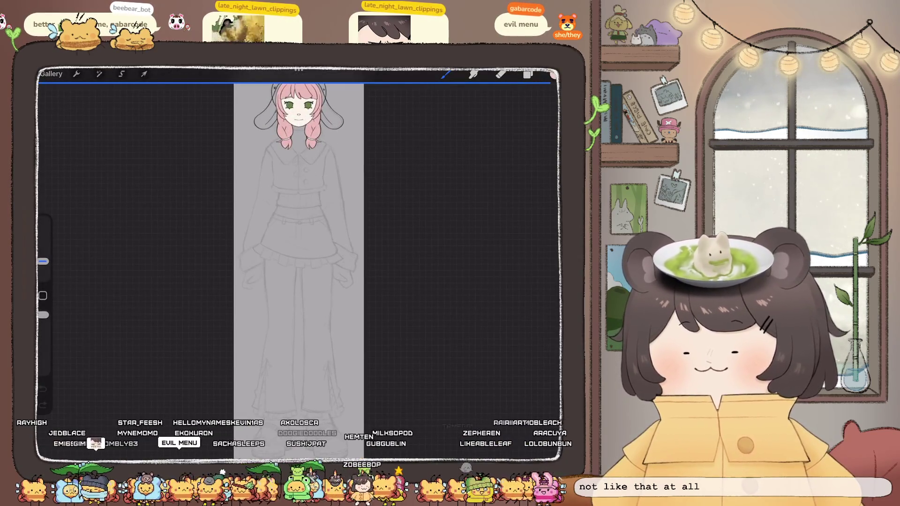
click(76, 74)
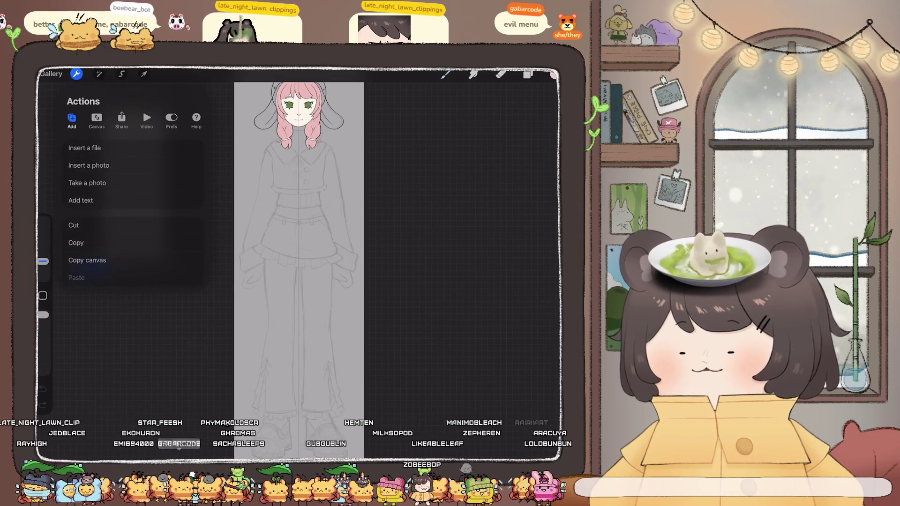
click(76, 278)
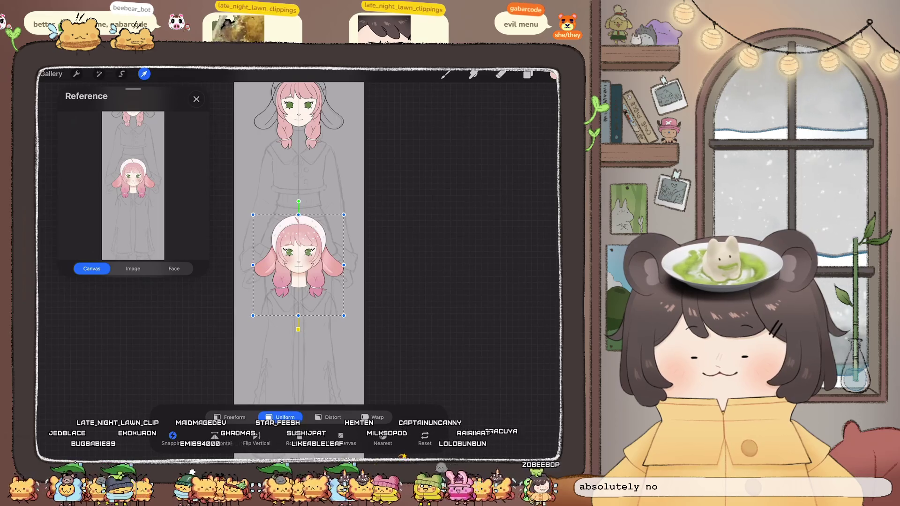
scroll(281, 258, up, 5)
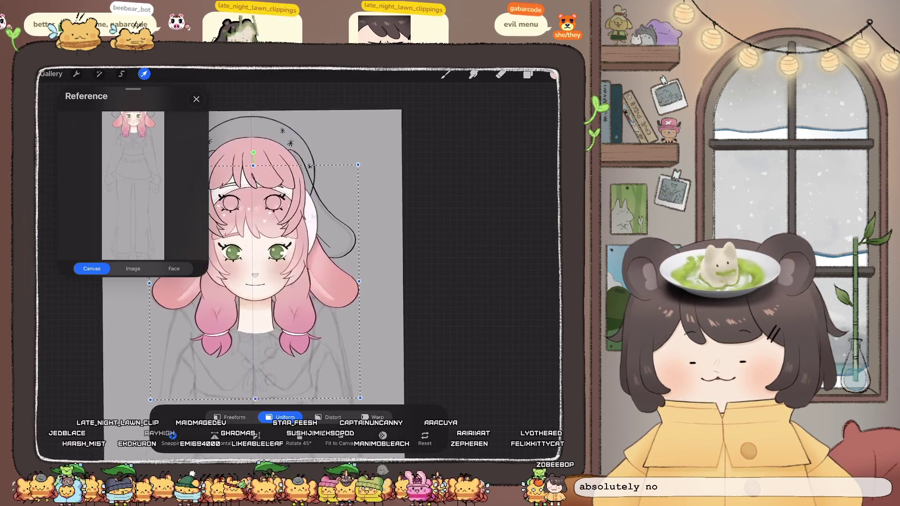
drag(256, 282, 298, 287)
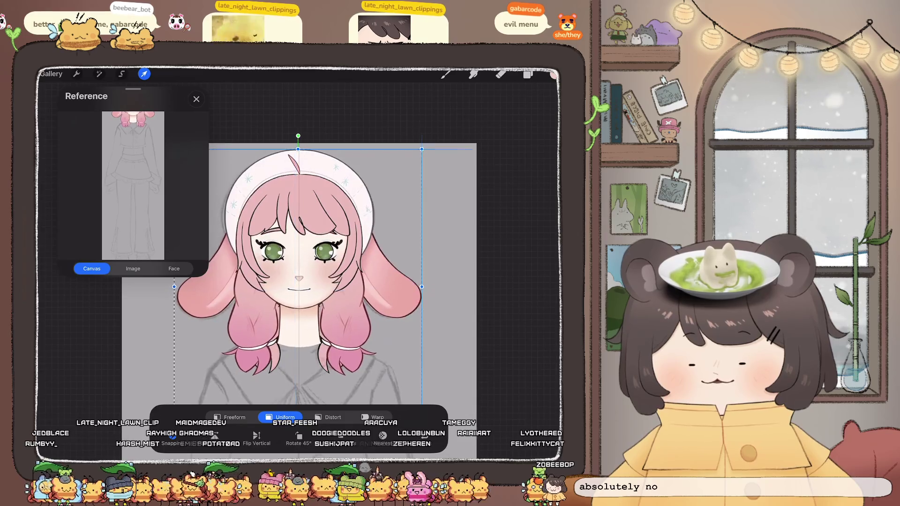
drag(298, 286, 293, 295)
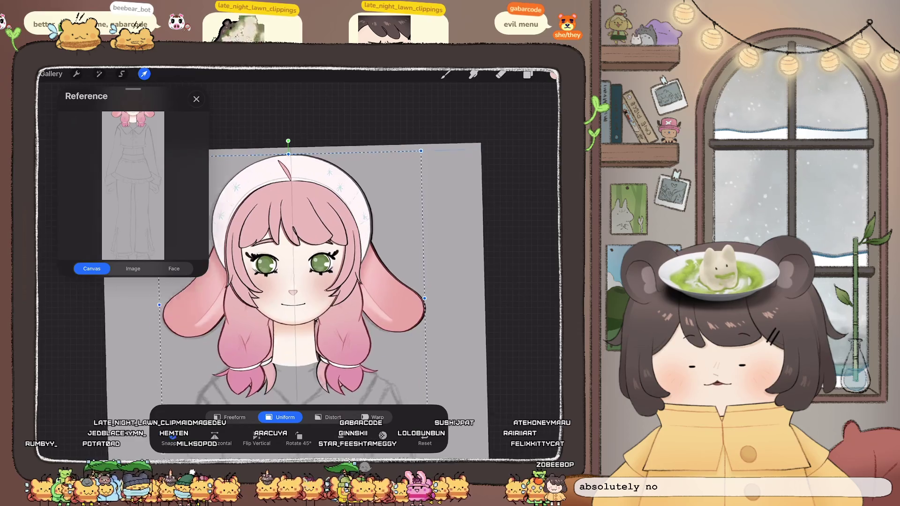
scroll(394, 206, up, 5)
drag(293, 295, 294, 294)
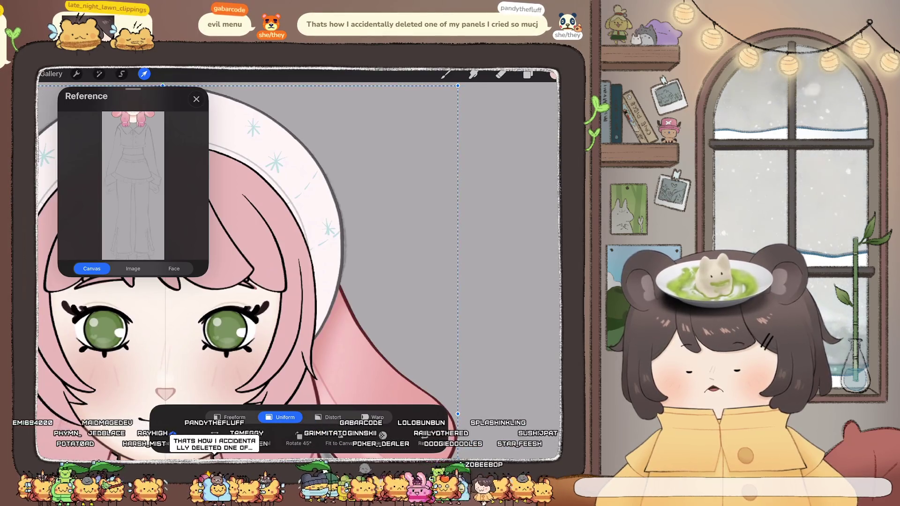
click(528, 74)
Drag Inserted Image up under New group and delete the old group layer and Layer 35.
scroll(300, 281, down, 5)
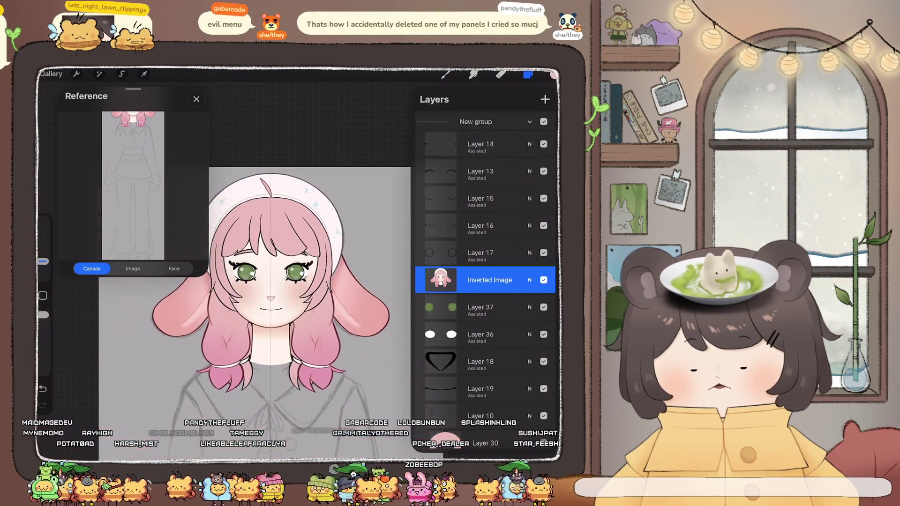
scroll(282, 305, down, 3)
scroll(485, 282, up, 3)
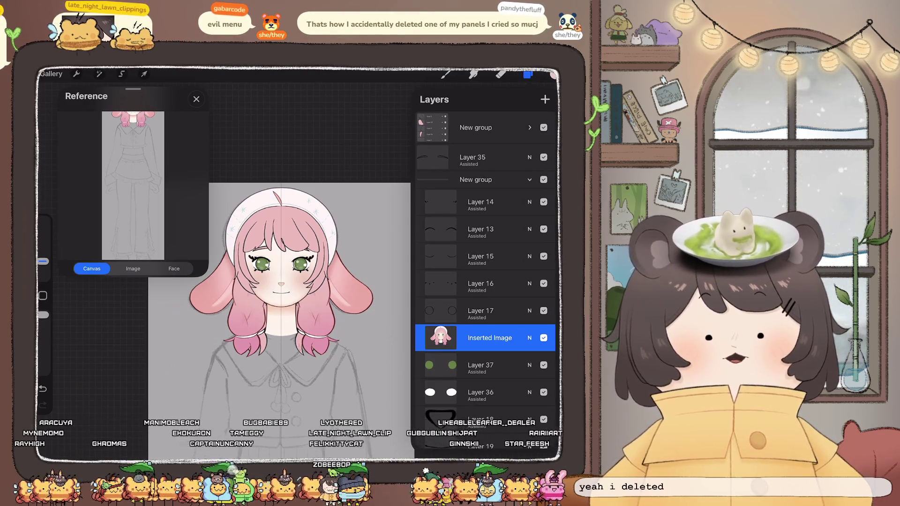
drag(488, 338, 488, 202)
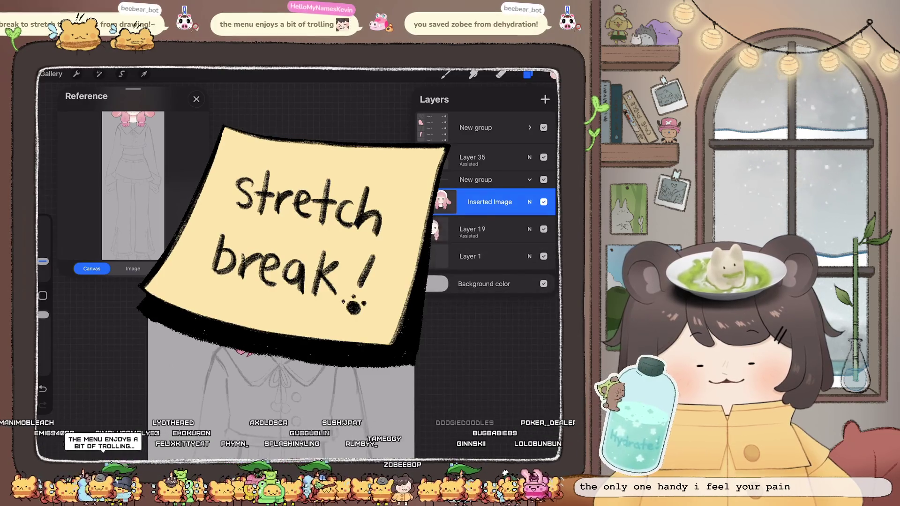
drag(516, 128, 417, 128)
click(538, 127)
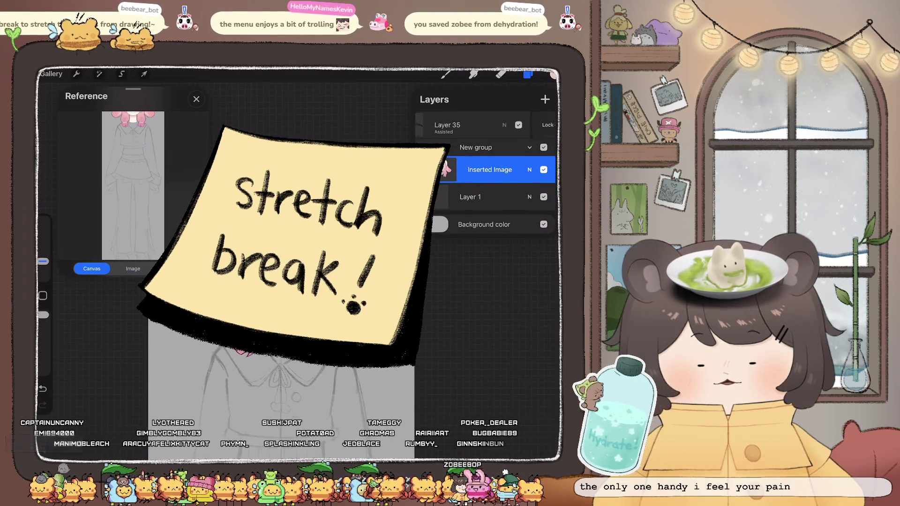
drag(516, 124, 418, 124)
click(538, 125)
click(528, 75)
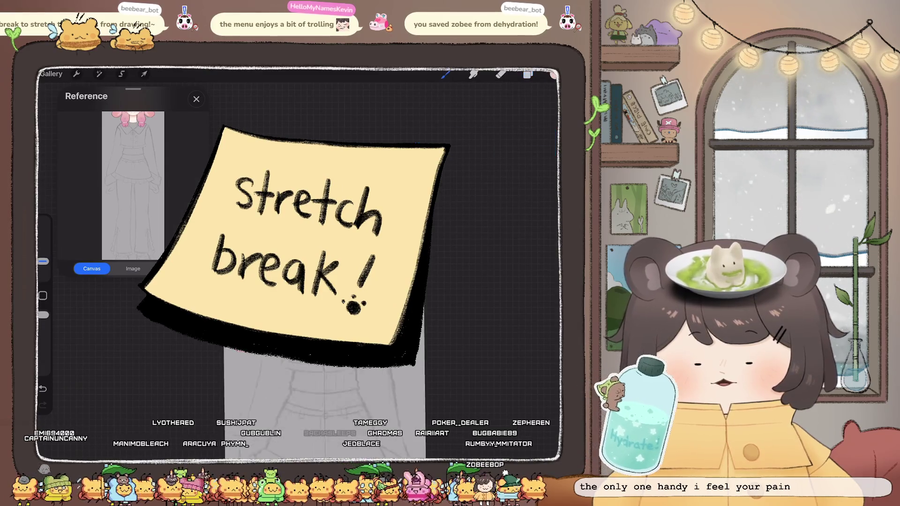
scroll(327, 290, up, 3)
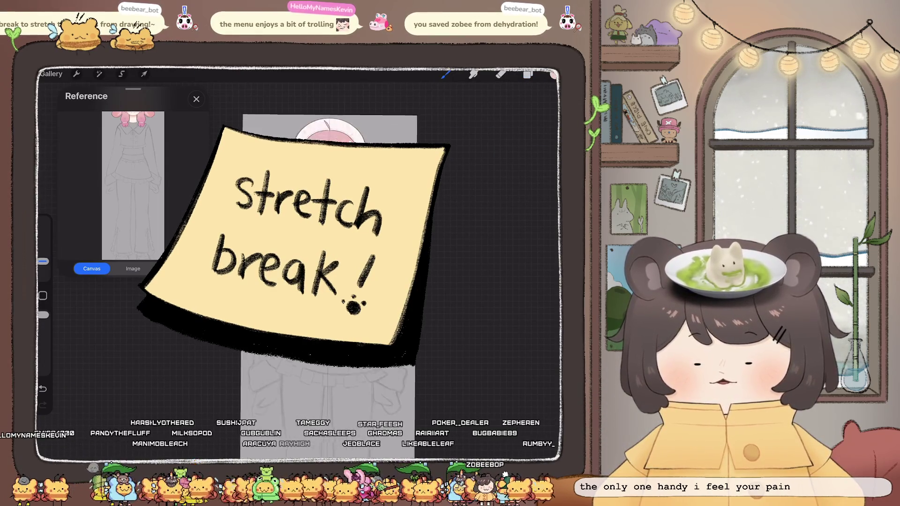
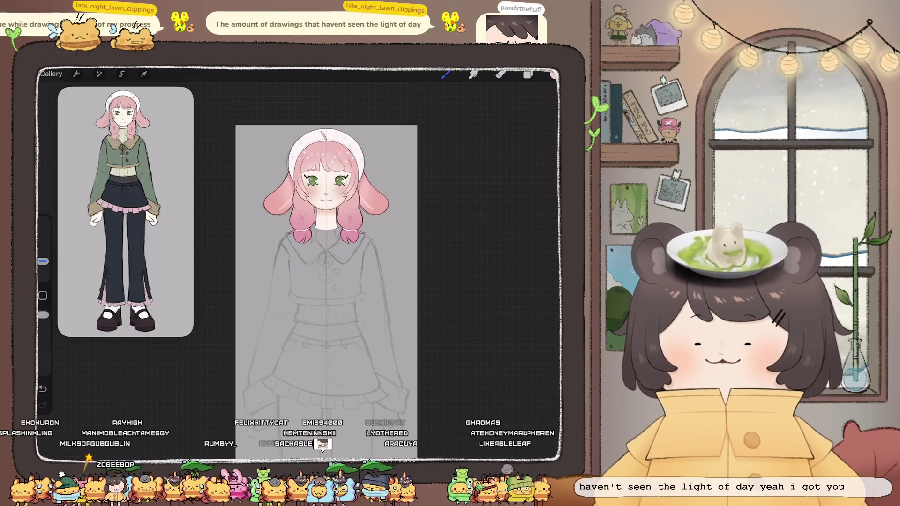
Move the coloured Inserted Image out of New group and delete the empty group.
scroll(329, 197, up, 5)
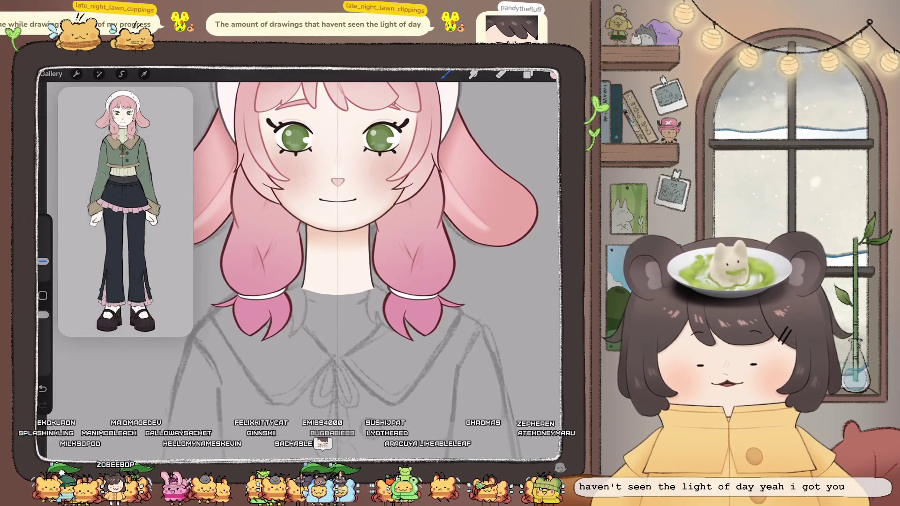
click(528, 75)
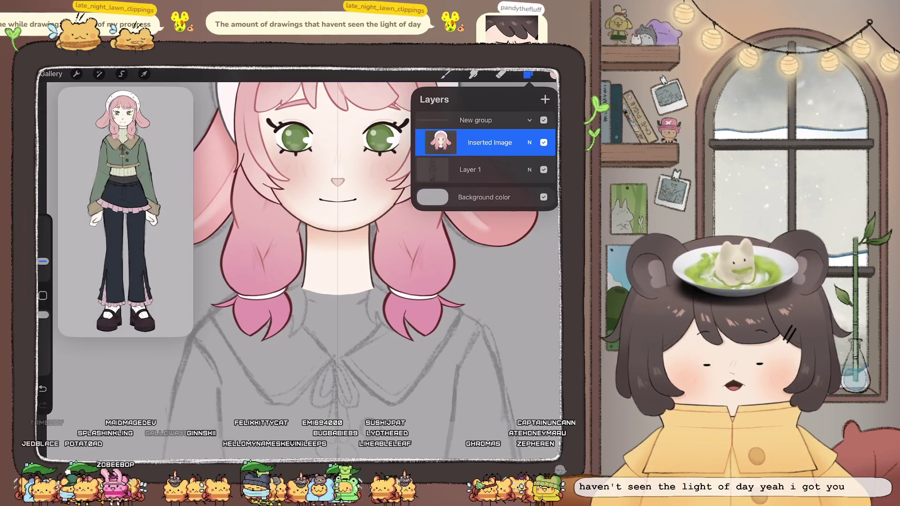
drag(490, 142, 490, 120)
drag(516, 147, 450, 147)
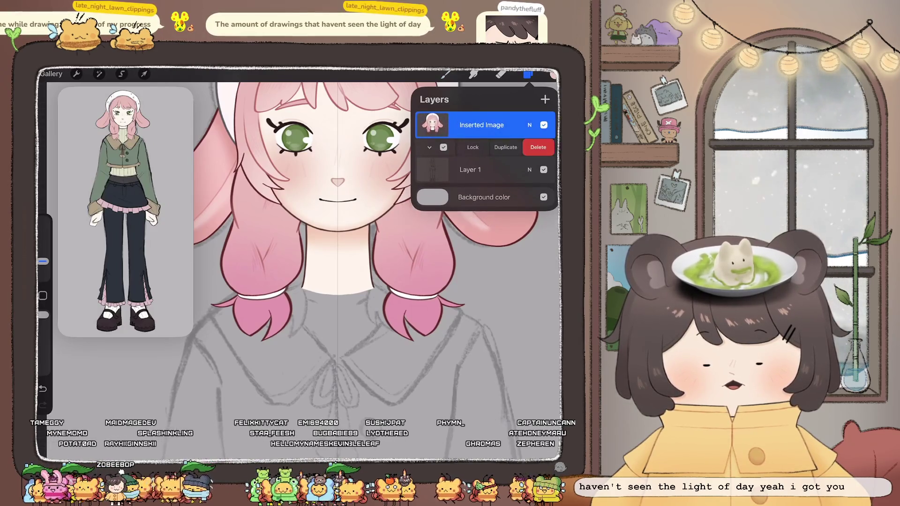
click(537, 147)
Set the Inserted Image blend mode to Multiply at full opacity.
click(482, 124)
click(482, 124)
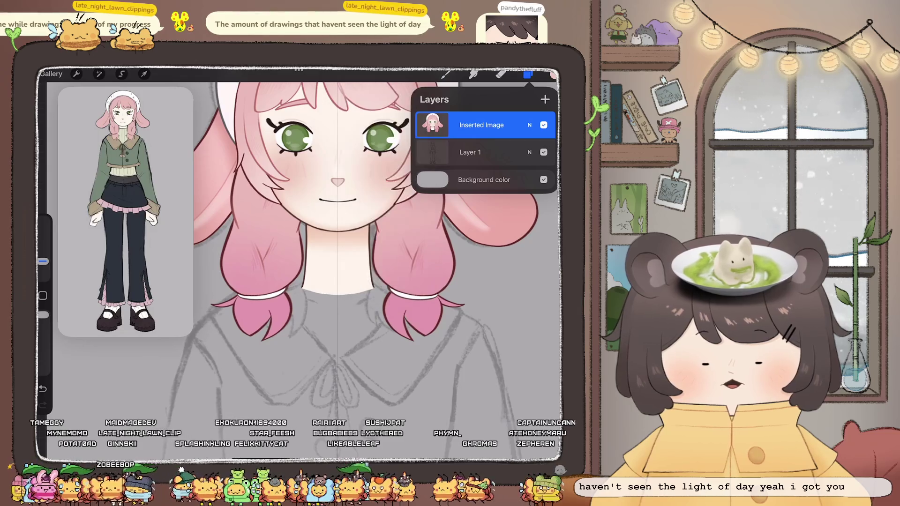
click(530, 125)
click(483, 232)
scroll(485, 235, up, 3)
mouse_move(547, 158)
mouse_down()
mouse_move(472, 157)
mouse_move(548, 158)
mouse_up()
click(530, 125)
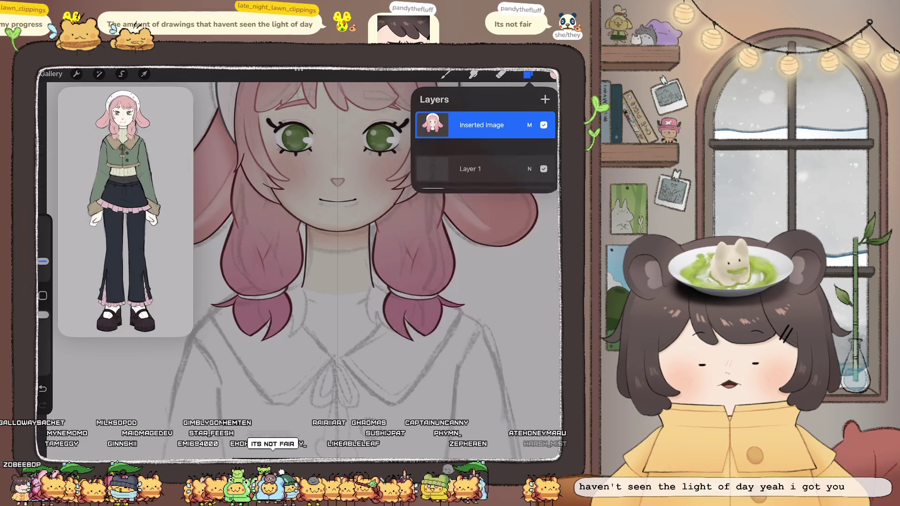
scroll(337, 263, down, 5)
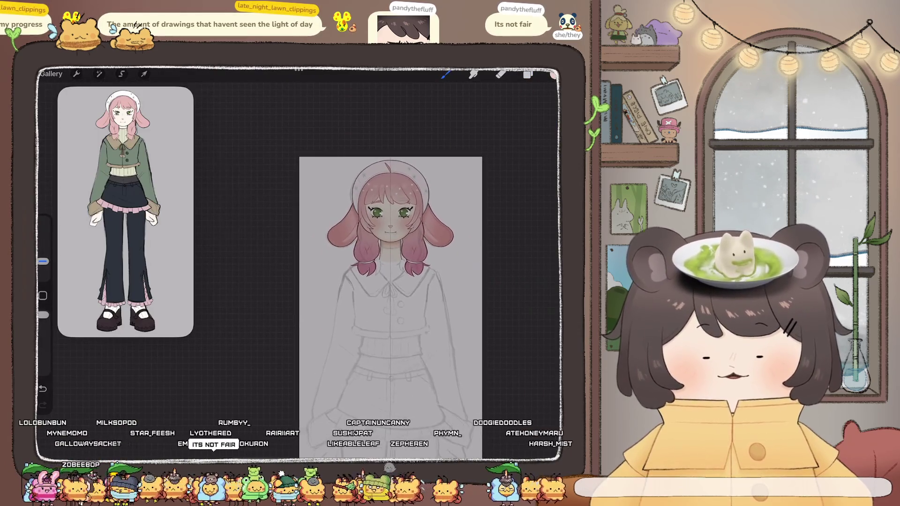
scroll(389, 263, up, 2)
scroll(375, 244, up, 3)
scroll(361, 235, up, 2)
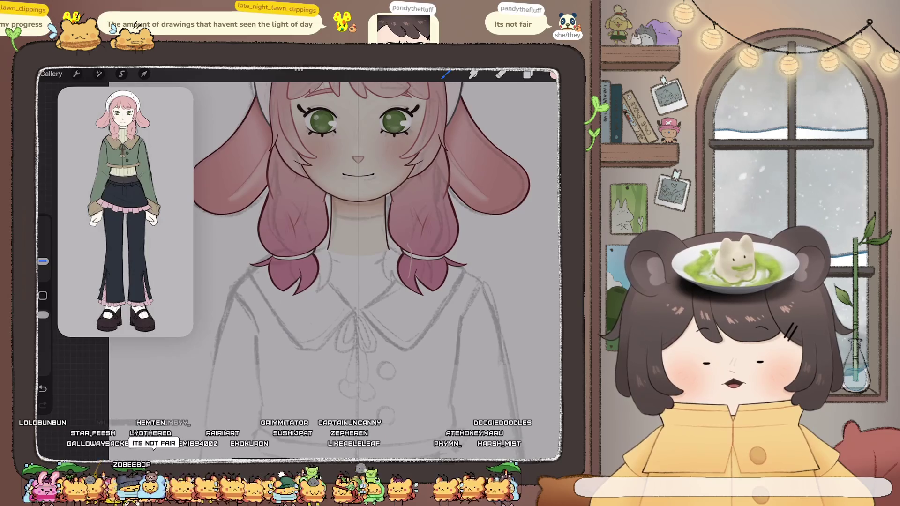
Reselect the coloured image layer, keep MaxU Tech Pen Clean as the brush, and open Layer 3's options.
click(528, 74)
click(478, 152)
click(478, 124)
click(553, 74)
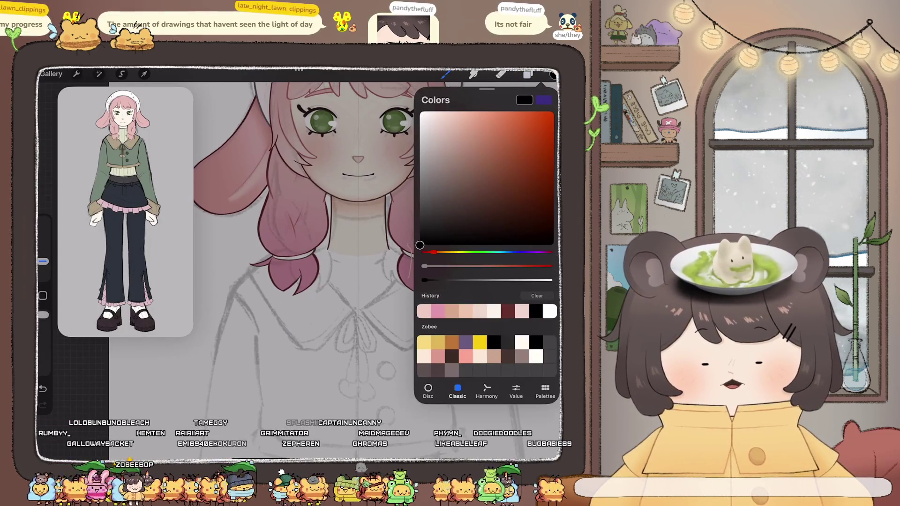
click(446, 74)
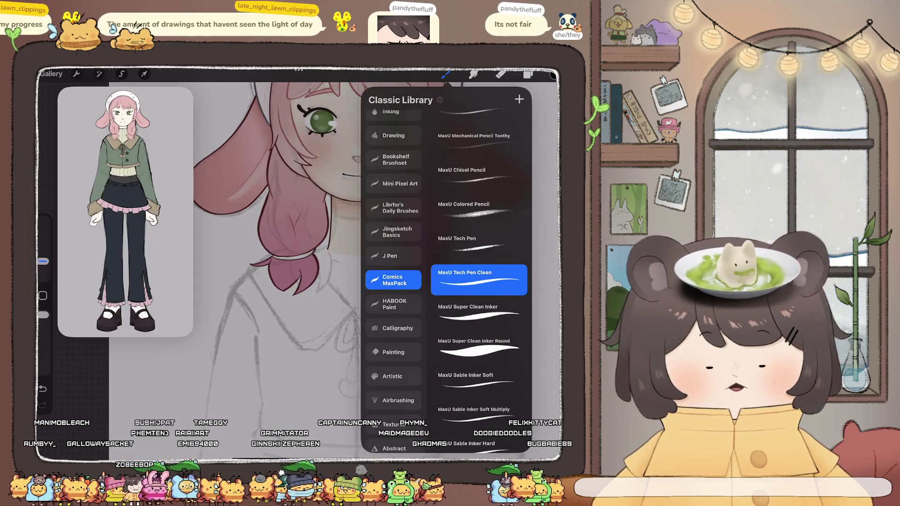
click(446, 74)
scroll(356, 254, down, 3)
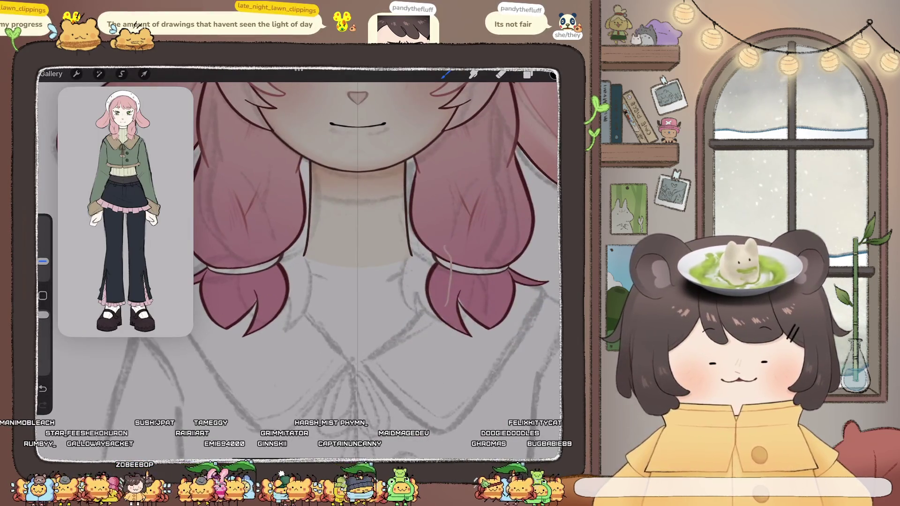
click(528, 74)
click(471, 125)
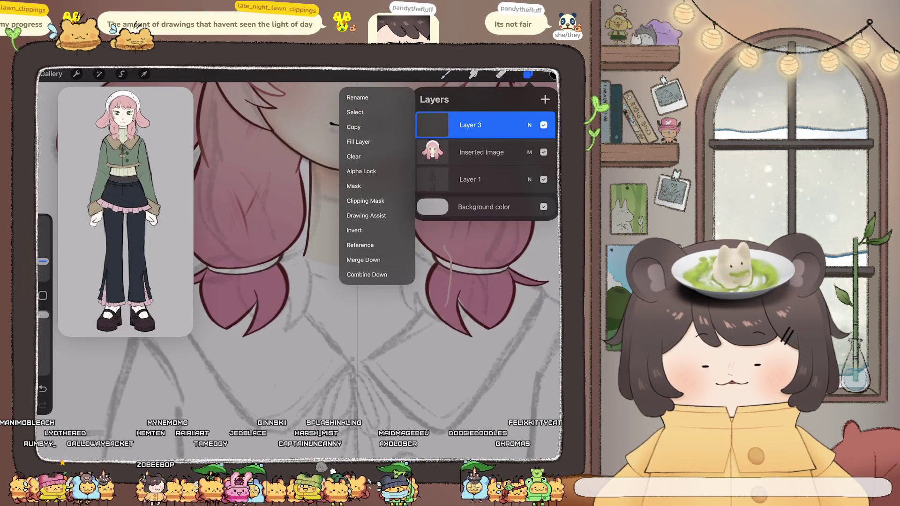
Check the sketch under the coloured image, undo past the new layer, and restore Multiply.
key(Escape)
key(Escape)
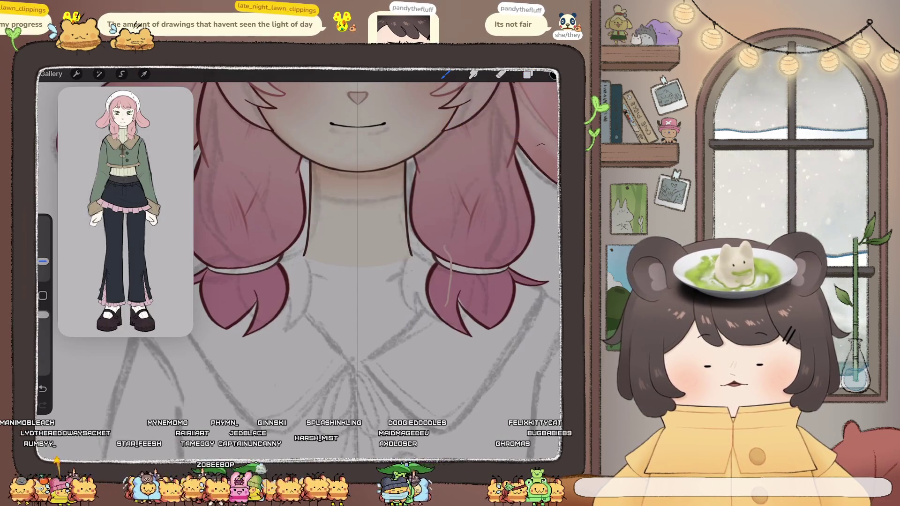
click(528, 74)
click(543, 152)
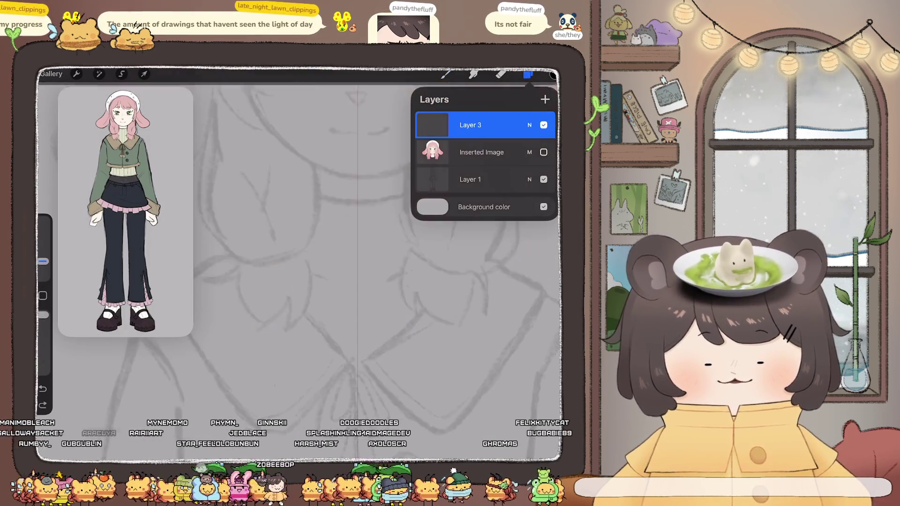
click(544, 152)
click(300, 258)
key(ctrl+z)
key(ctrl+z)
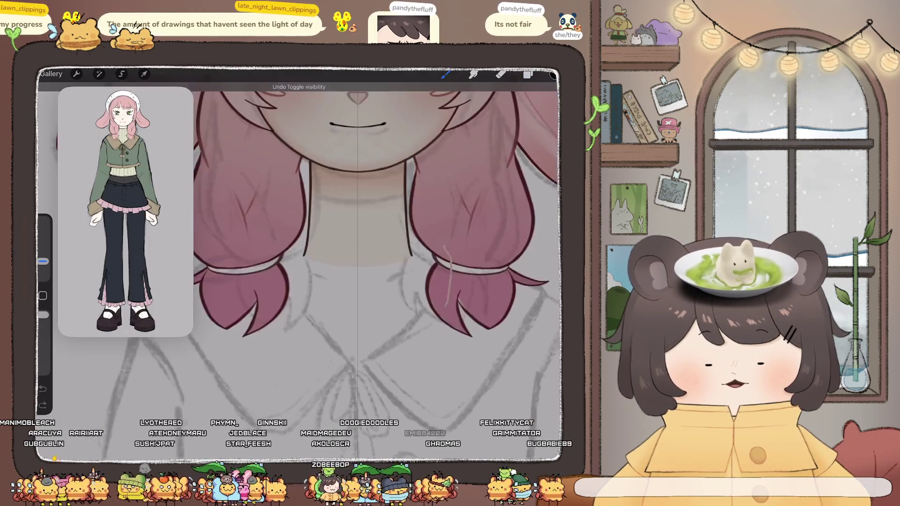
key(ctrl+z)
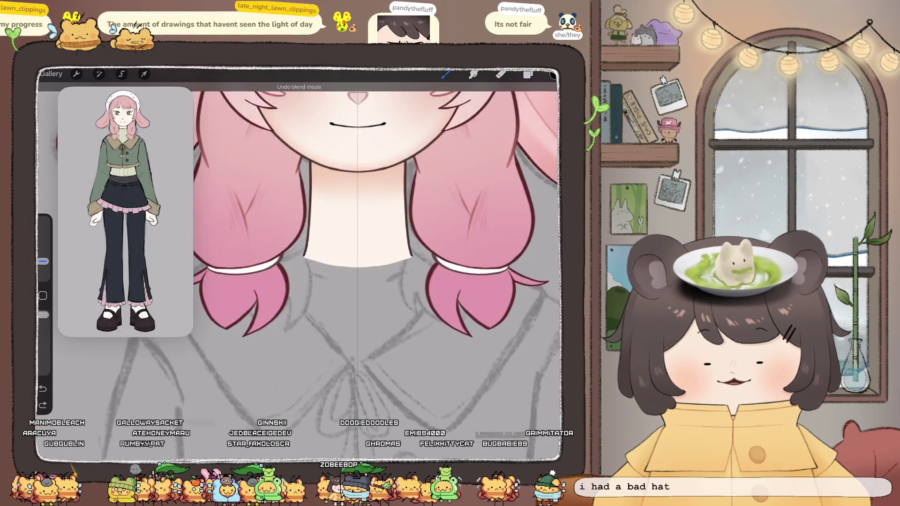
key(ctrl+shift+z)
Add a new top Layer 3 with Drawing Assist turned on.
click(528, 74)
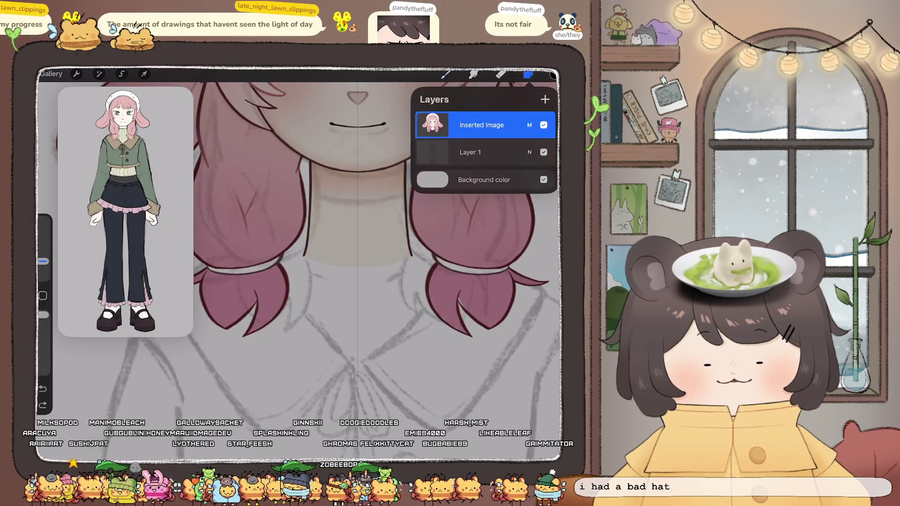
click(545, 99)
click(446, 74)
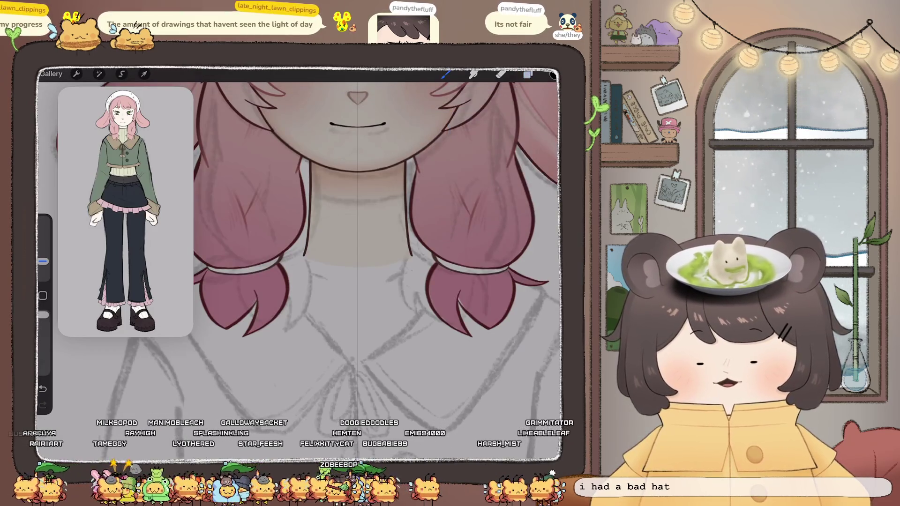
click(528, 74)
click(471, 124)
click(470, 124)
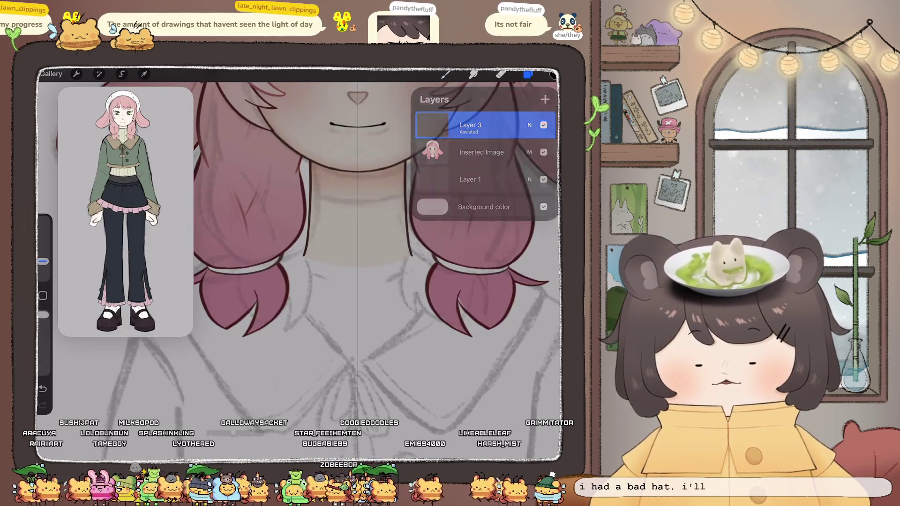
click(446, 74)
Zoom the reference onto the jacket and torso, undo a stray stroke, and switch to the eraser.
scroll(300, 263, up, 3)
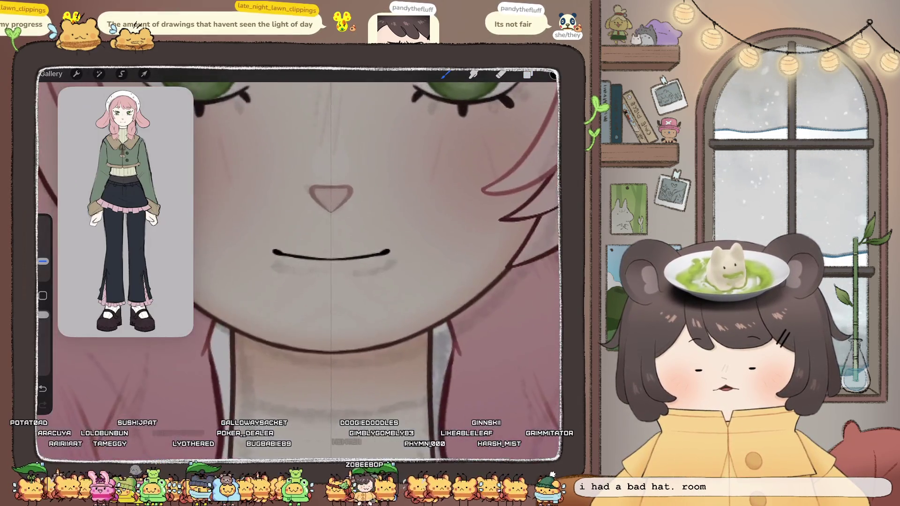
scroll(301, 263, down, 3)
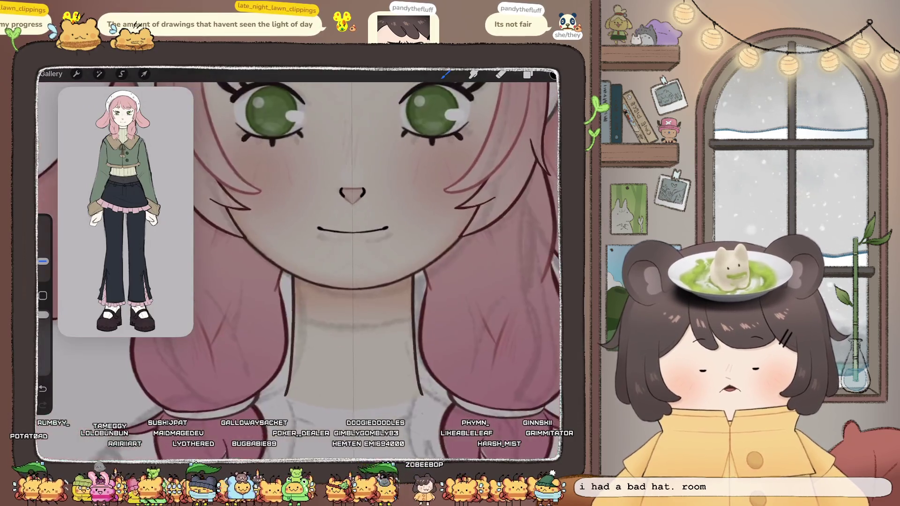
key(ctrl+z)
scroll(300, 262, up, 3)
scroll(300, 262, down, 1)
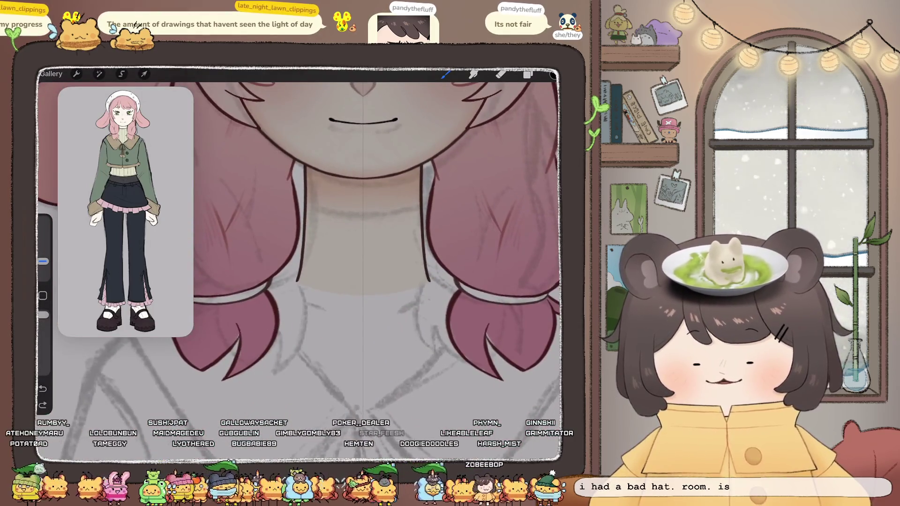
key(e)
scroll(125, 211, up, 5)
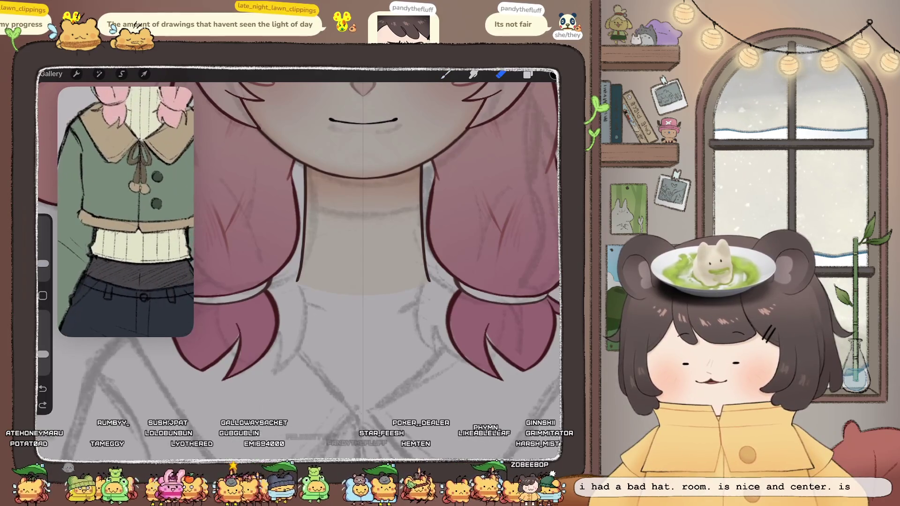
Sample the sweater colour from the reference and shift it toward golden yellow.
click(130, 241)
key(b)
click(553, 74)
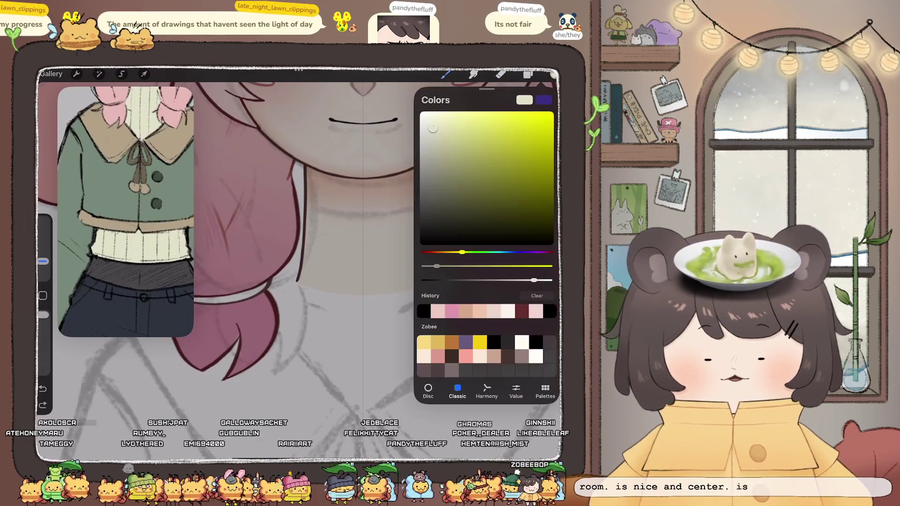
drag(463, 252, 451, 253)
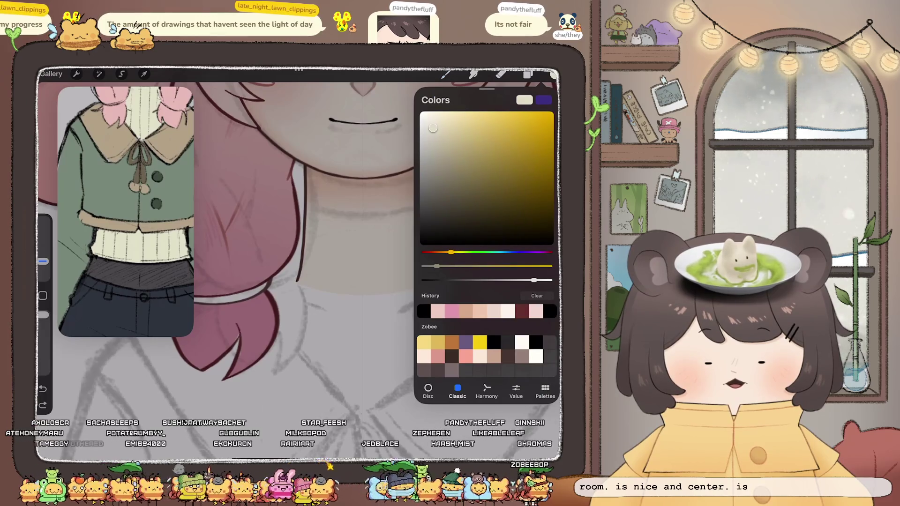
drag(433, 128, 440, 137)
Draw cream and dark strokes along the neck, undoing the extra neck lines.
drag(281, 211, 244, 281)
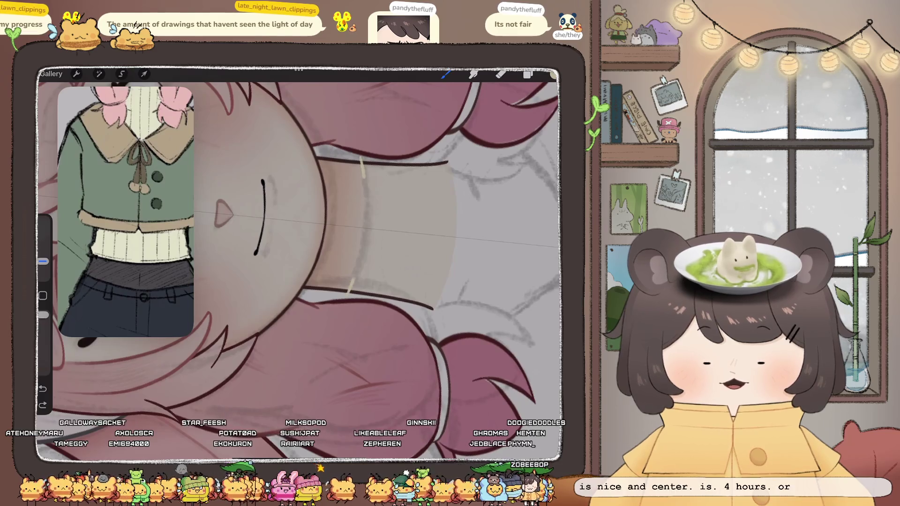
drag(361, 159, 350, 291)
click(544, 74)
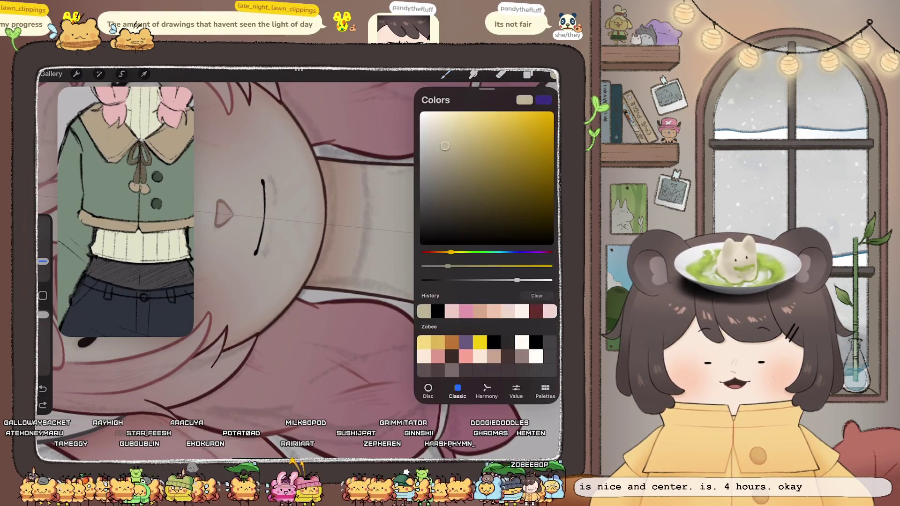
click(445, 74)
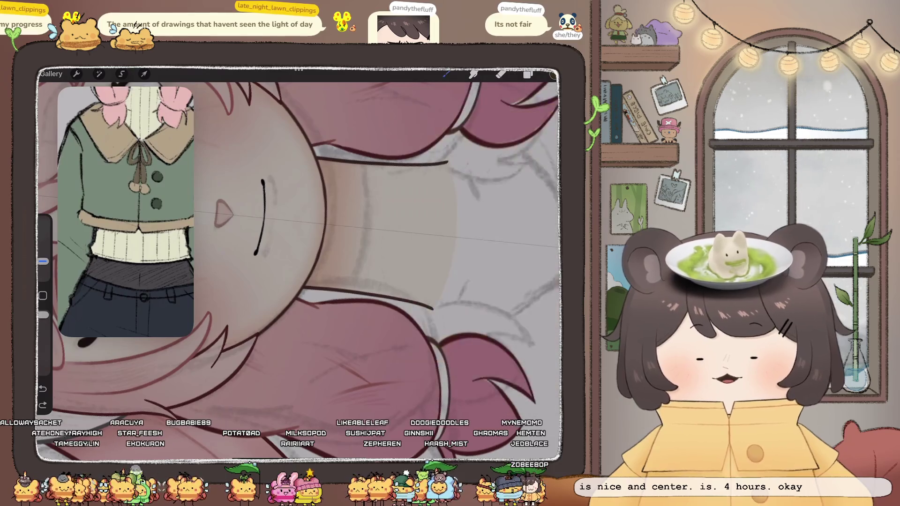
drag(362, 158, 367, 192)
drag(360, 265, 349, 295)
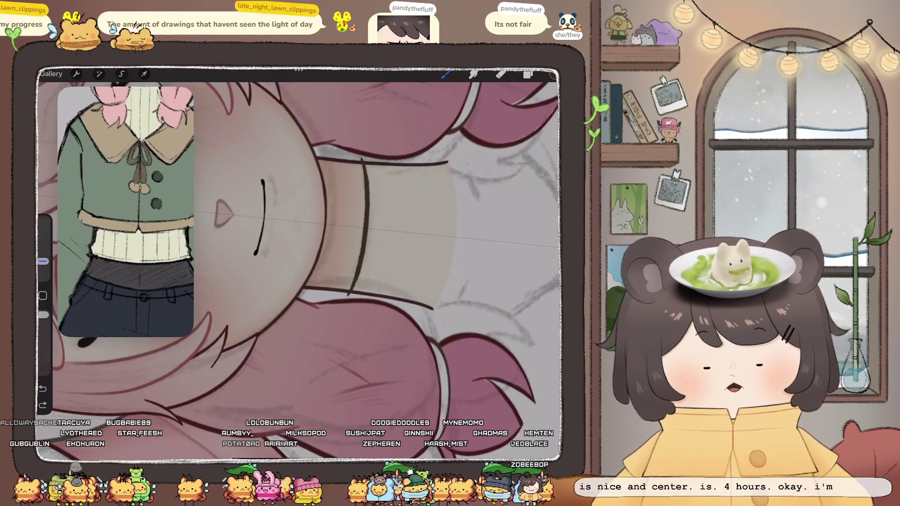
drag(300, 263, 328, 234)
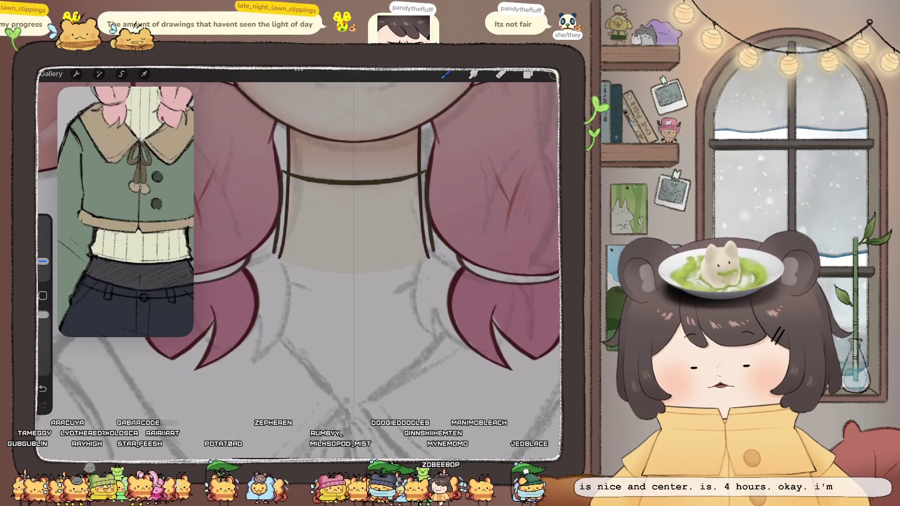
drag(276, 173, 268, 258)
drag(431, 127, 441, 258)
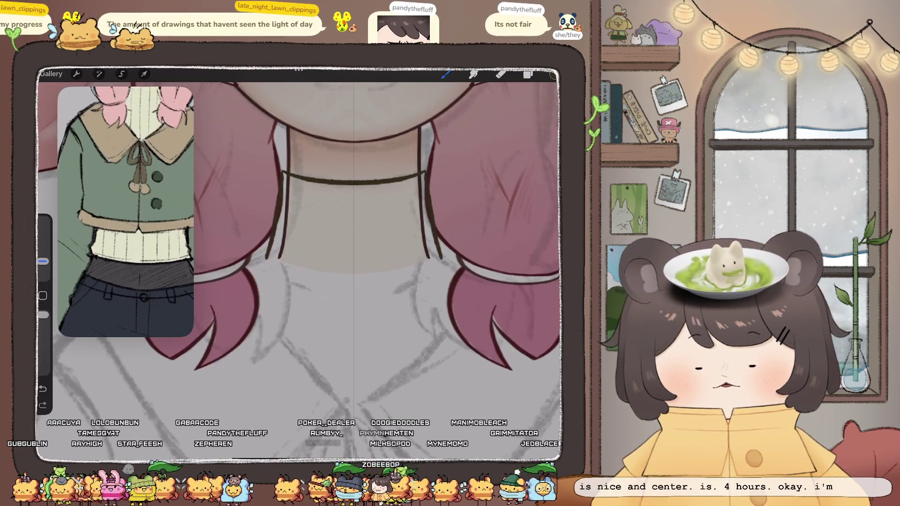
key(ctrl+z)
key(ctrl+z)
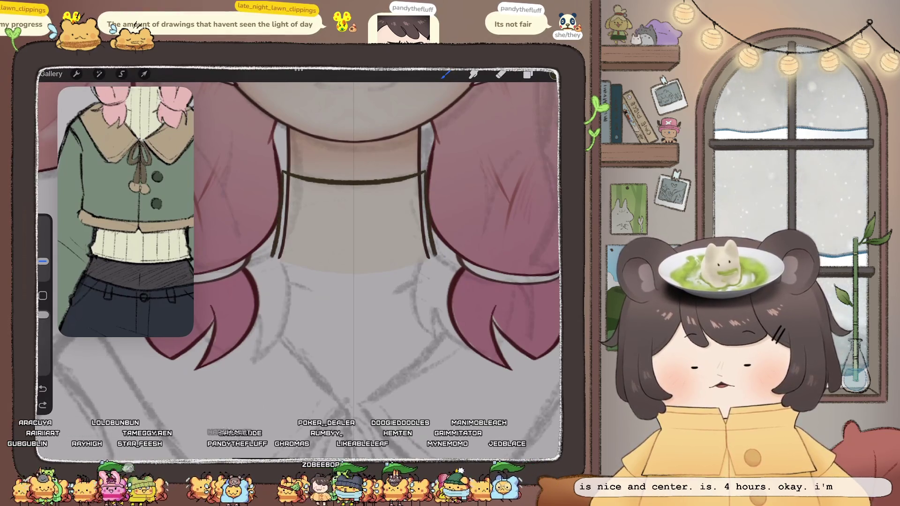
Open the Hue, Saturation, Brightness adjustment for the choker and neck lines.
scroll(300, 263, down, 5)
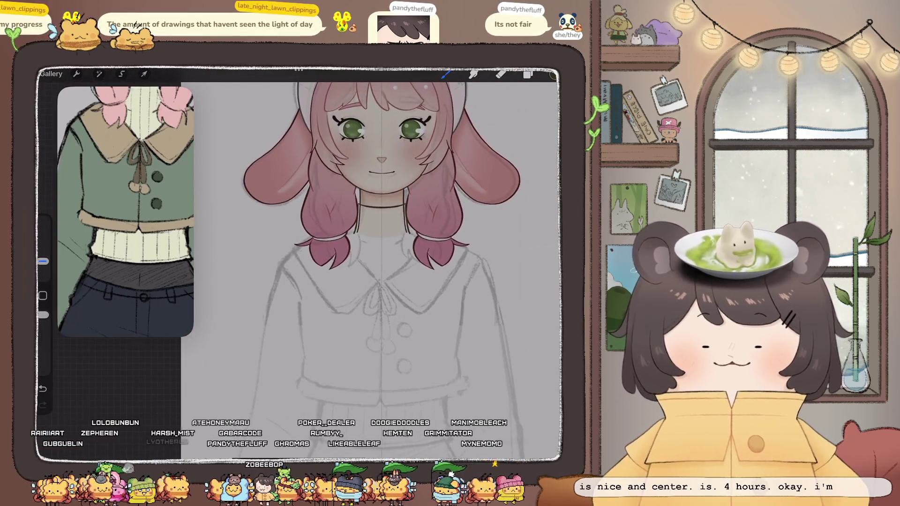
scroll(380, 221, up, 5)
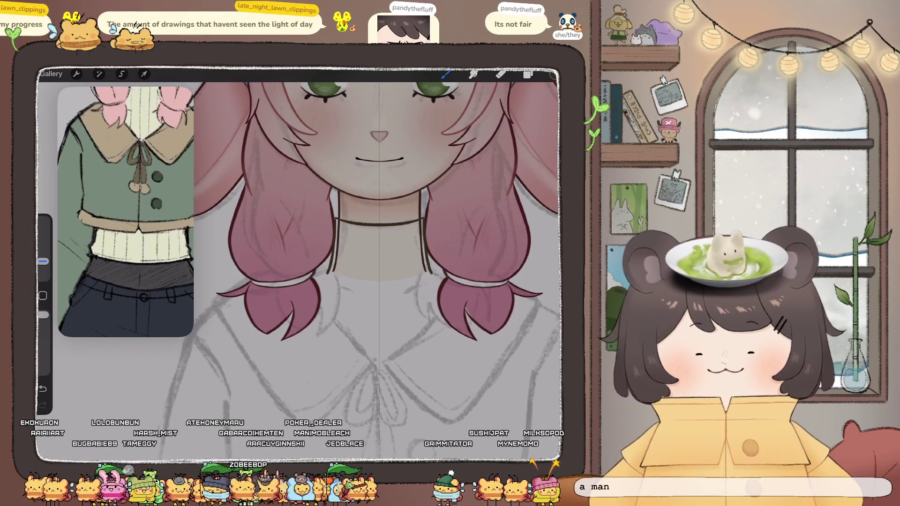
scroll(385, 263, down, 5)
scroll(352, 211, up, 5)
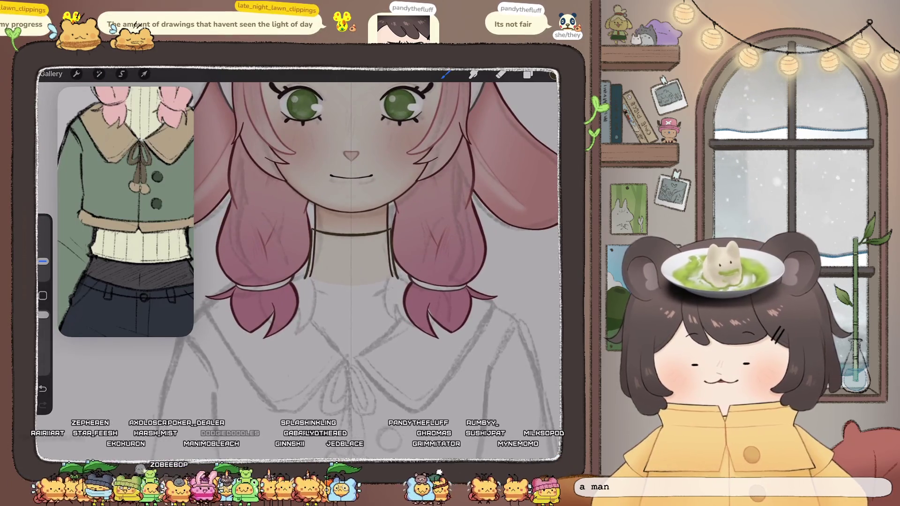
click(99, 74)
click(94, 119)
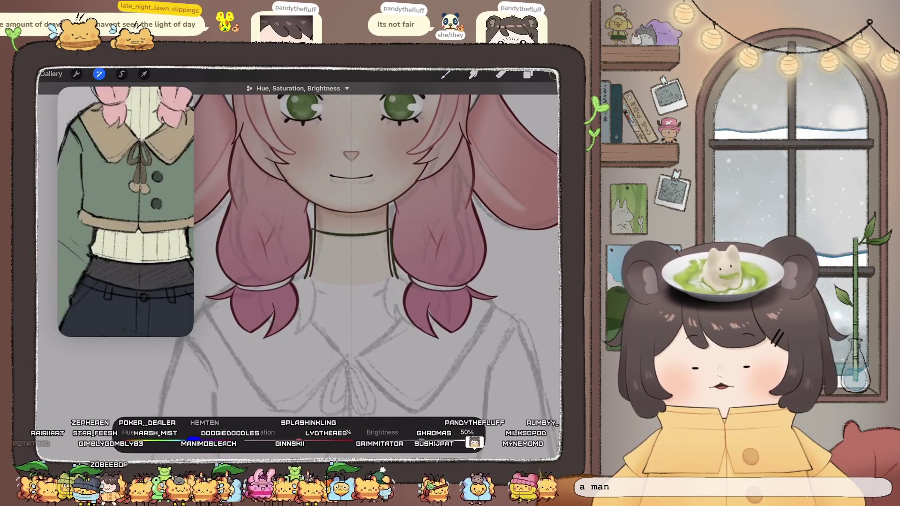
Darken the choker lines to deep maroon: about 39% hue, 62% saturation, 53% brightness.
drag(193, 440, 161, 441)
scroll(352, 225, up, 5)
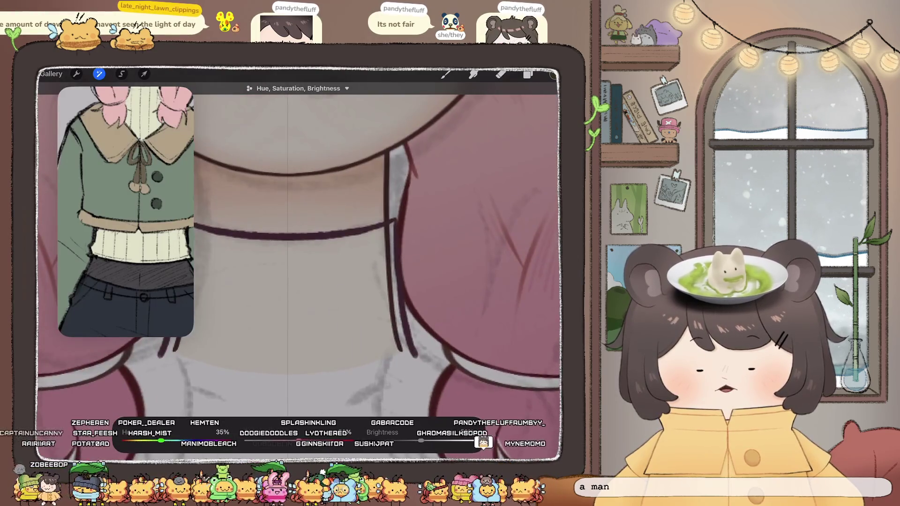
mouse_move(420, 440)
mouse_down()
mouse_move(413, 440)
mouse_move(421, 441)
mouse_up()
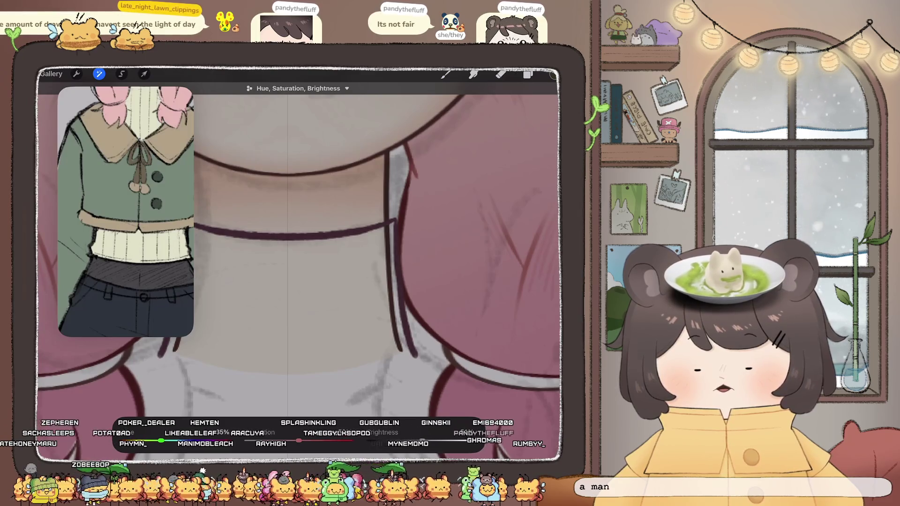
mouse_move(167, 441)
mouse_down()
mouse_move(155, 441)
mouse_move(164, 440)
mouse_up()
mouse_move(298, 441)
mouse_down()
mouse_move(282, 441)
mouse_move(311, 440)
mouse_up()
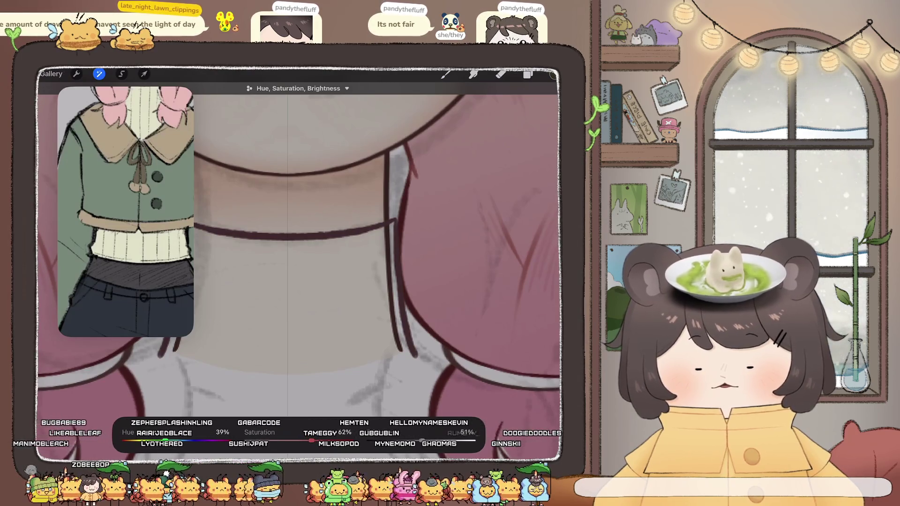
drag(422, 441, 423, 441)
scroll(298, 253, down, 5)
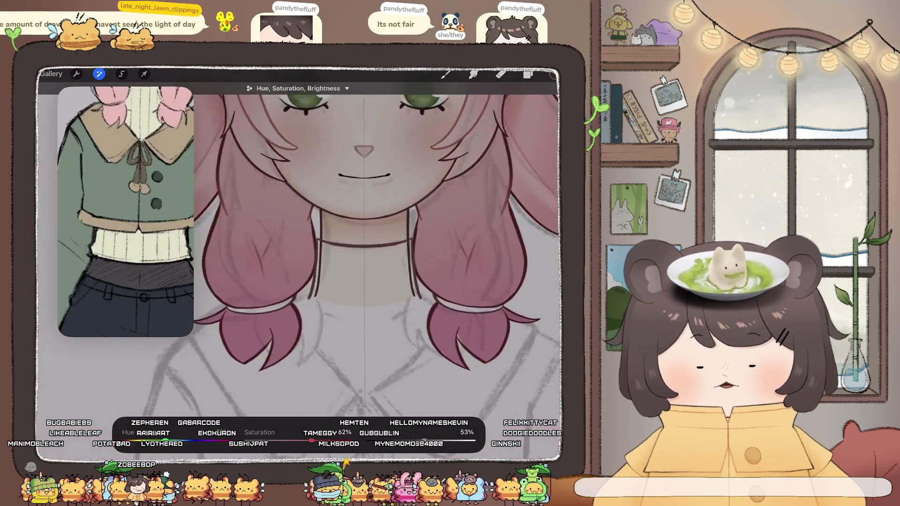
scroll(298, 254, up, 3)
scroll(301, 244, up, 3)
Finish the adjustment and open the Inserted Image layer's blend settings.
click(528, 74)
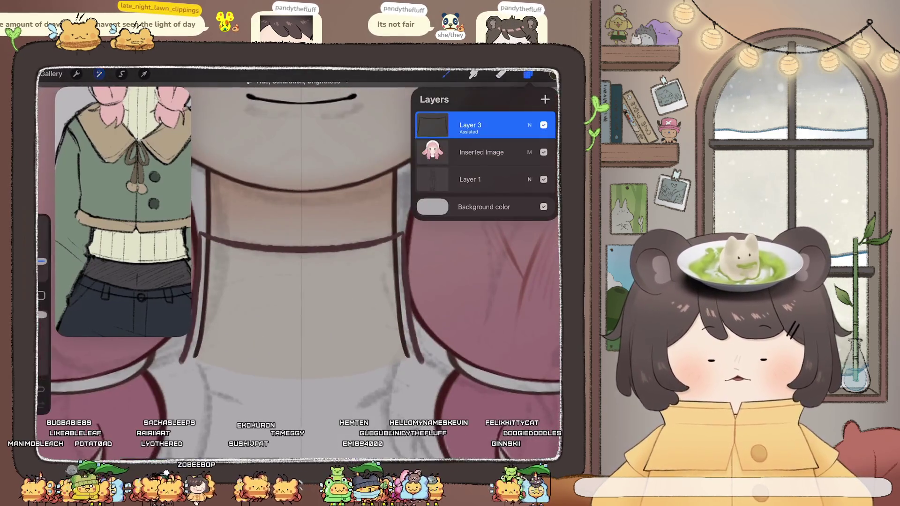
click(336, 237)
scroll(300, 253, down, 5)
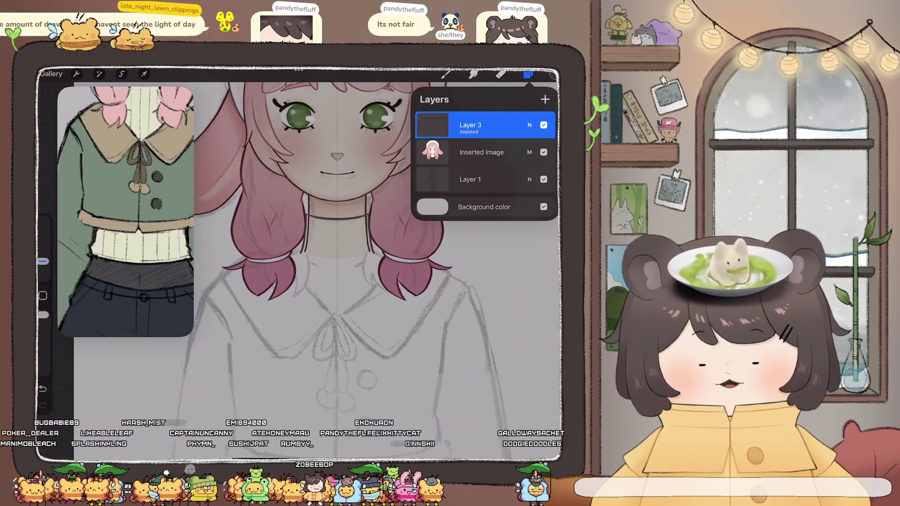
click(529, 152)
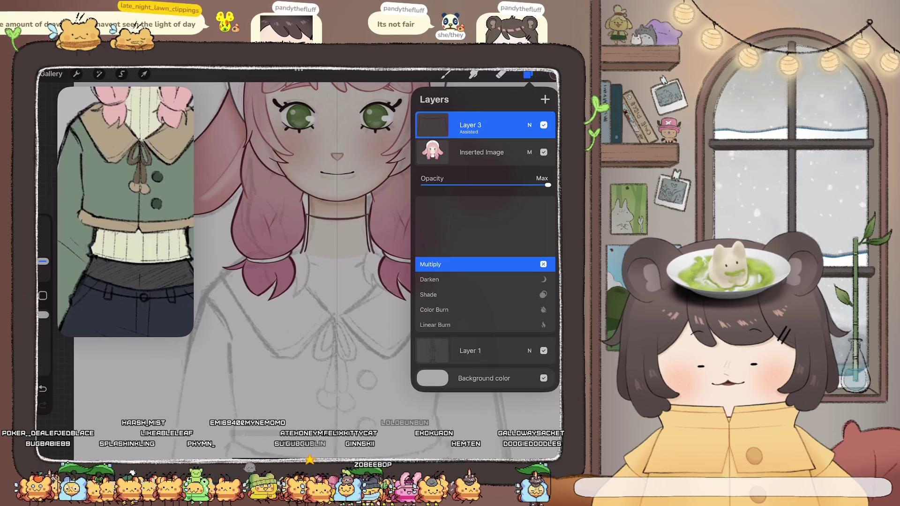
Switch Inserted Image back to Normal blending, then reselect it in Layers.
scroll(483, 291, down, 6)
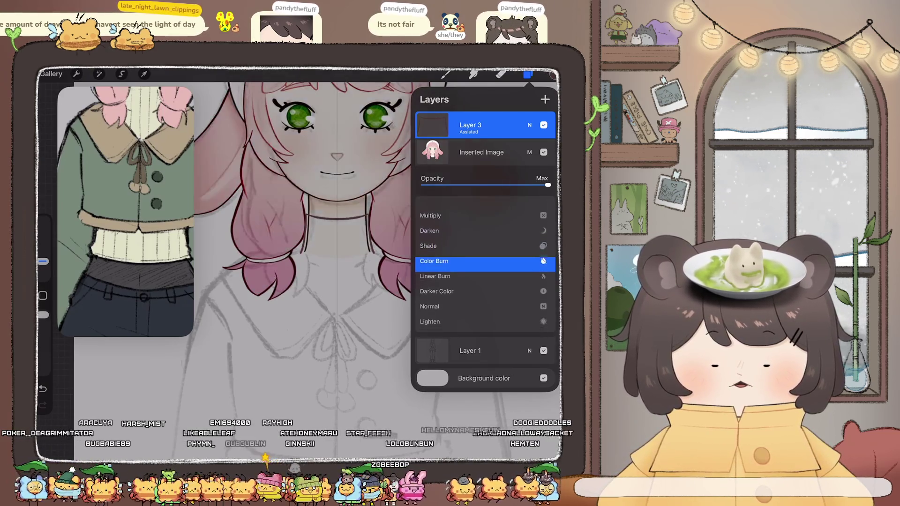
click(530, 125)
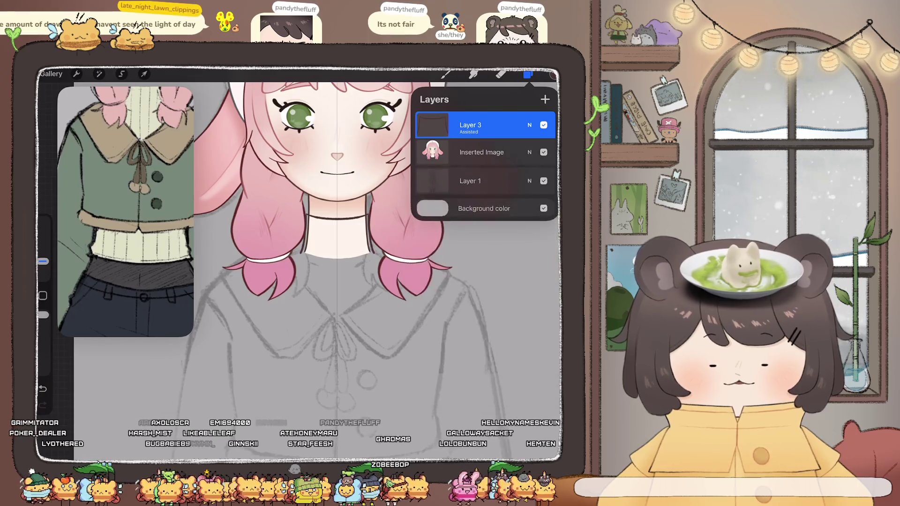
click(445, 74)
scroll(347, 225, up, 3)
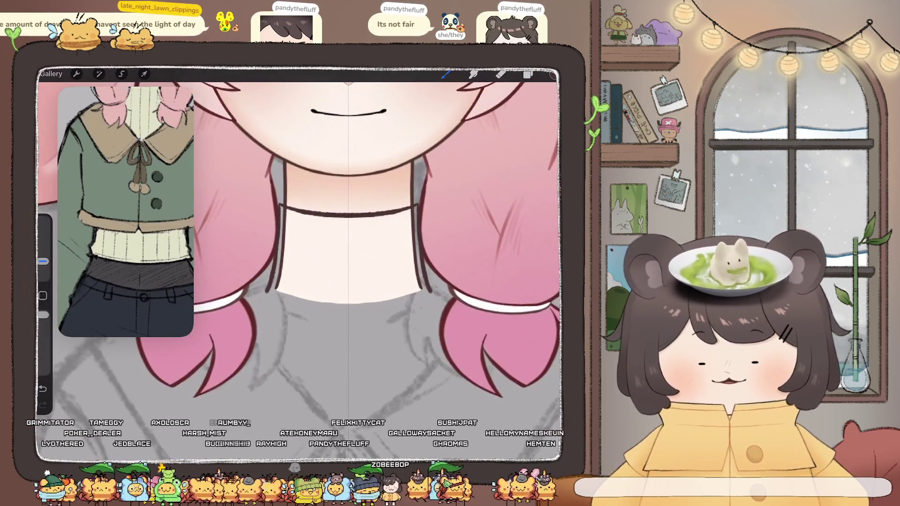
click(528, 74)
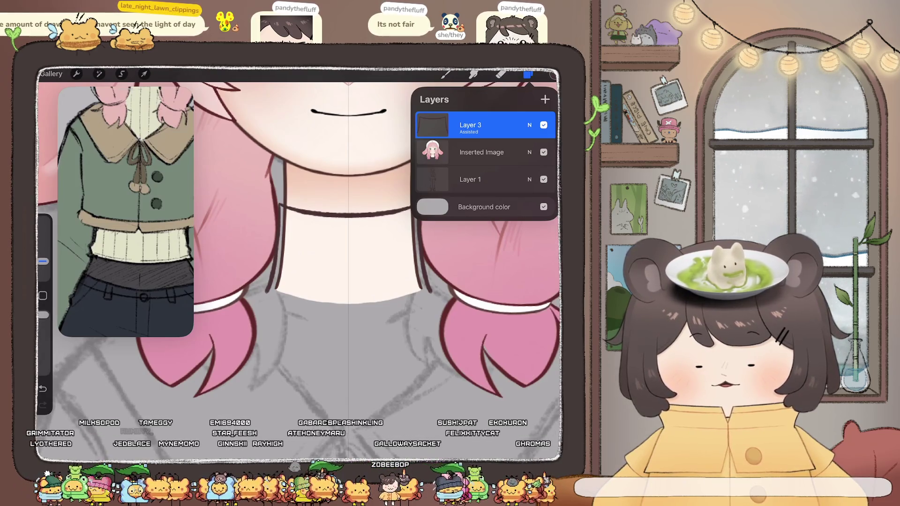
click(481, 152)
Add Layer 4 above Inserted Image and undo a test neck line.
click(545, 100)
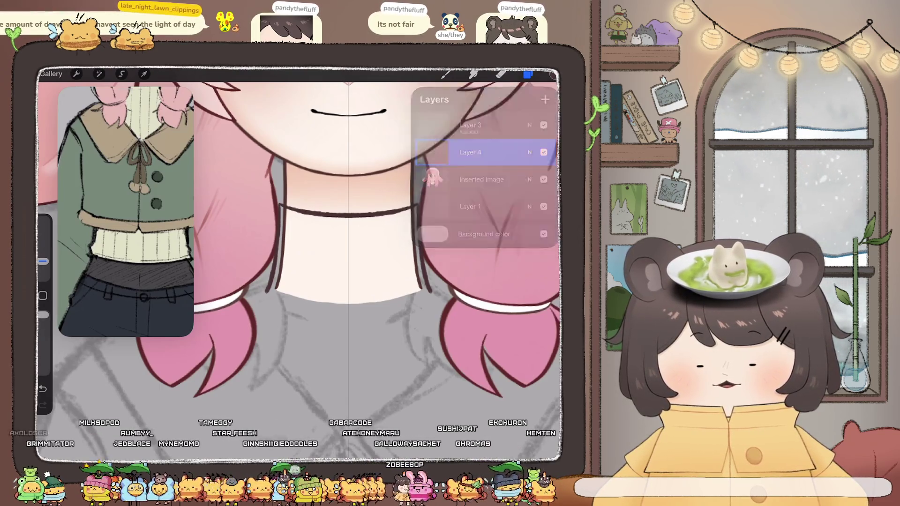
click(445, 73)
drag(311, 242, 308, 301)
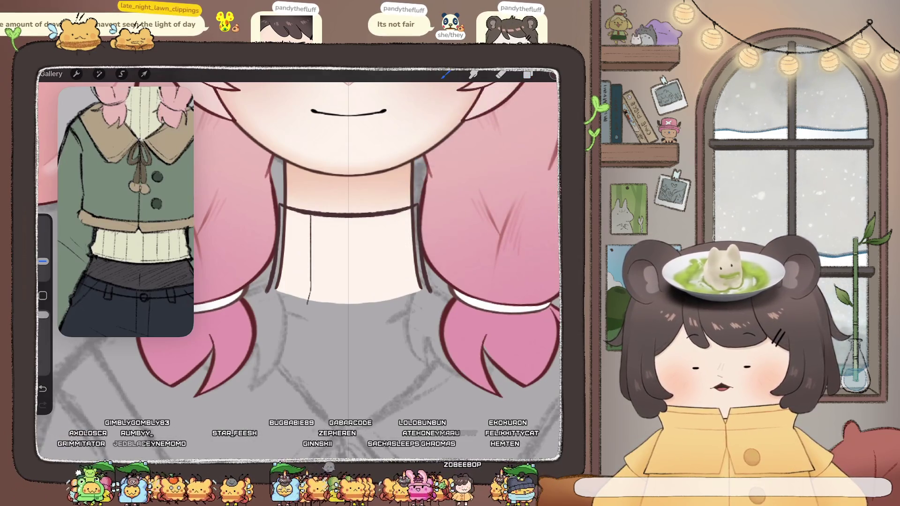
key(ctrl+z)
Turn on Drawing Assist for Layer 4 and clear the earlier neck strokes.
click(529, 73)
click(433, 152)
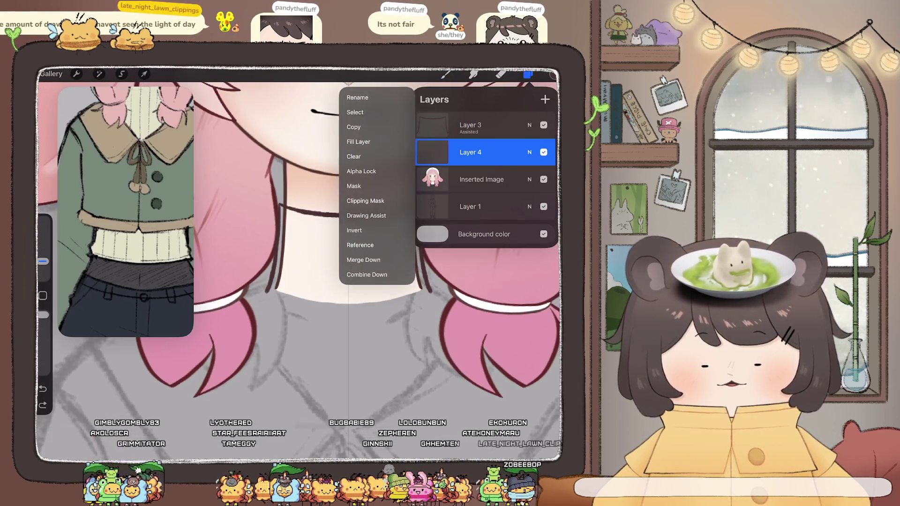
click(367, 216)
click(528, 74)
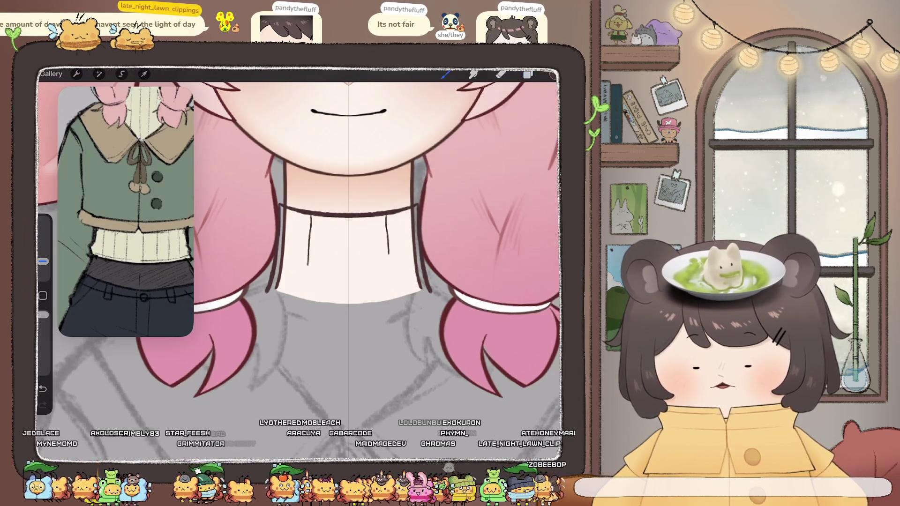
key(ctrl+z)
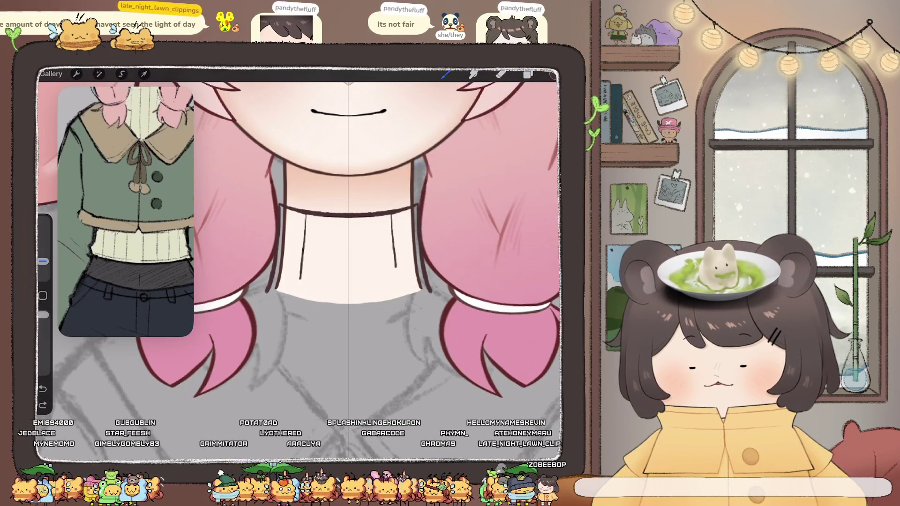
key(ctrl+z)
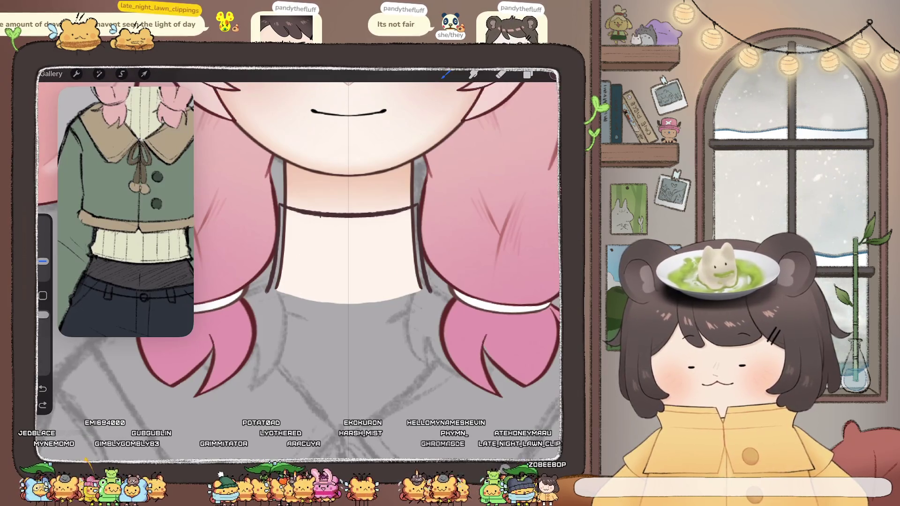
Try mirrored vertical ribbing lines down the turtleneck below the choker.
drag(322, 218, 313, 303)
scroll(125, 211, down, 3)
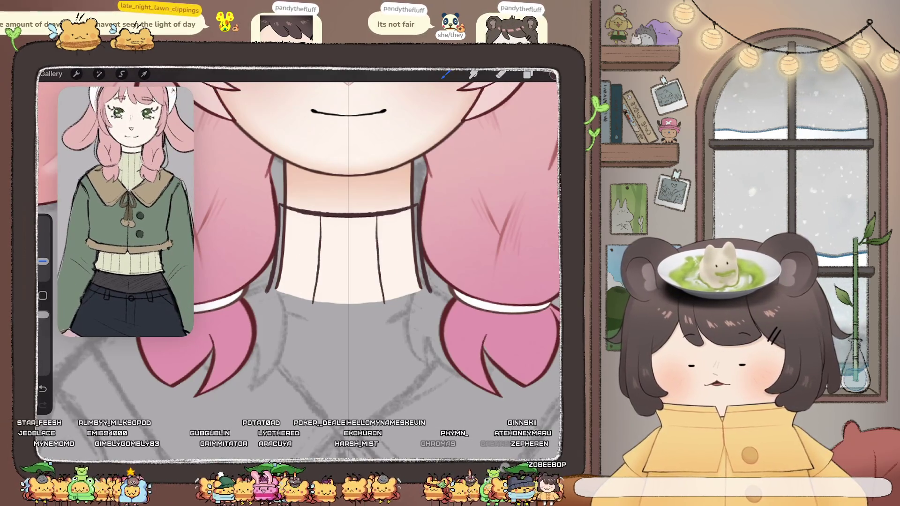
key(ctrl+z)
scroll(300, 263, up, 2)
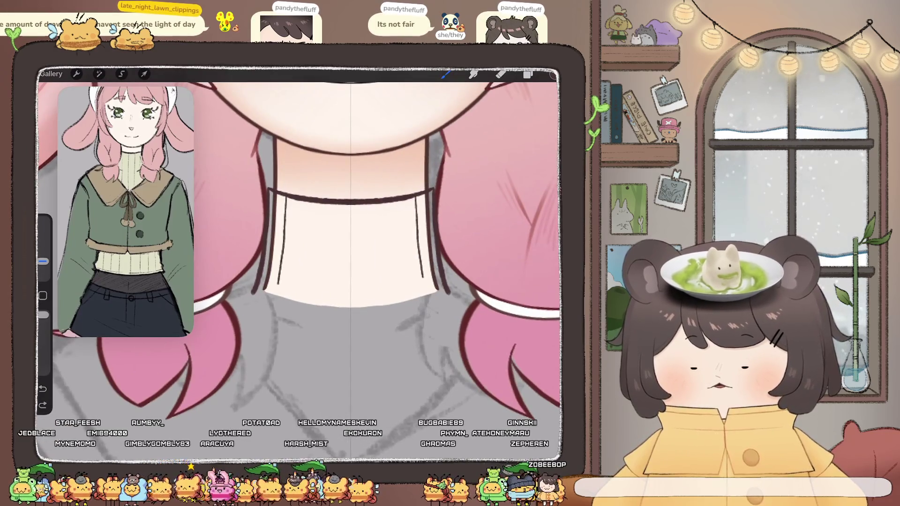
drag(265, 288, 277, 298)
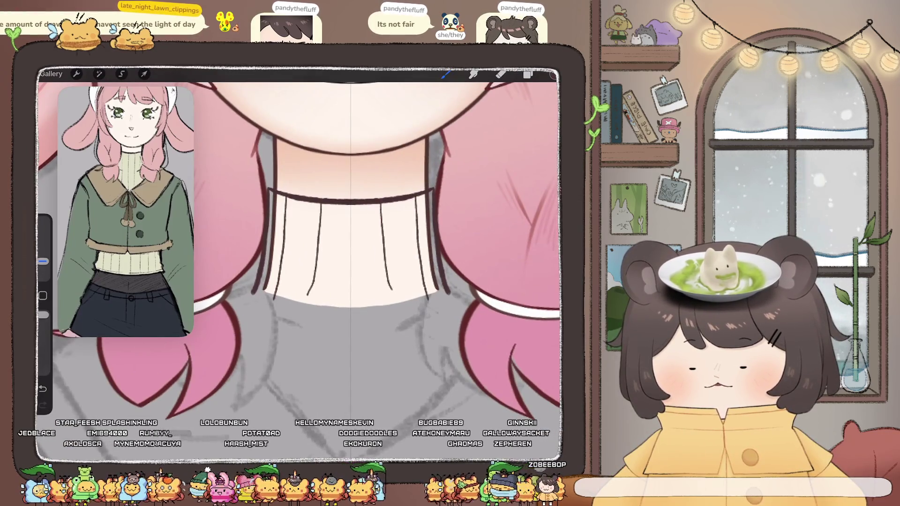
drag(310, 262, 307, 297)
drag(390, 262, 394, 296)
scroll(347, 253, down, 5)
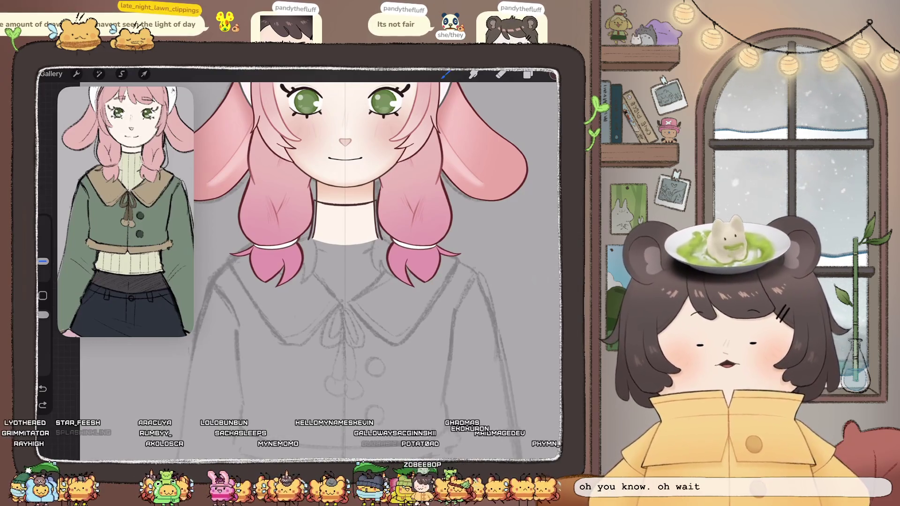
Ink the mirrored V of the collar lines meeting under the neck.
scroll(347, 254, down, 2)
click(528, 74)
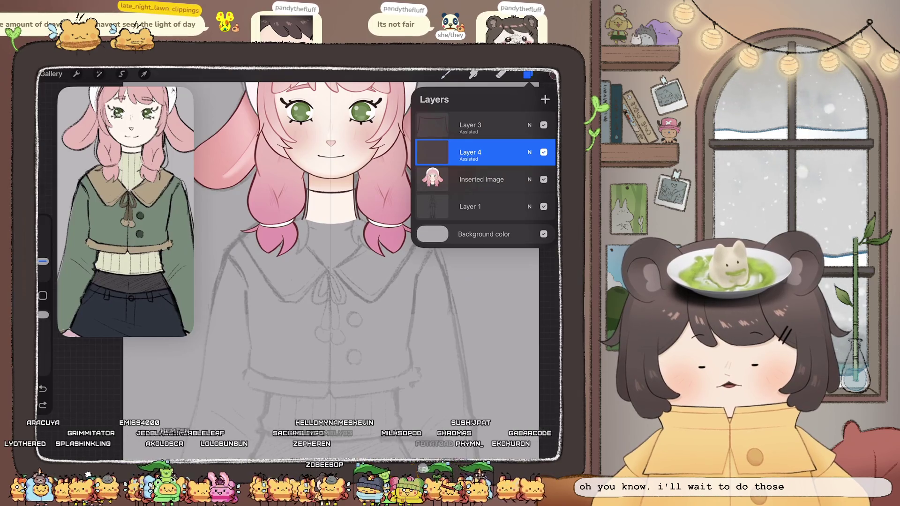
click(528, 74)
scroll(366, 263, up, 3)
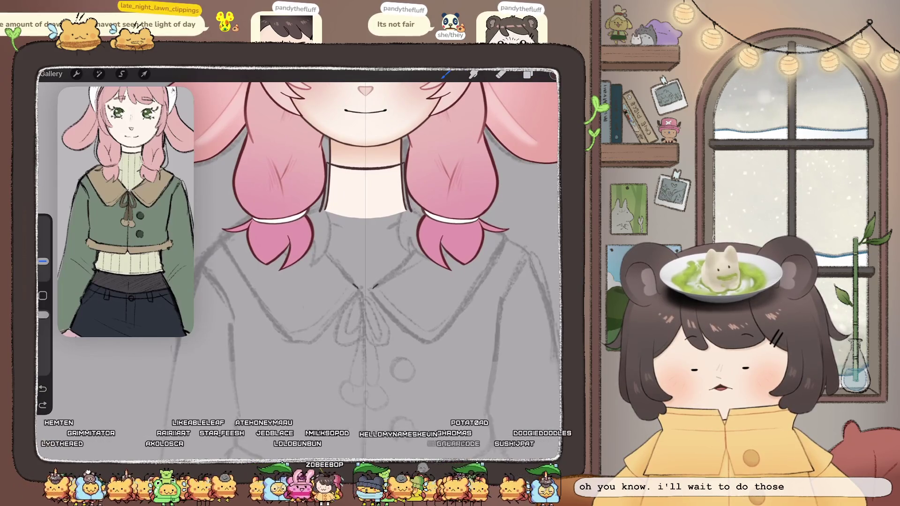
drag(290, 203, 358, 287)
drag(439, 202, 374, 287)
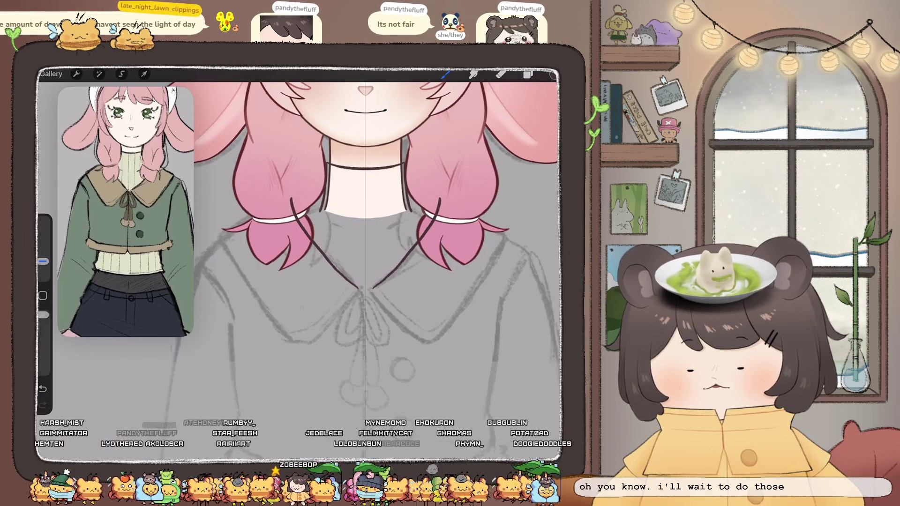
drag(251, 218, 218, 233)
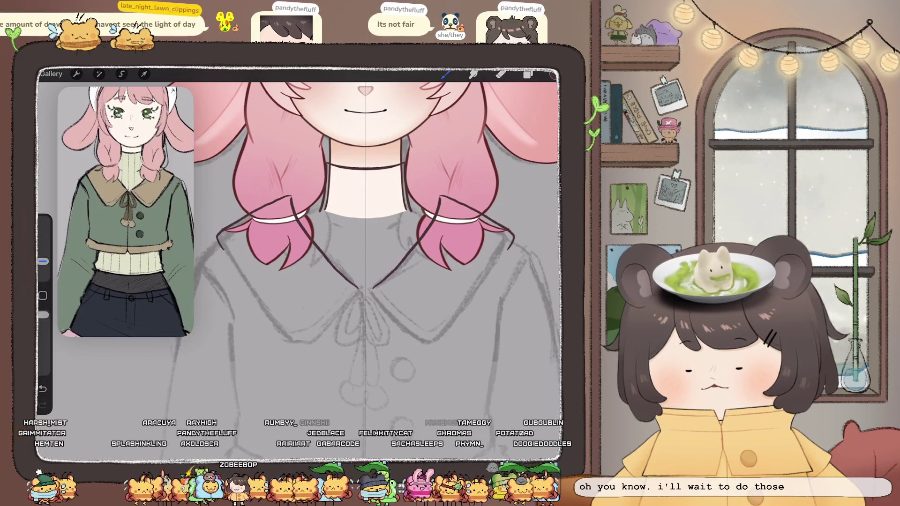
key(ctrl+z)
key(ctrl+z)
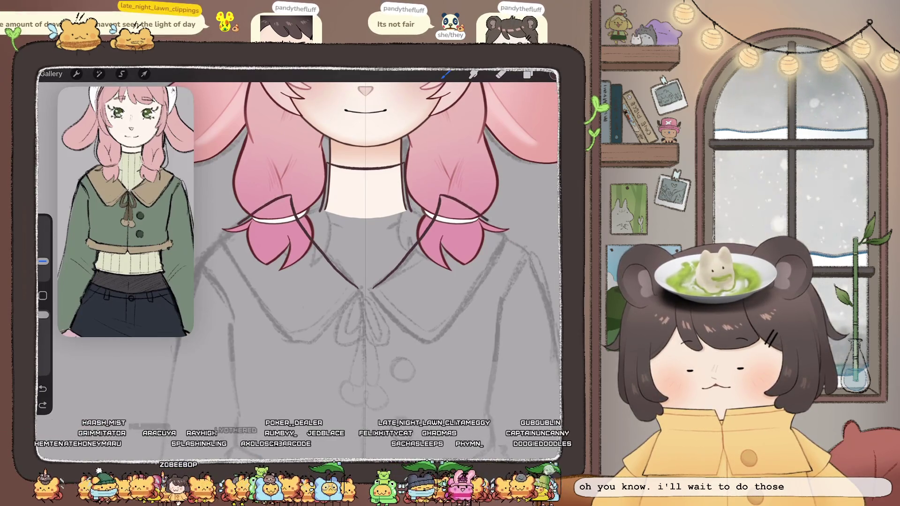
Ink the collar edge down from the hair tie, then switch to the eraser.
drag(243, 282, 284, 334)
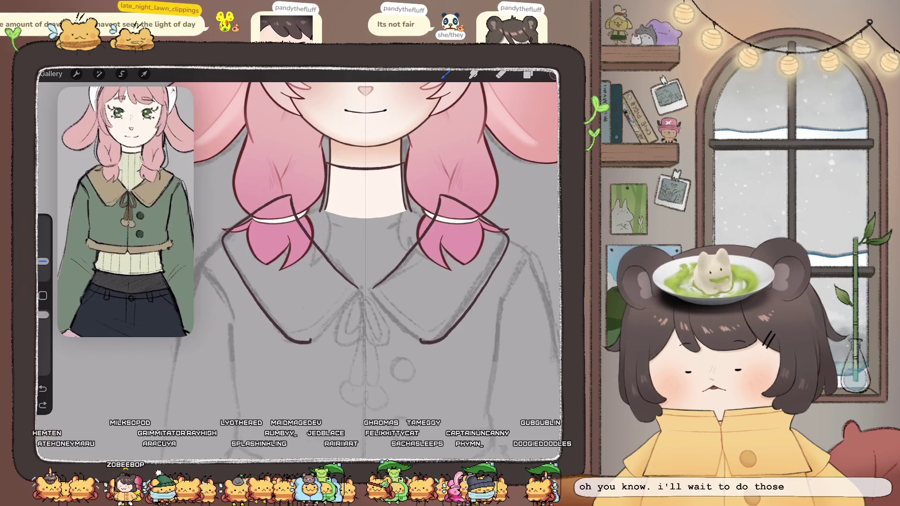
key(ctrl+z)
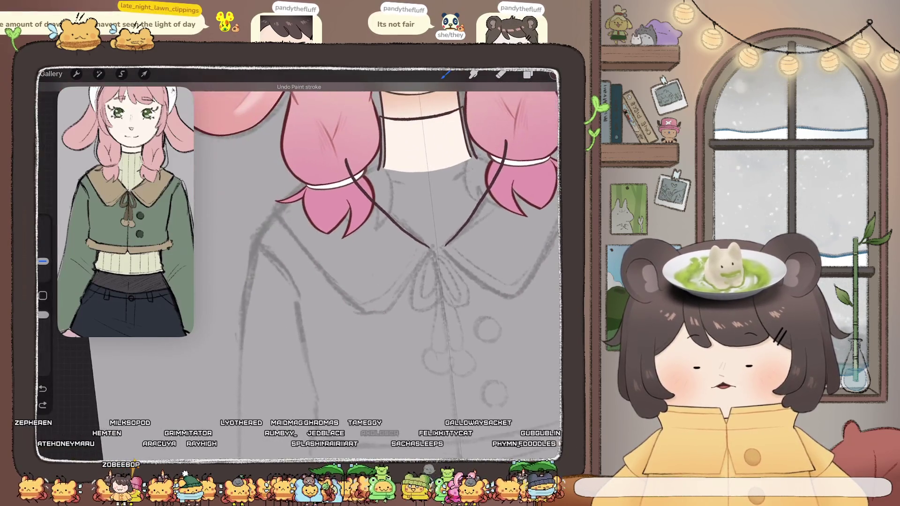
mouse_move(346, 158)
mouse_down()
mouse_move(287, 197)
mouse_move(332, 289)
mouse_up()
scroll(422, 253, up, 5)
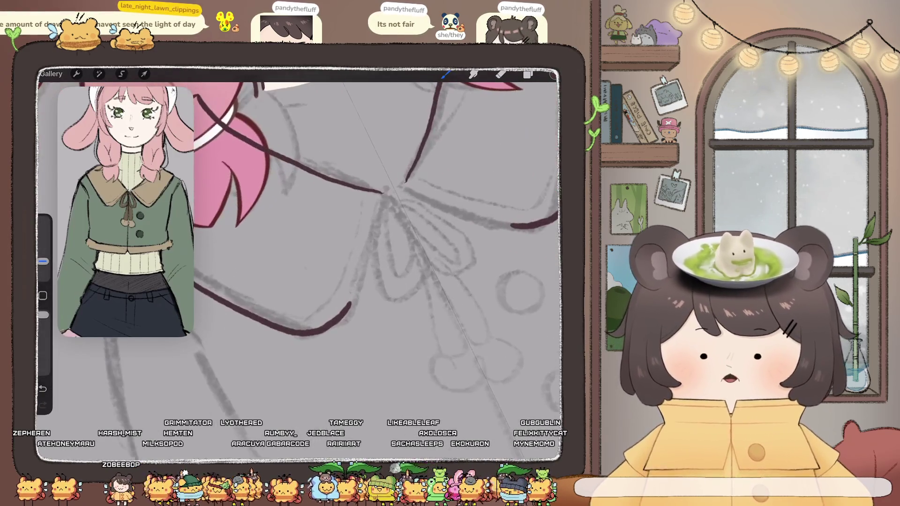
key(e)
scroll(300, 263, down, 5)
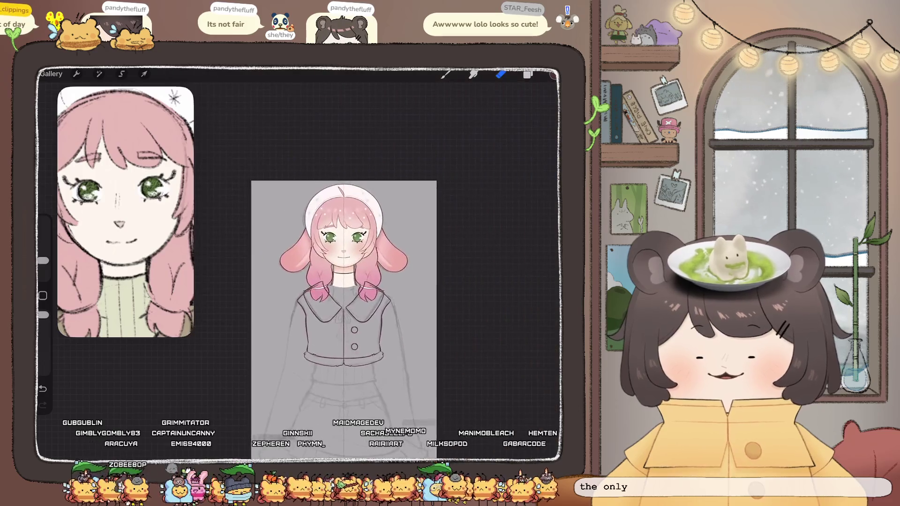
scroll(300, 262, up, 3)
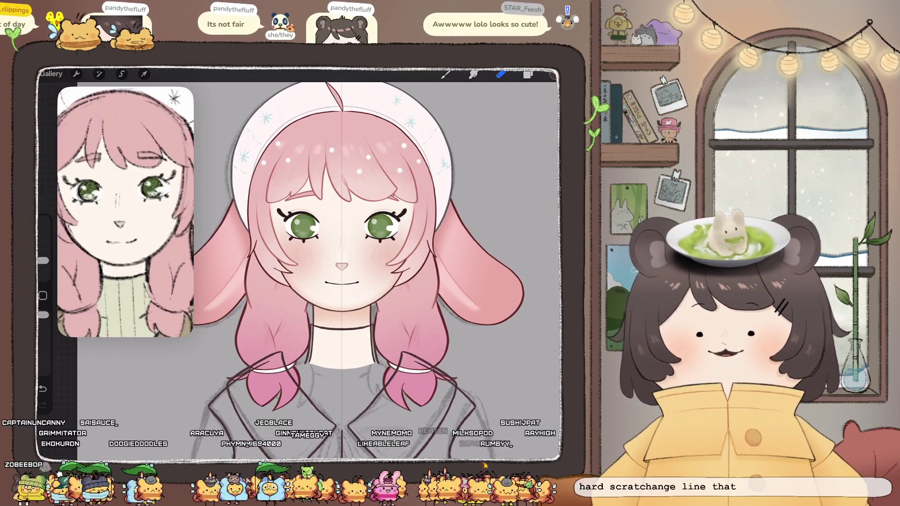
scroll(300, 263, up, 5)
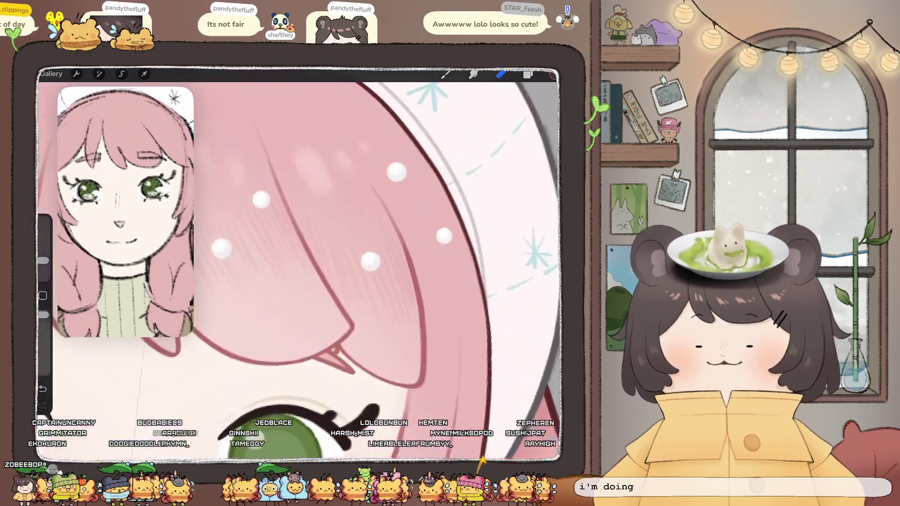
scroll(300, 263, down, 4)
scroll(300, 263, down, 3)
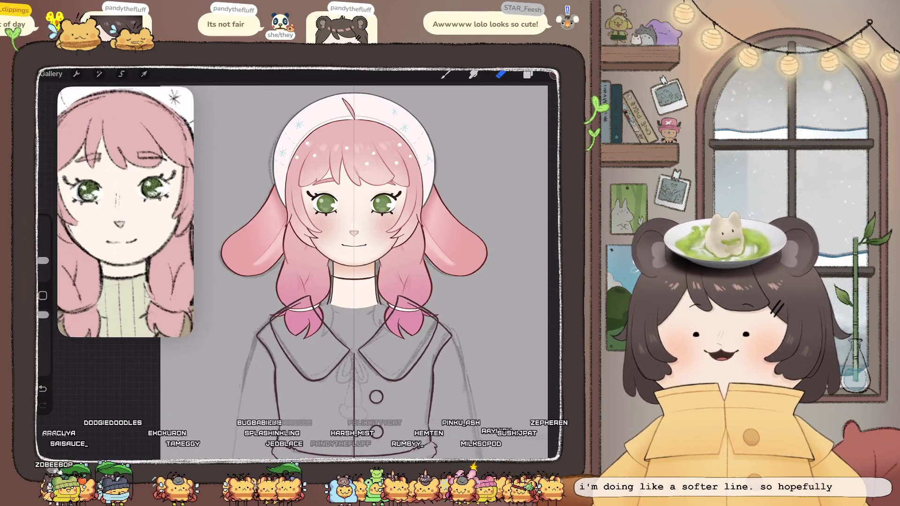
scroll(364, 282, down, 3)
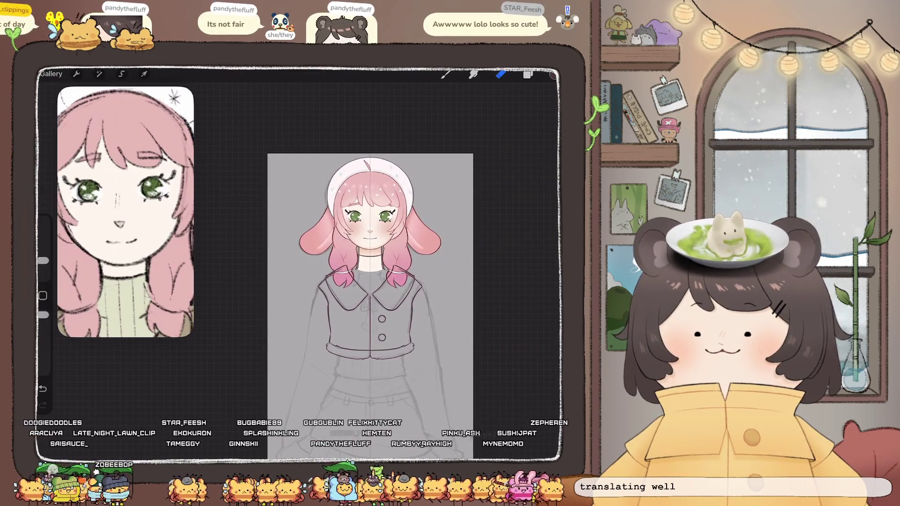
scroll(365, 282, up, 2)
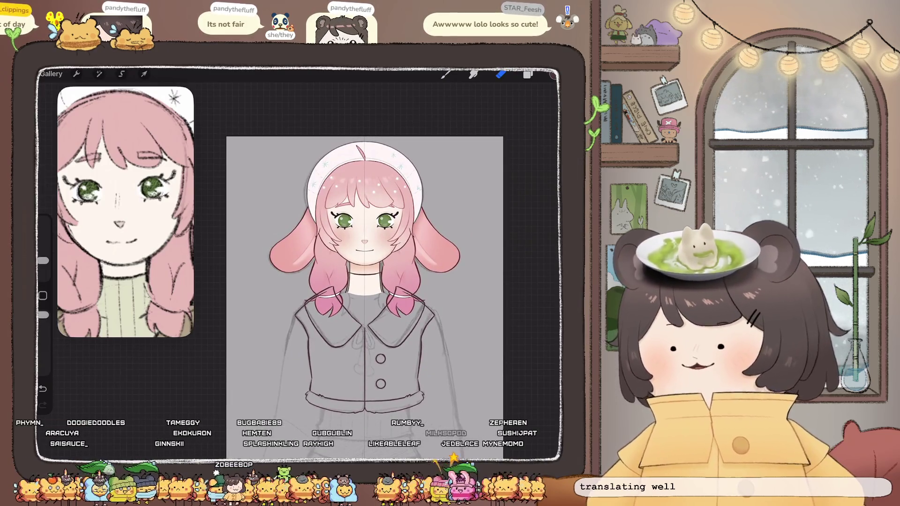
scroll(365, 262, up, 3)
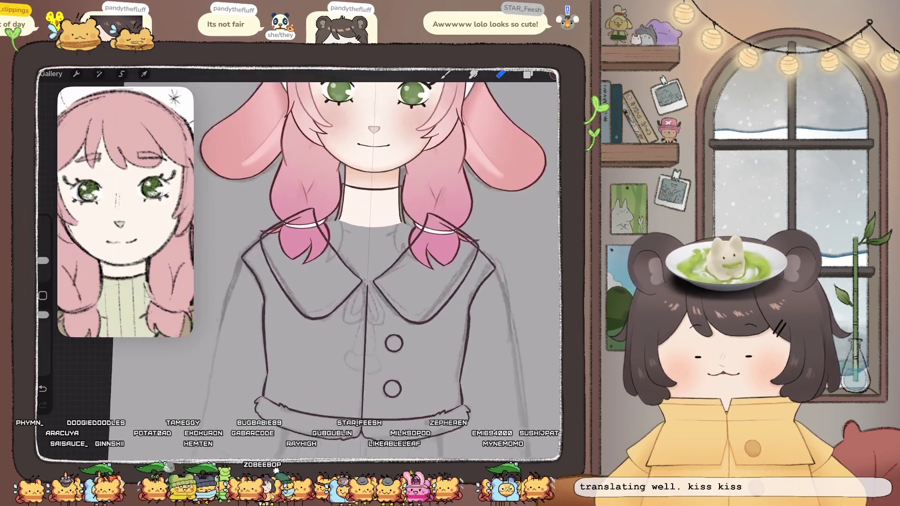
scroll(373, 263, up, 1)
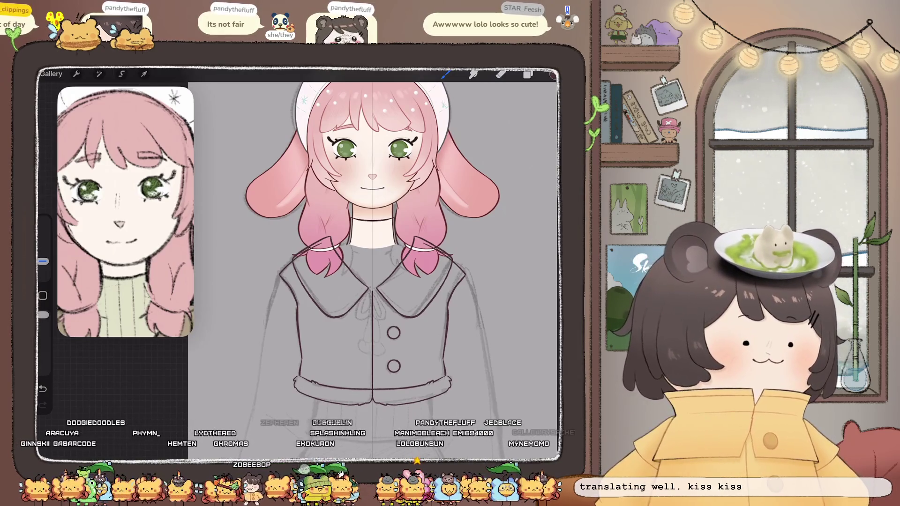
scroll(370, 262, down, 5)
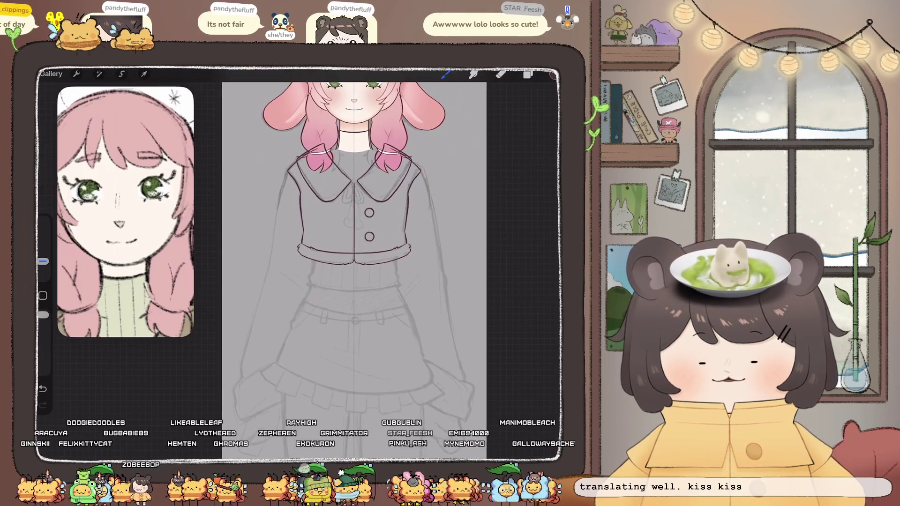
key(l)
Reselect Layer 5 and test a tiny stroke where the collar lines meet.
click(482, 206)
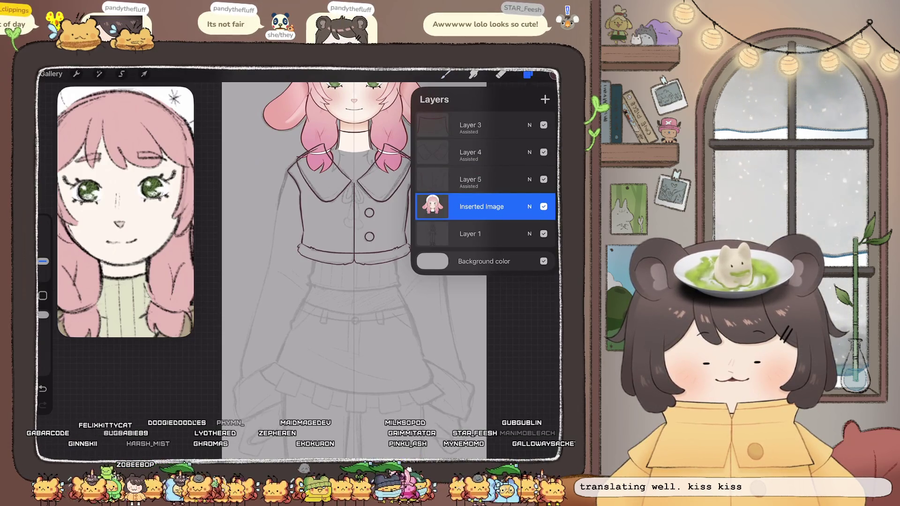
scroll(354, 263, up, 5)
click(470, 179)
click(528, 74)
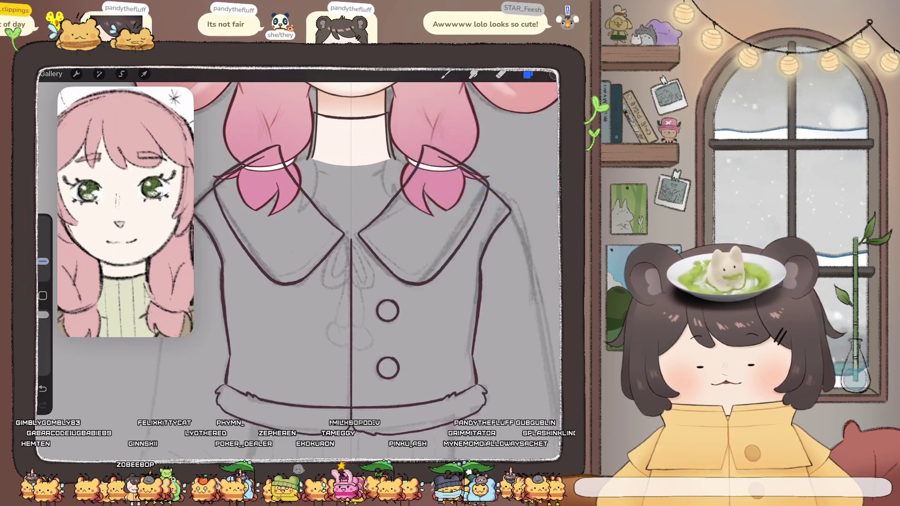
scroll(355, 263, up, 5)
click(445, 74)
drag(330, 265, 335, 271)
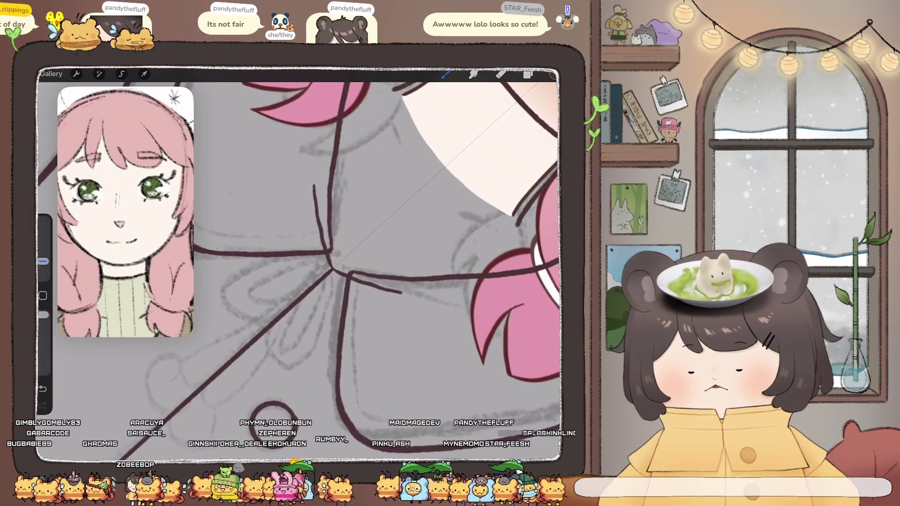
key(ctrl+z)
key(ctrl+z)
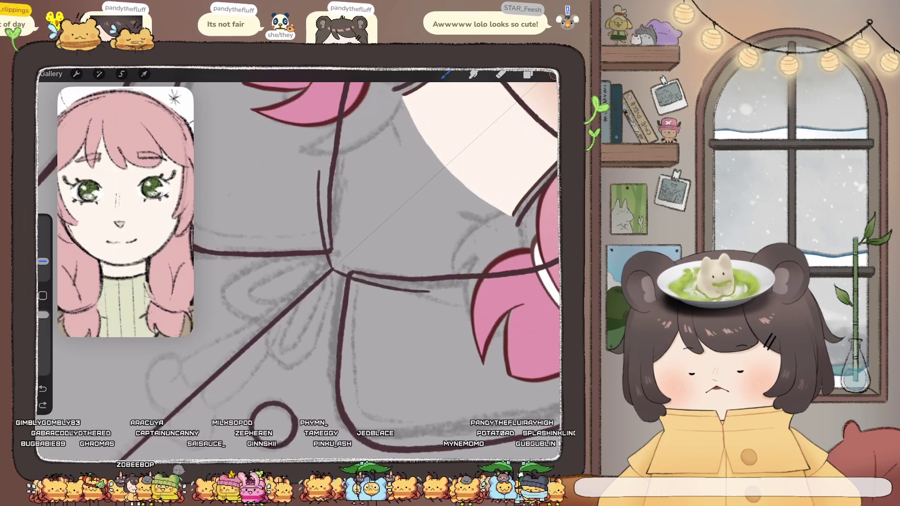
scroll(361, 263, down, 5)
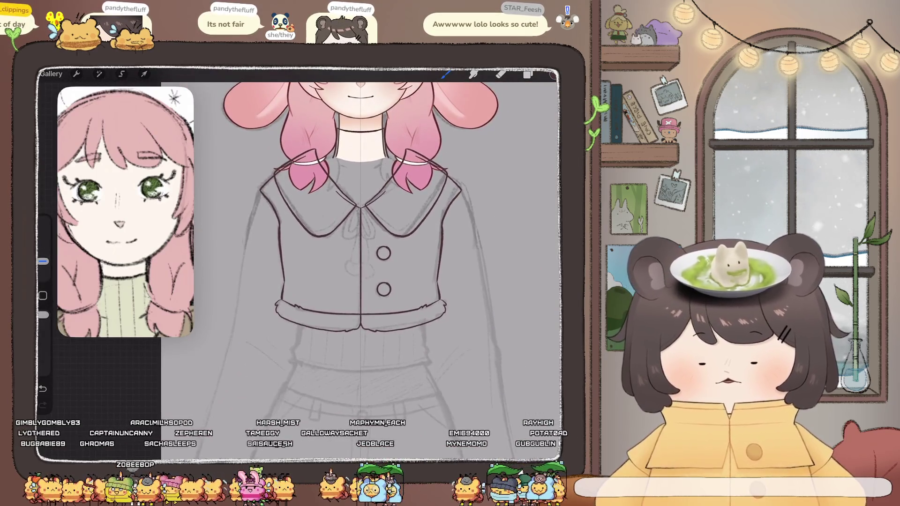
Add Layer 6 with Drawing Assist turned on.
click(528, 74)
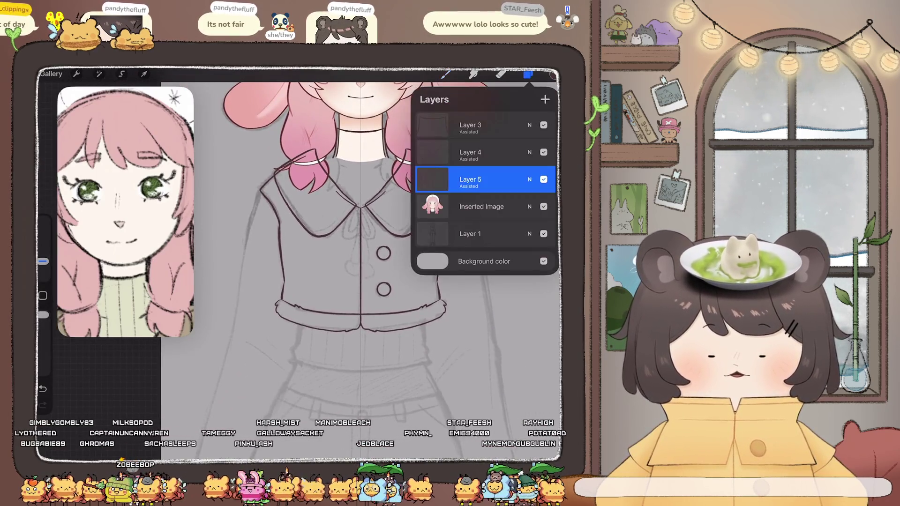
click(545, 99)
click(470, 179)
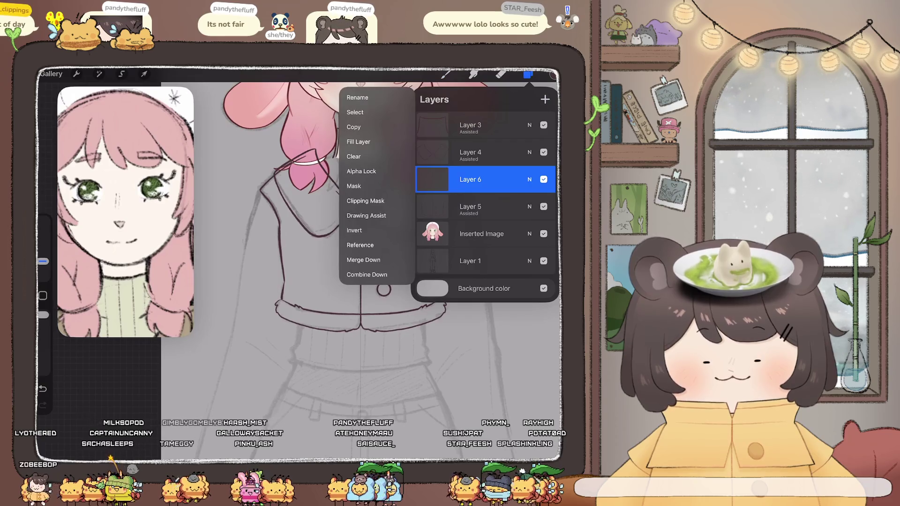
click(366, 215)
scroll(361, 211, up, 5)
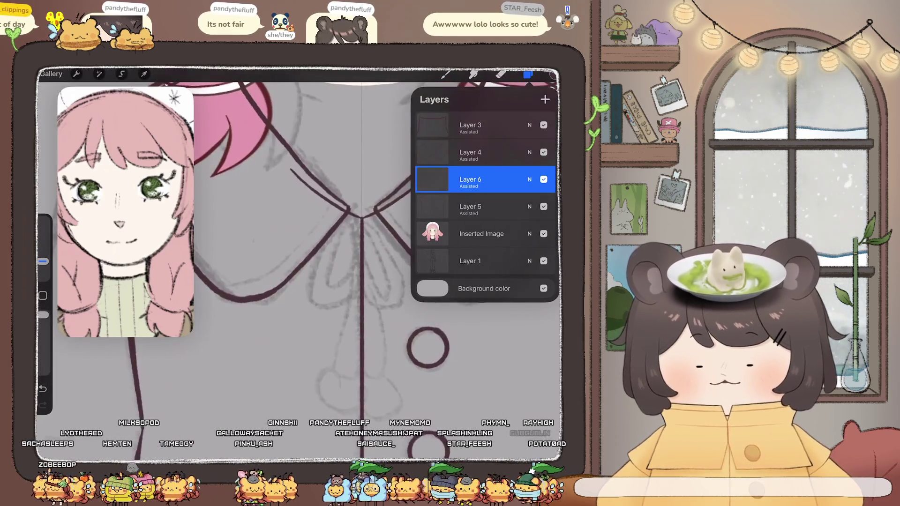
click(528, 74)
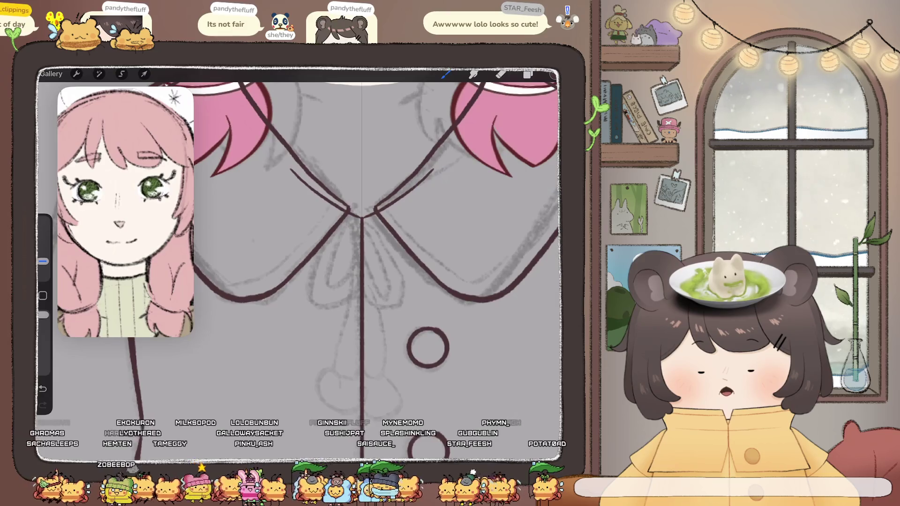
Draw a small knot loop at the collar point and add Layer 7.
key(ctrl+z)
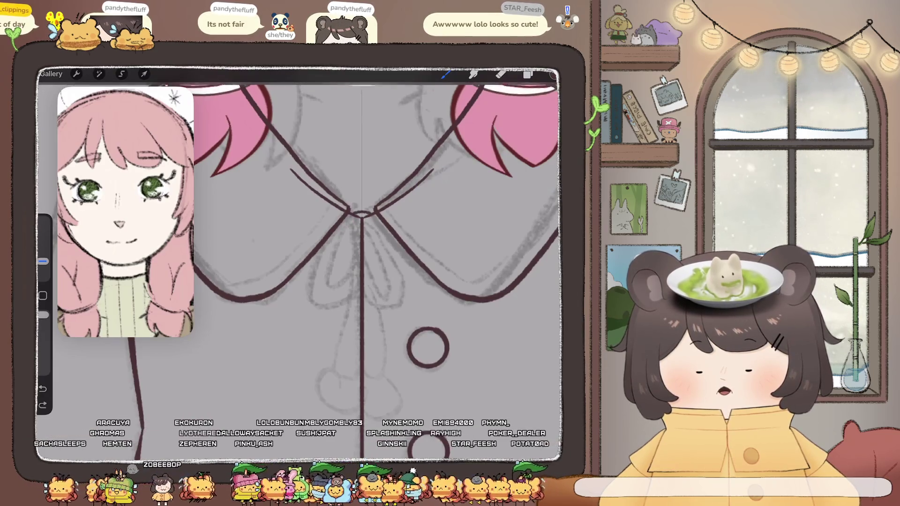
key(ctrl+z)
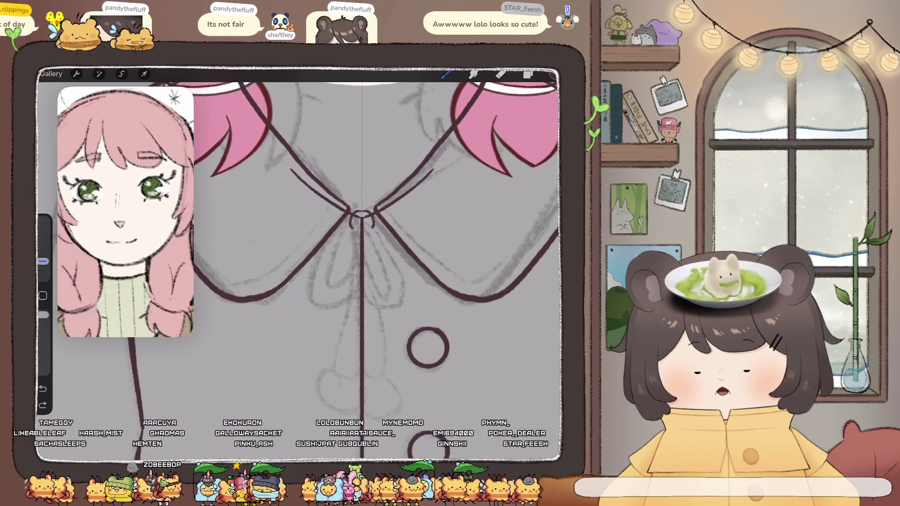
drag(361, 212, 366, 215)
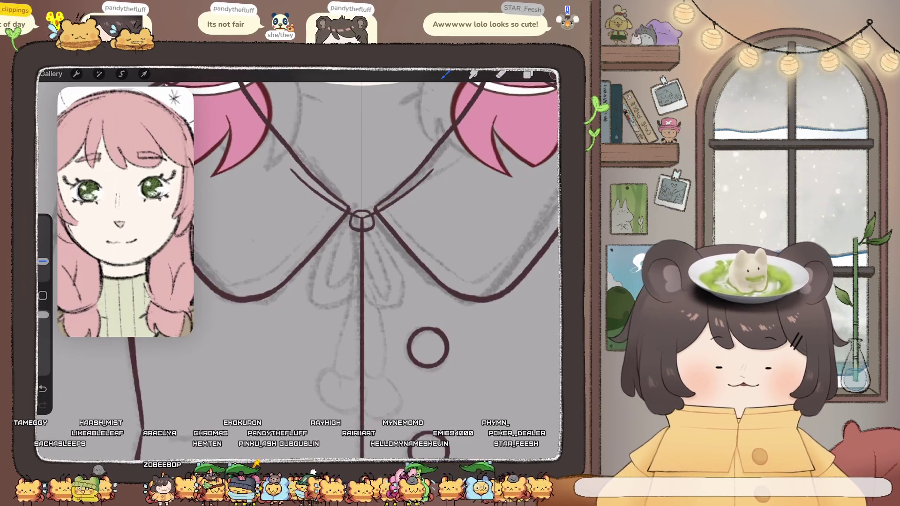
click(529, 74)
click(471, 207)
click(470, 206)
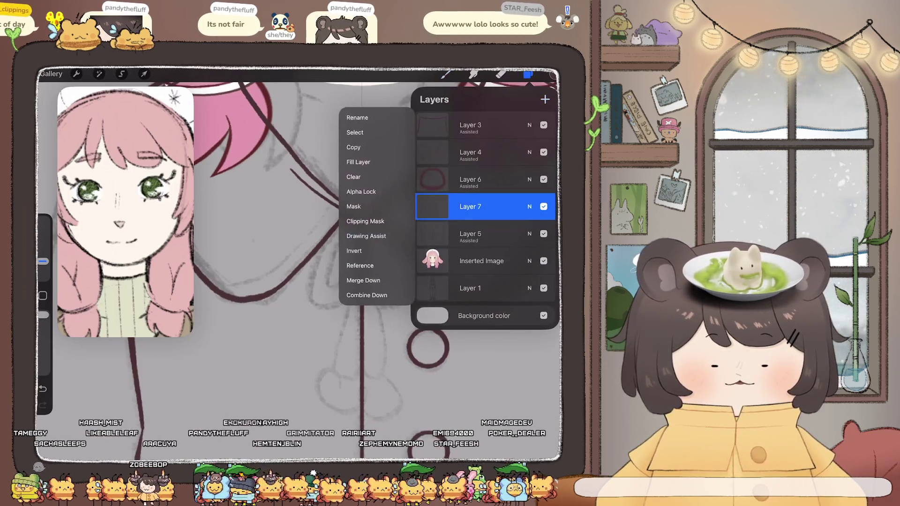
Sketch two bow loops with inner lines below the collar knot, then undo them.
click(470, 206)
click(445, 74)
mouse_move(351, 217)
mouse_down()
mouse_move(353, 289)
mouse_move(370, 290)
mouse_up()
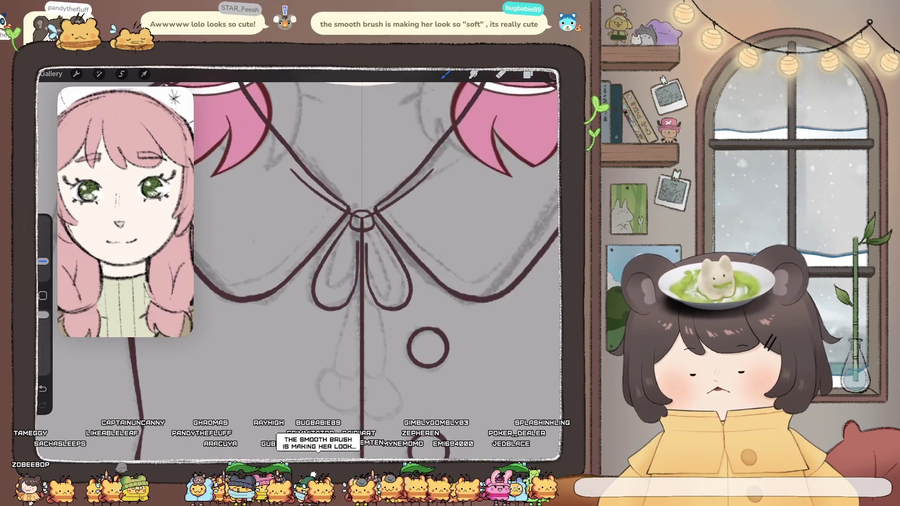
drag(342, 237, 325, 288)
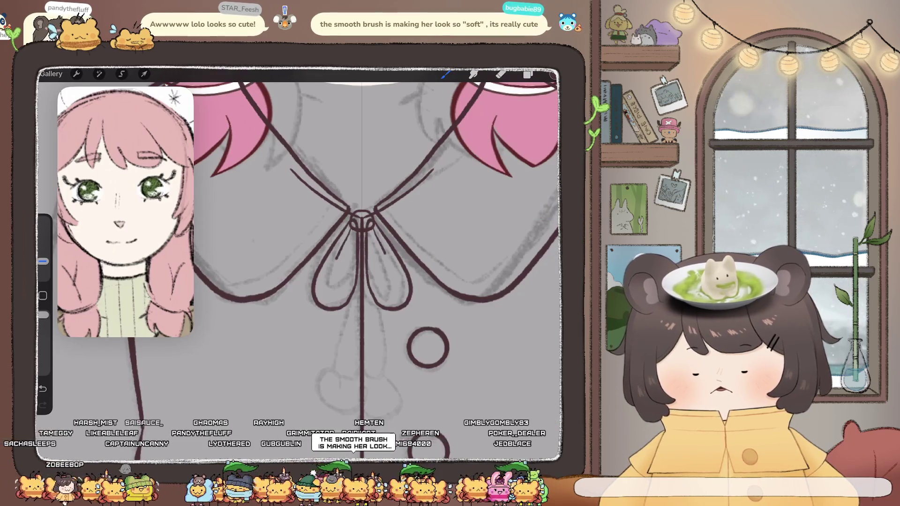
drag(379, 237, 398, 287)
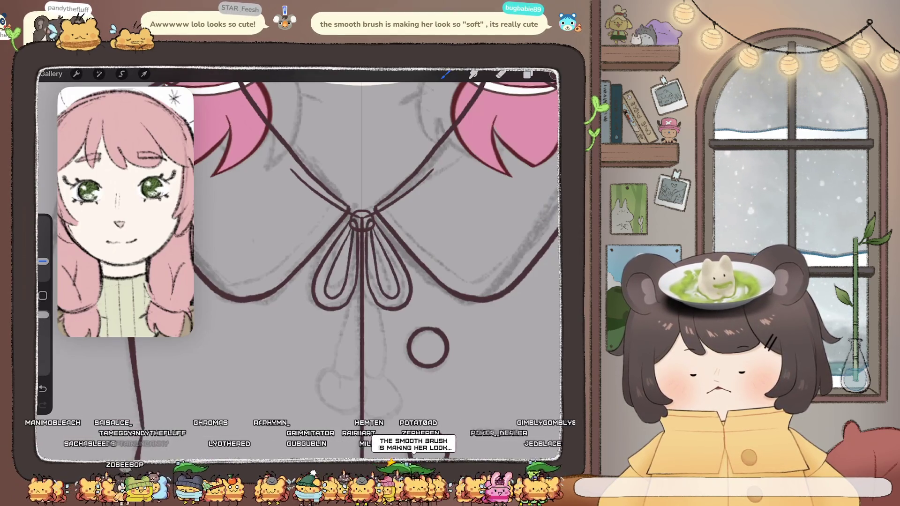
scroll(365, 253, down, 5)
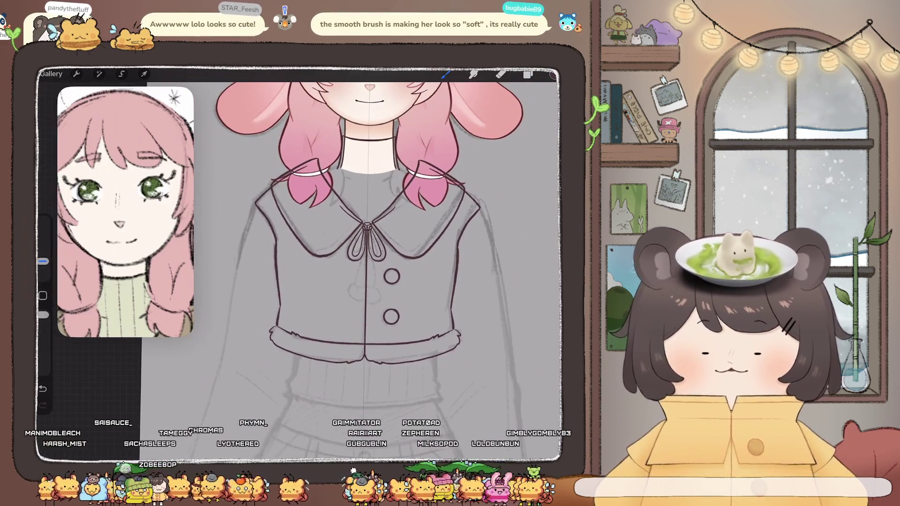
scroll(365, 253, up, 5)
key(ctrl+z)
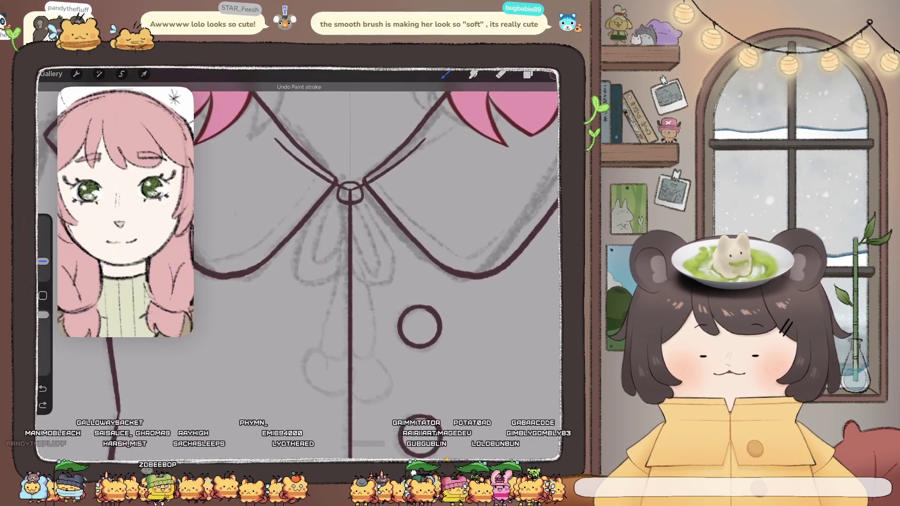
Ink the collar knot and a hanging bow loop on Layer 7, then select Layer 5.
click(528, 74)
click(470, 207)
click(470, 207)
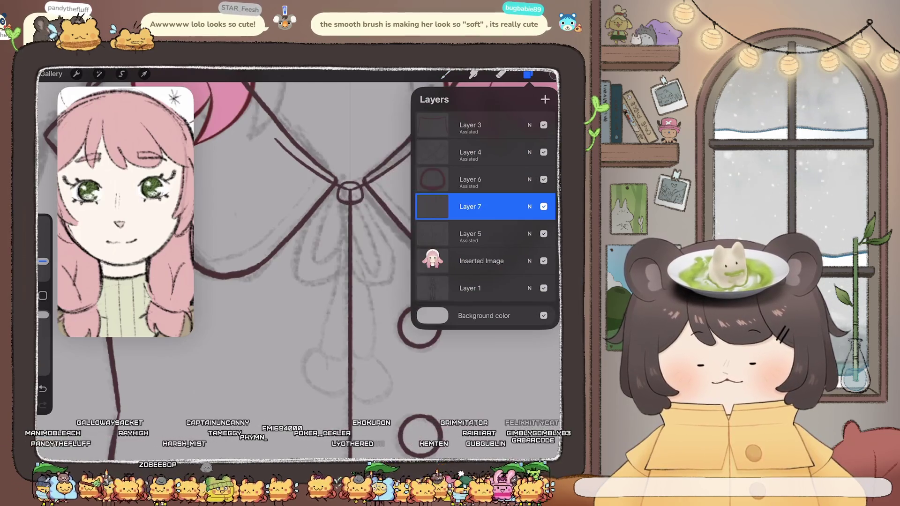
click(528, 74)
drag(346, 193, 334, 209)
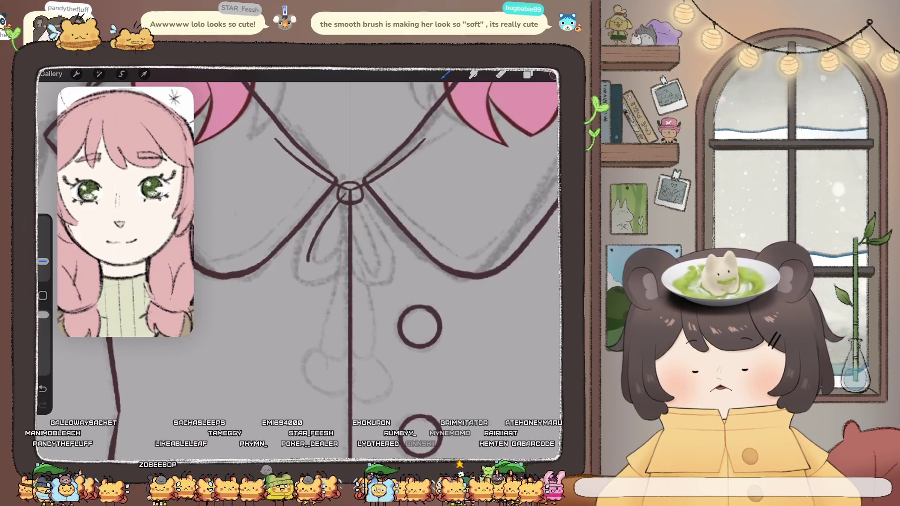
drag(308, 259, 339, 283)
key(ctrl+z)
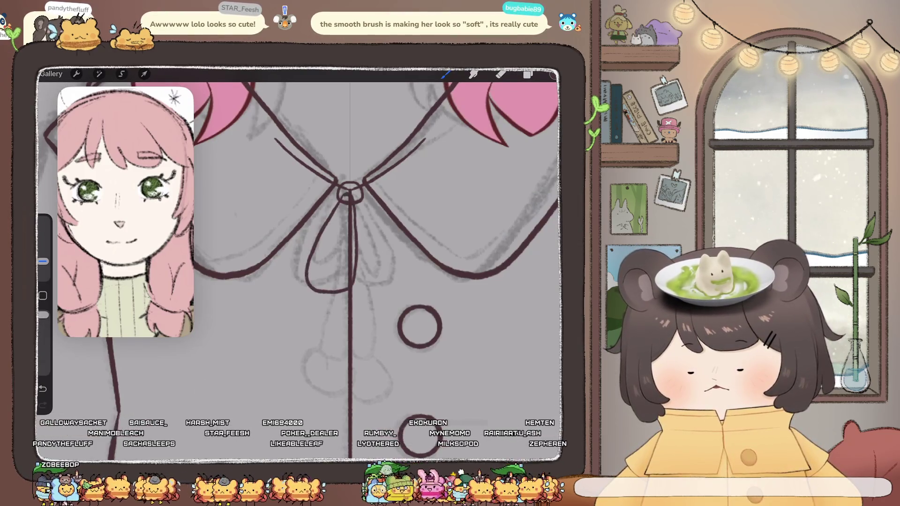
drag(328, 244, 322, 276)
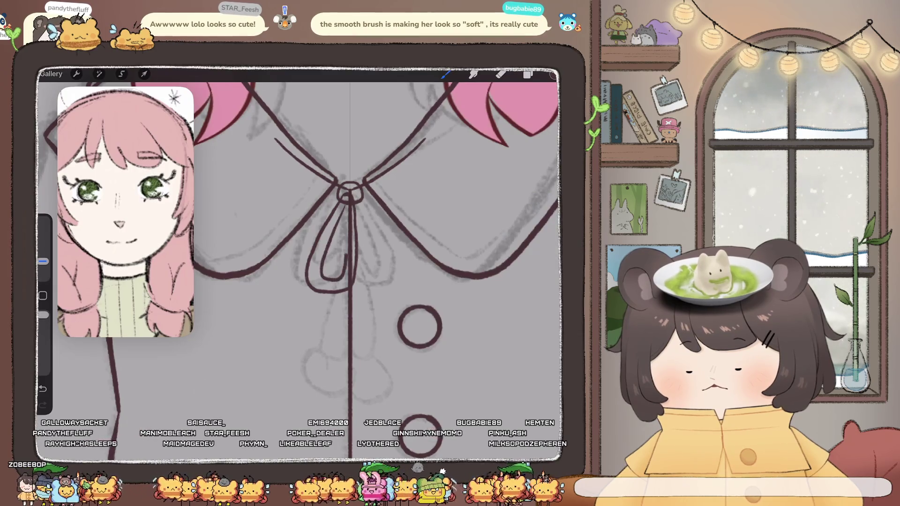
scroll(300, 262, down, 2)
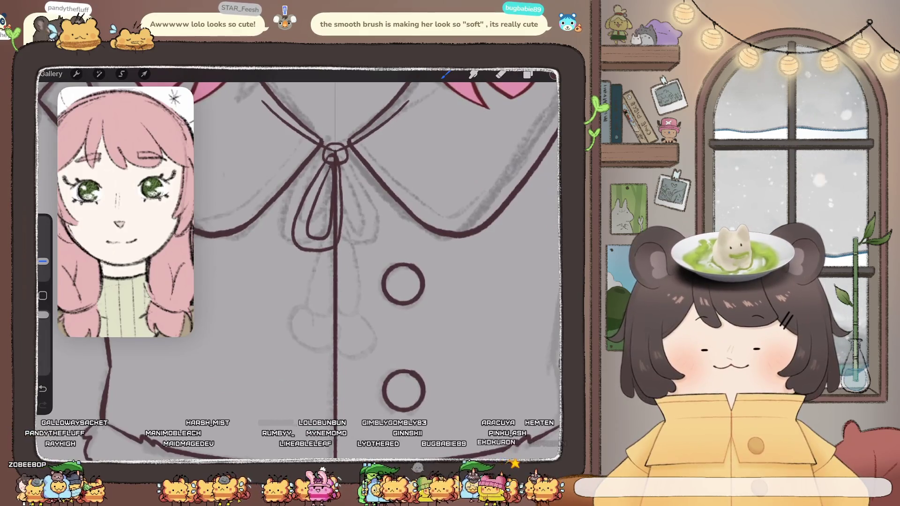
click(528, 75)
click(471, 233)
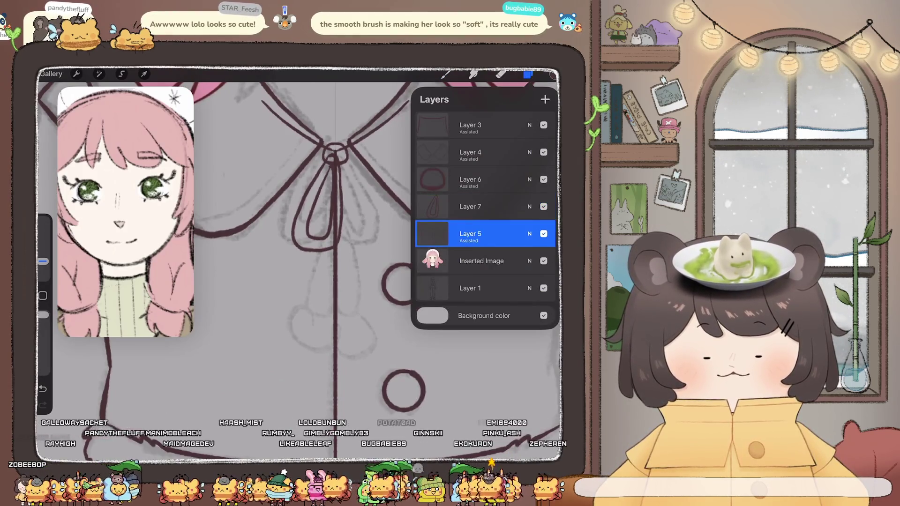
Add a new layer above Layer 5 and ink the cord curving down from the bow.
click(545, 100)
click(471, 234)
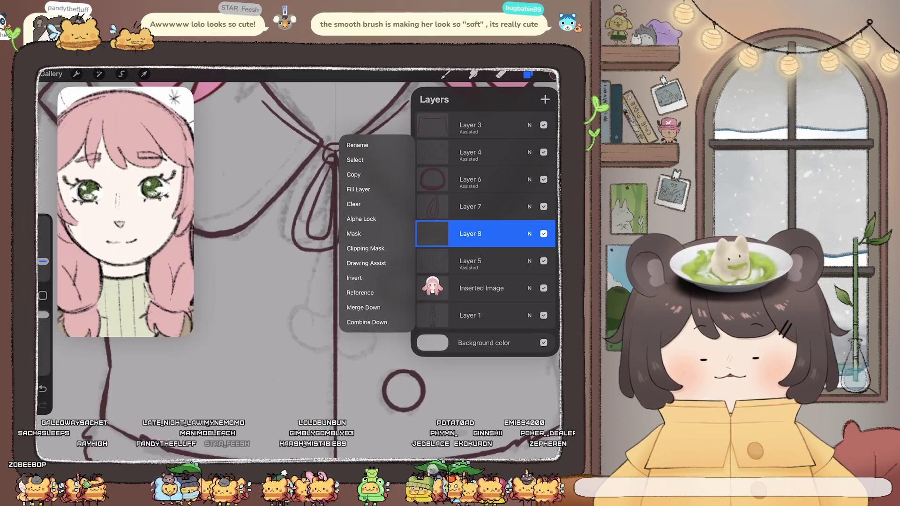
click(470, 233)
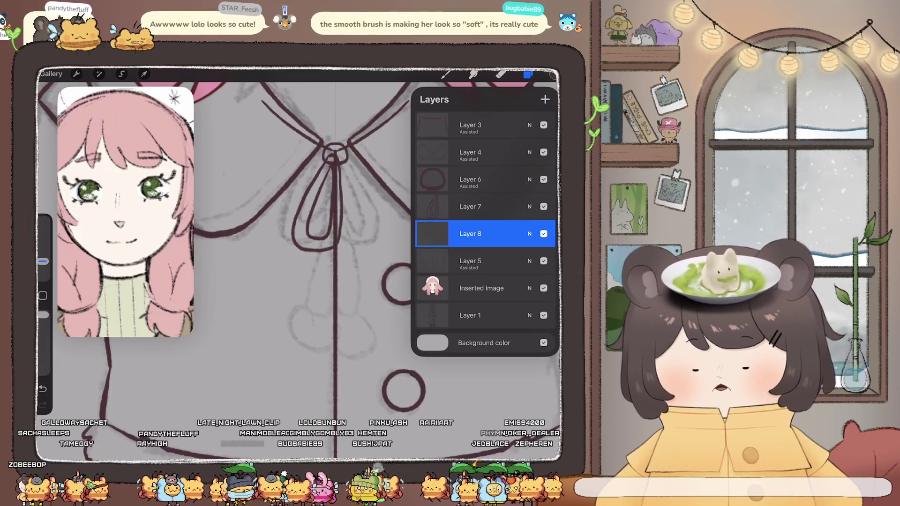
click(446, 74)
drag(331, 158, 317, 257)
drag(309, 302, 331, 306)
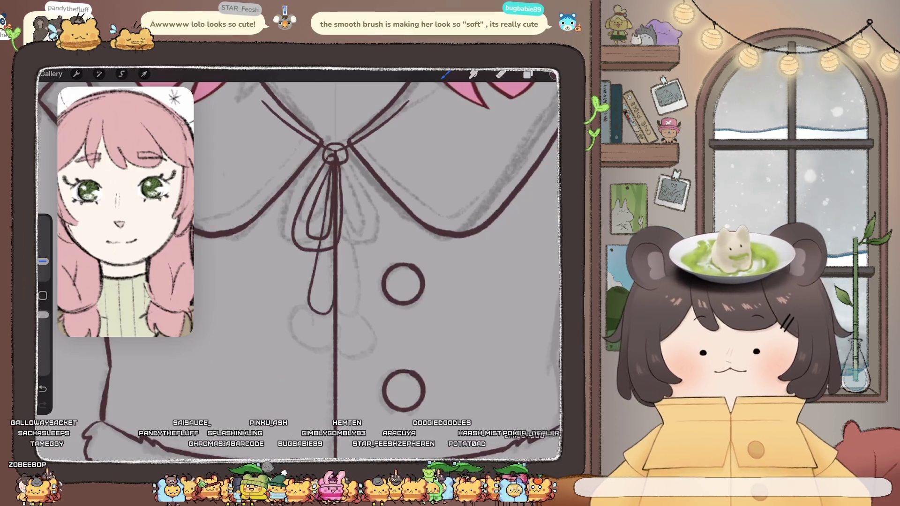
scroll(328, 234, down, 3)
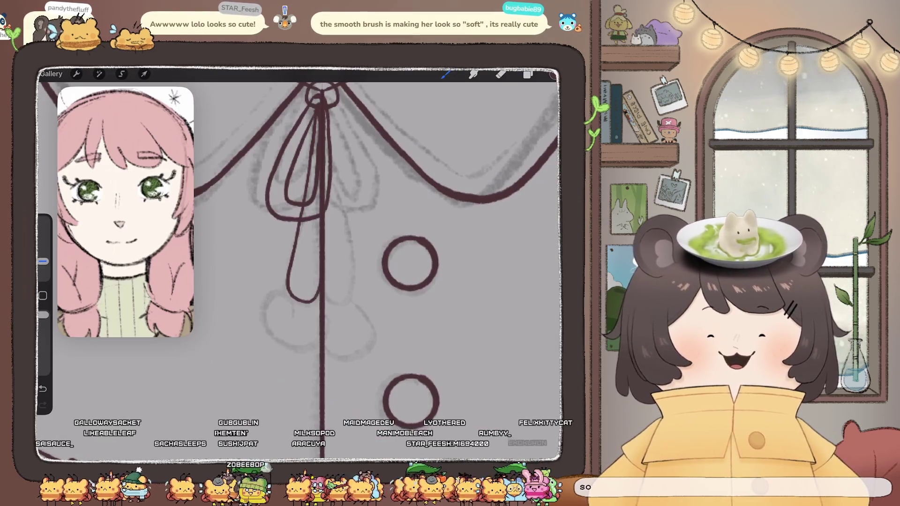
scroll(375, 244, up, 1)
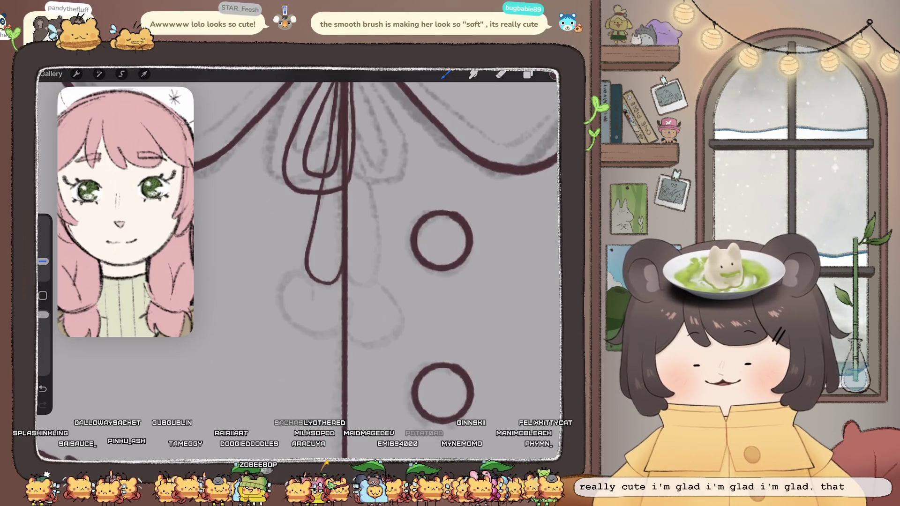
Draw the fluffy pom-pom outline and inner fur strokes at the cord's end.
mouse_move(287, 263)
mouse_down()
mouse_move(301, 255)
mouse_move(275, 285)
mouse_move(307, 332)
mouse_up()
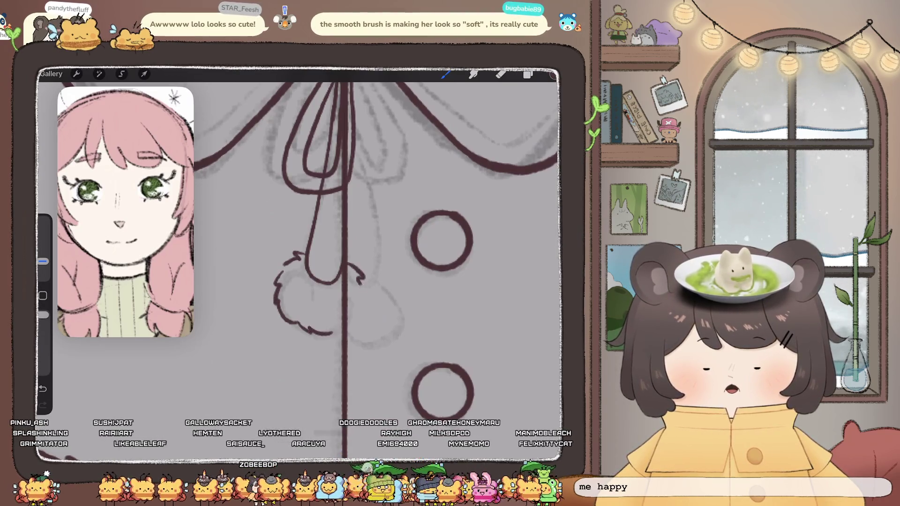
drag(360, 277, 362, 291)
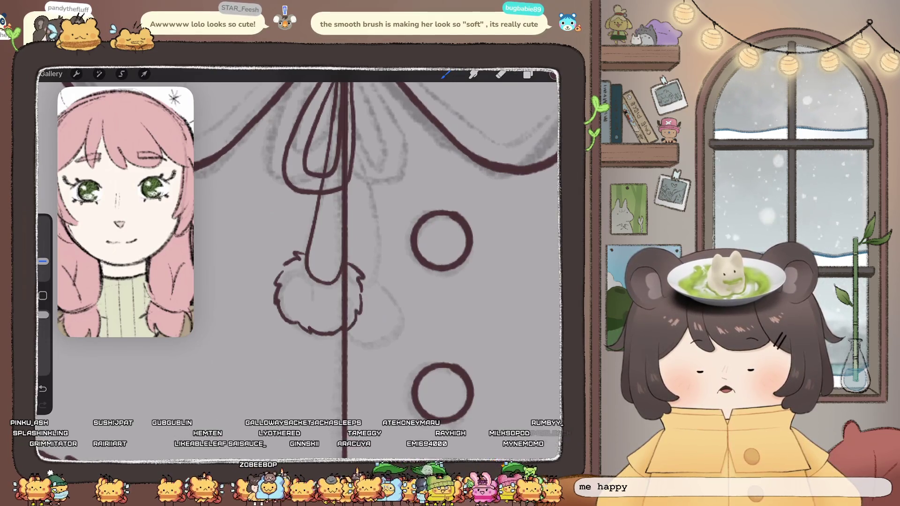
drag(294, 300, 313, 318)
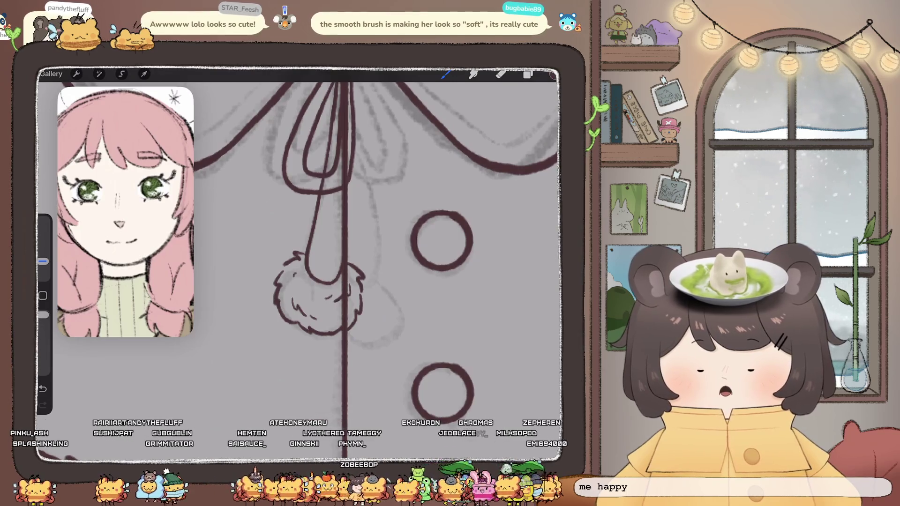
scroll(375, 244, down, 3)
scroll(375, 244, down, 3)
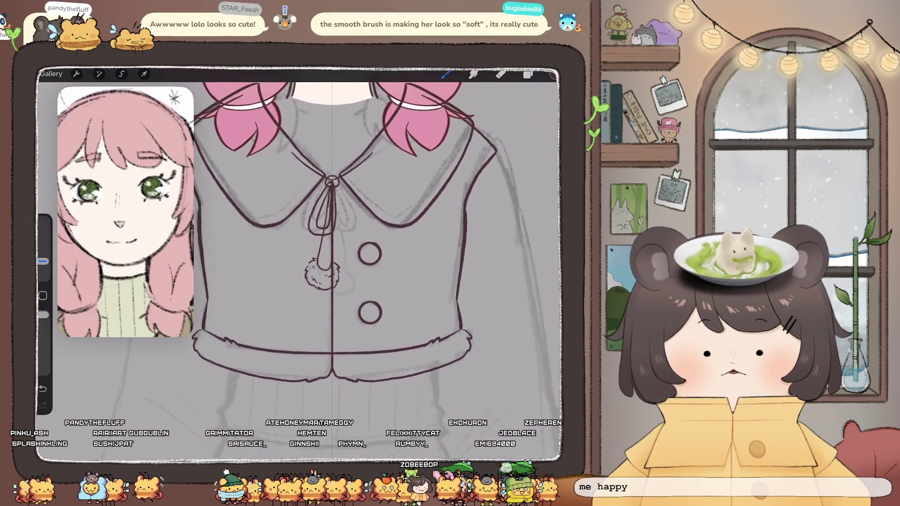
scroll(338, 263, down, 3)
scroll(338, 263, down, 3)
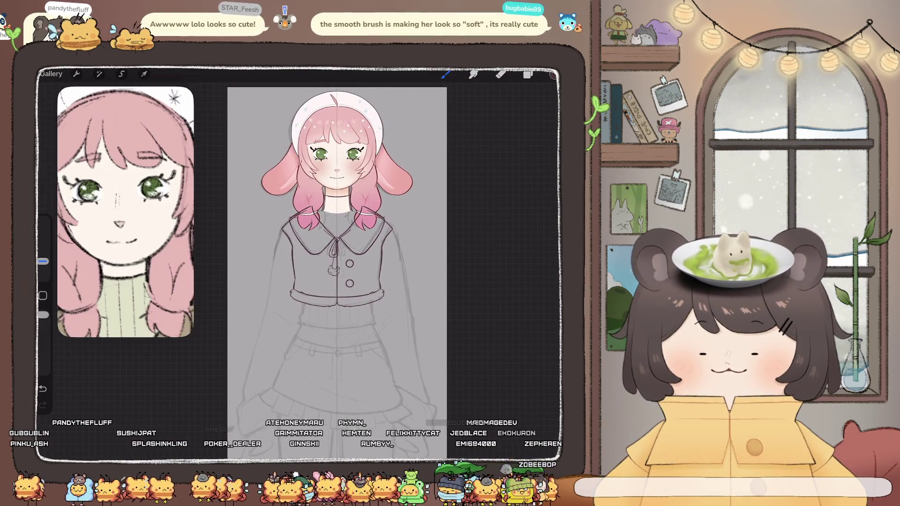
Switch back to Layer 5 and add fur tick marks on the sleeve cuff.
scroll(338, 263, up, 3)
click(528, 74)
click(470, 261)
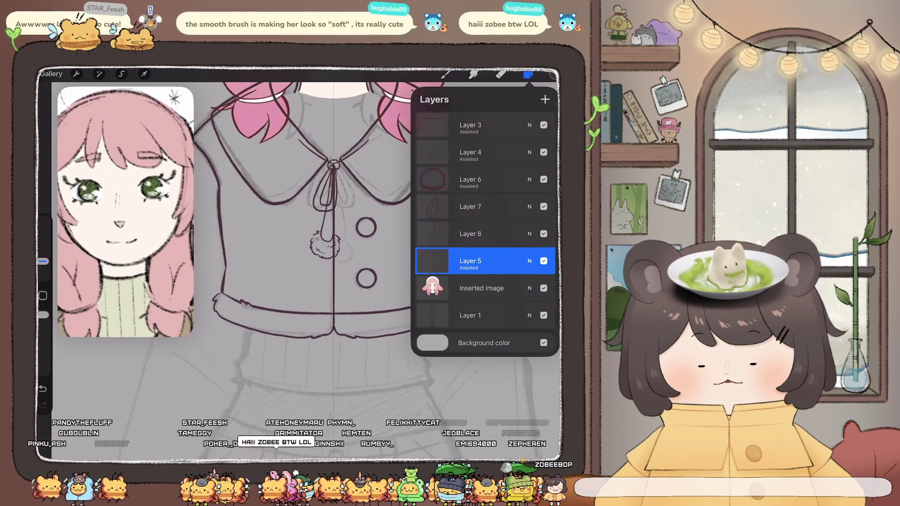
click(445, 74)
scroll(398, 281, up, 3)
drag(281, 256, 286, 259)
mouse_move(284, 259)
mouse_down()
mouse_move(279, 280)
mouse_move(268, 278)
mouse_up()
key(ctrl+z)
key(ctrl+z)
key(ctrl+z)
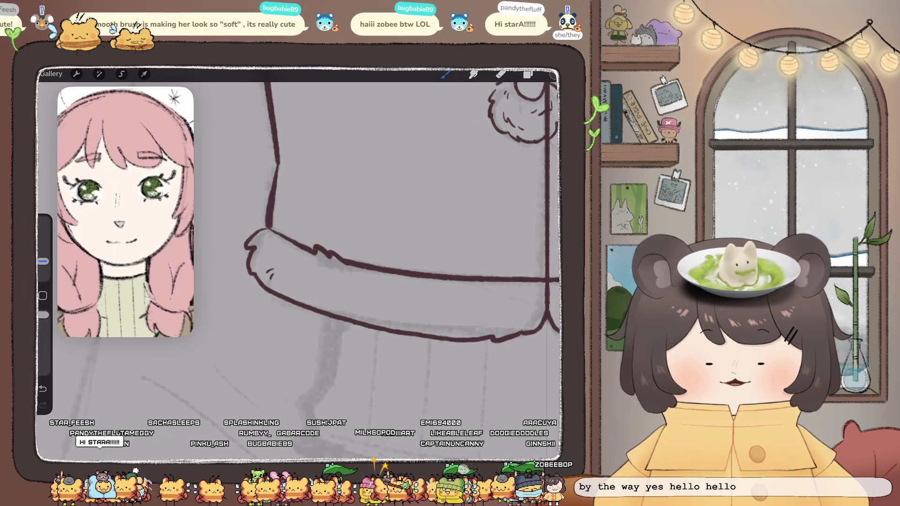
drag(347, 278, 348, 282)
scroll(382, 251, down, 3)
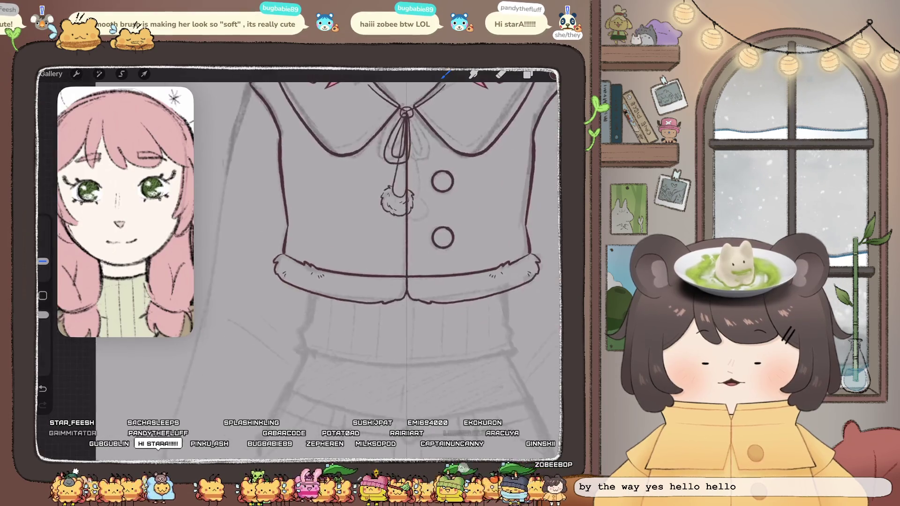
key(ctrl+z)
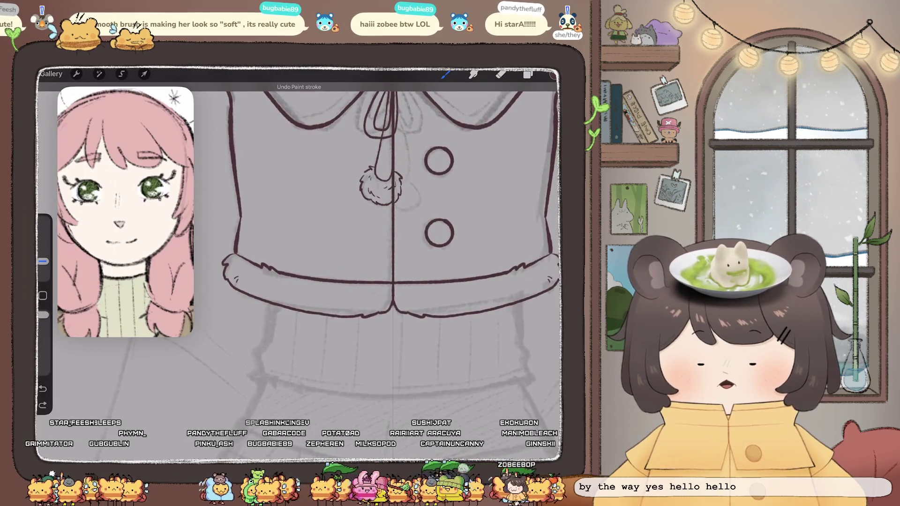
key(ctrl+shift+z)
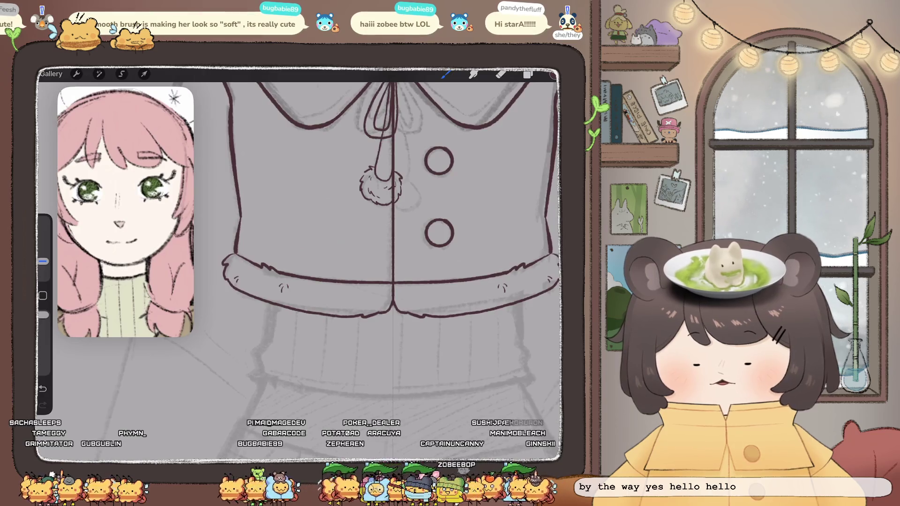
Add matching fur tick marks along both sides of the hem band and the cuff.
drag(322, 303, 324, 307)
drag(463, 303, 465, 306)
drag(332, 297, 333, 301)
drag(453, 298, 452, 302)
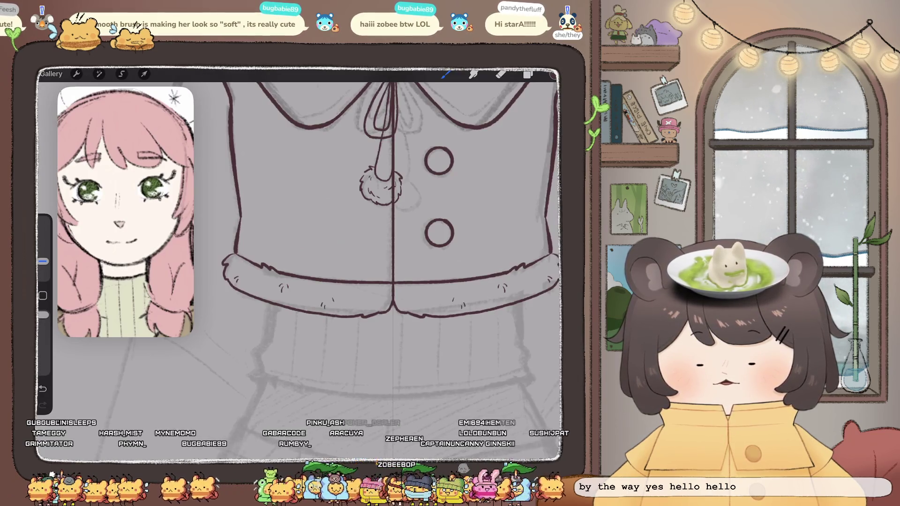
drag(351, 289, 353, 293)
drag(433, 290, 435, 293)
scroll(393, 271, down, 2)
scroll(393, 271, down, 2)
scroll(392, 271, down, 2)
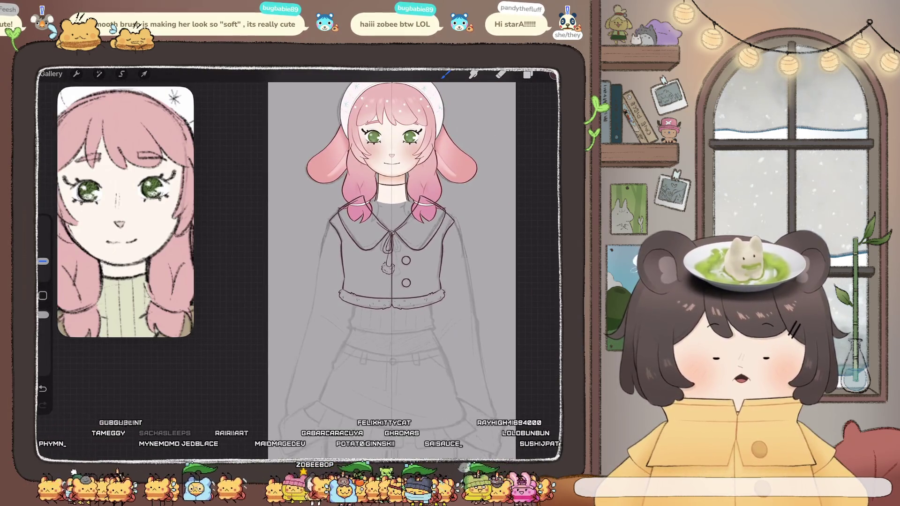
scroll(391, 295, up, 5)
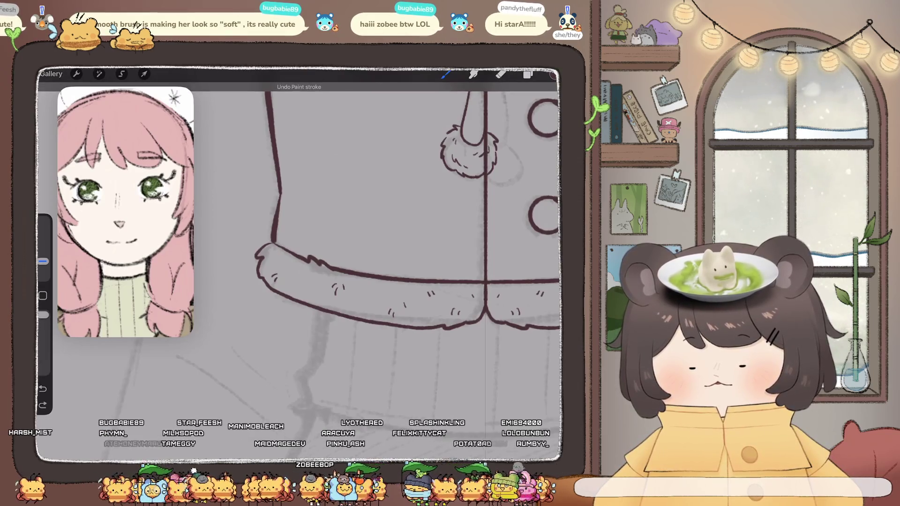
drag(305, 276, 303, 282)
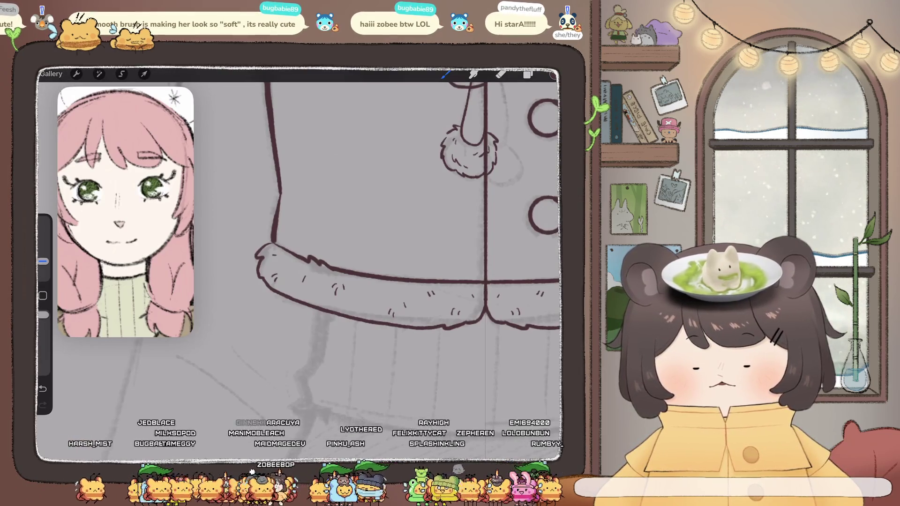
scroll(389, 262, down, 5)
scroll(401, 262, down, 2)
scroll(401, 263, down, 2)
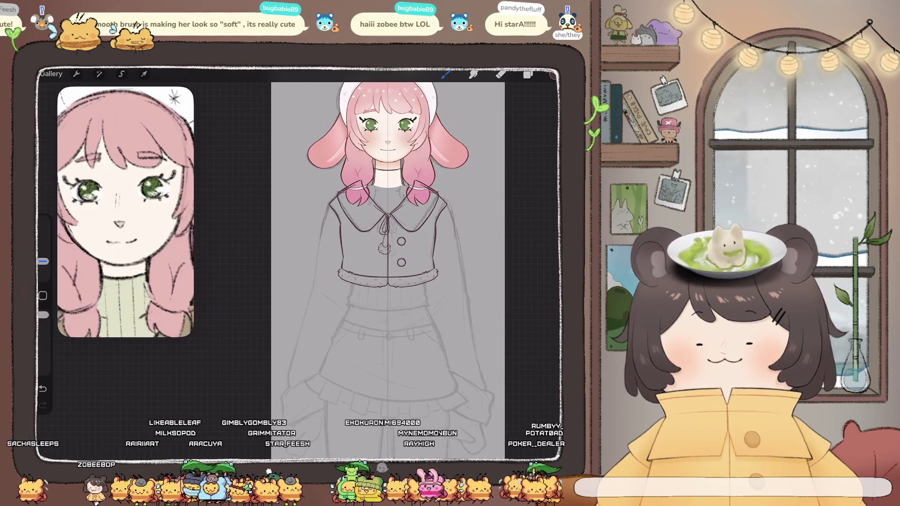
Zoom the reference window out to the full green-jacket outfit and undo the last stroke.
scroll(125, 212, down, 5)
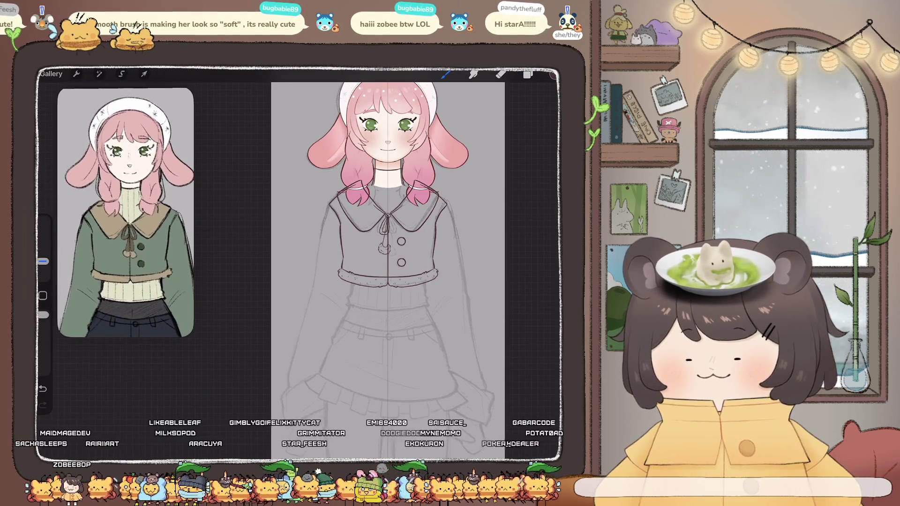
key(ctrl+z)
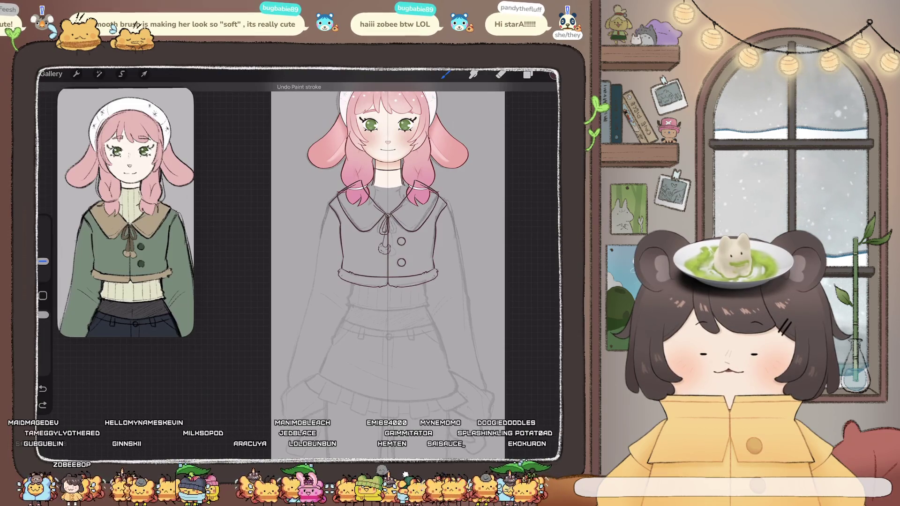
scroll(394, 244, up, 3)
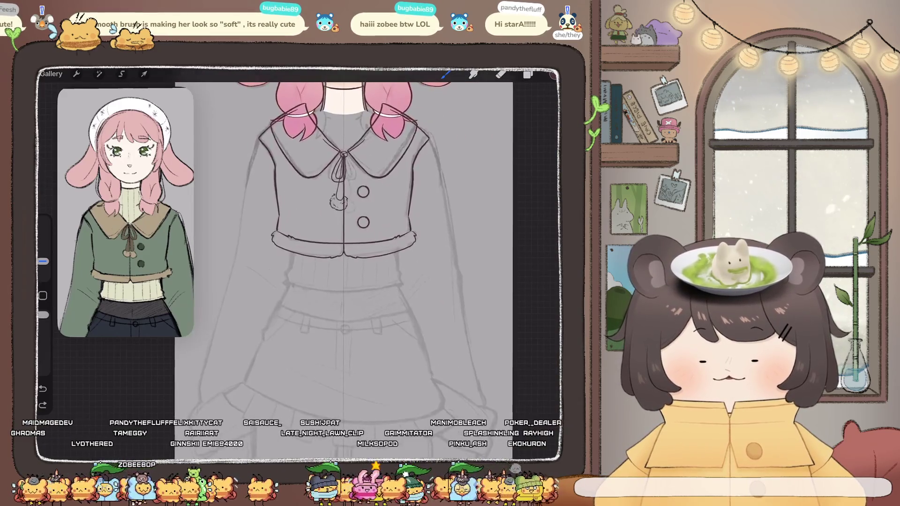
Add a new layer above Inserted Image and draw both side lines below the jacket.
click(528, 74)
click(481, 288)
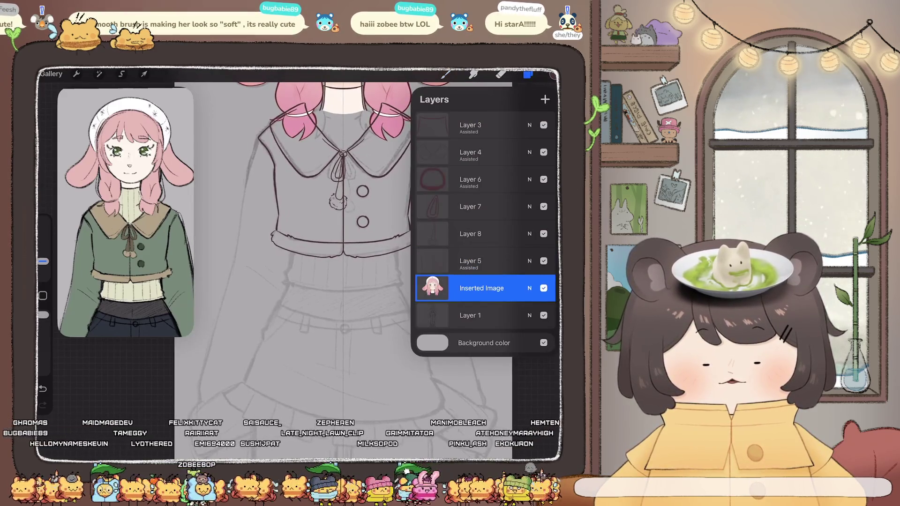
click(545, 99)
click(470, 288)
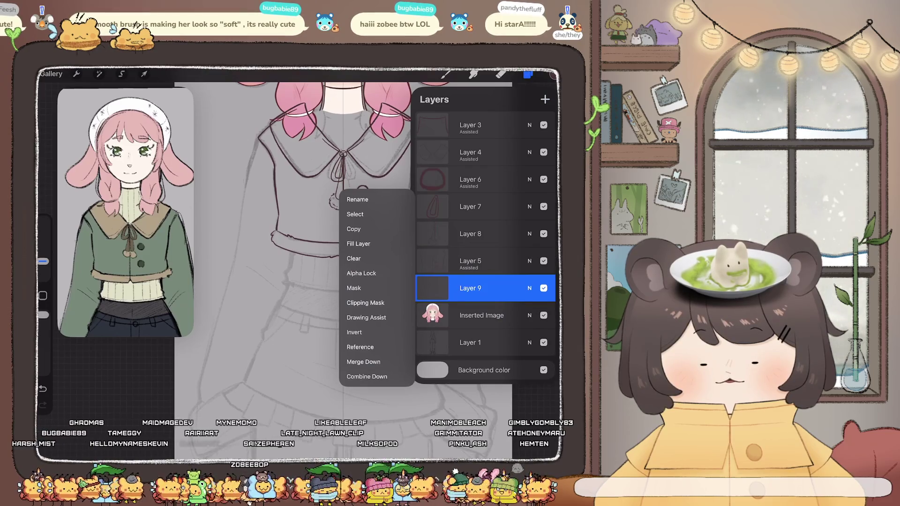
click(446, 75)
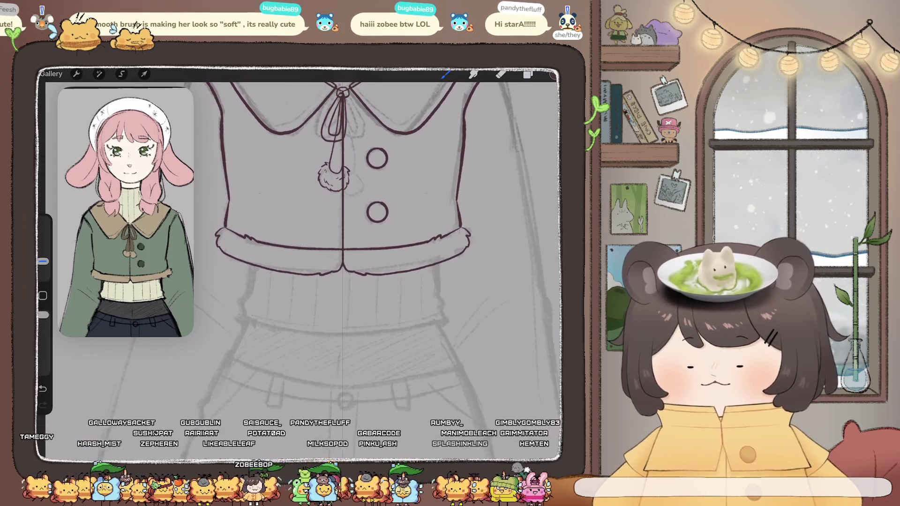
drag(259, 193, 260, 231)
drag(426, 193, 426, 227)
drag(257, 269, 249, 293)
drag(429, 266, 436, 293)
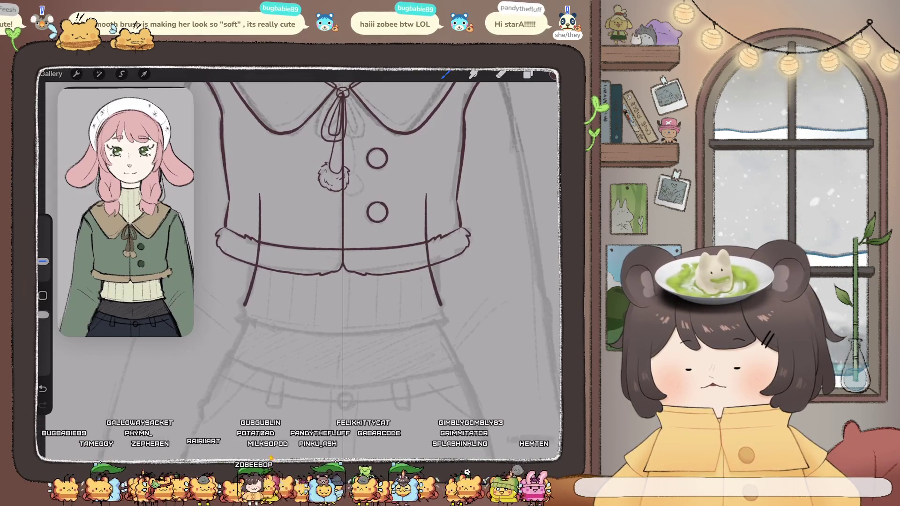
drag(244, 306, 243, 312)
drag(440, 305, 442, 312)
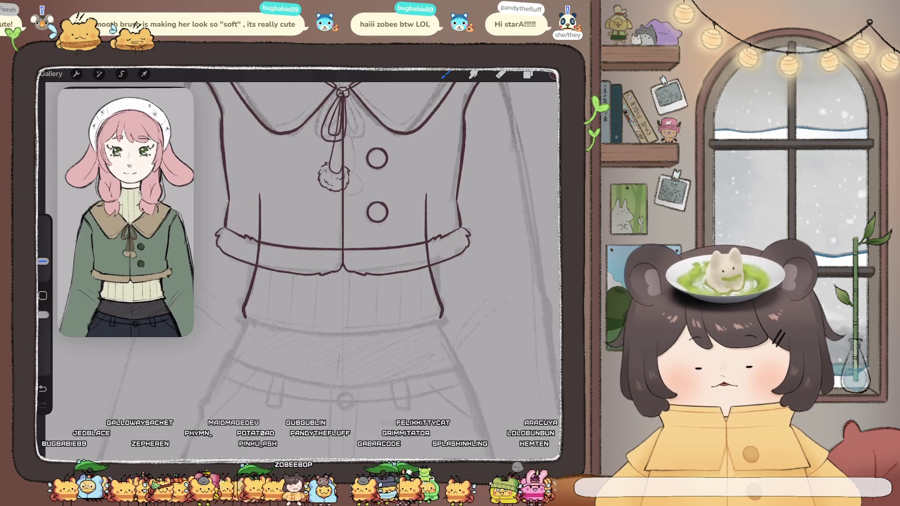
key(ctrl+z)
key(ctrl+z)
key(ctrl+z)
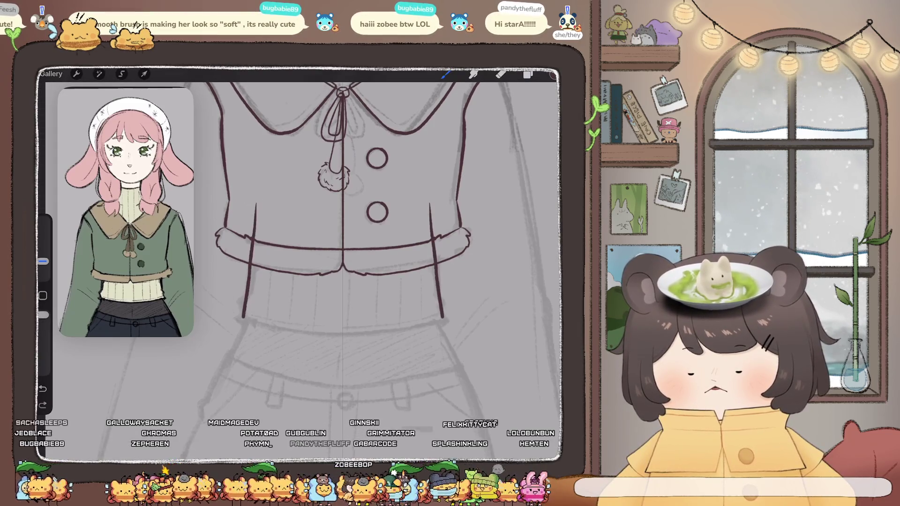
Ink the waist side lines in a rotated view, then undo them and straighten the canvas.
drag(342, 253, 422, 262)
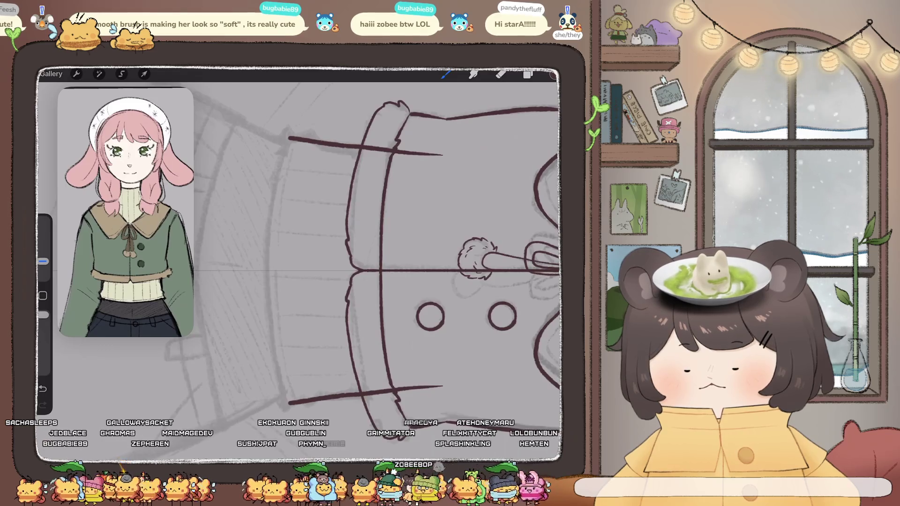
drag(275, 349, 288, 401)
drag(288, 141, 275, 199)
key(ctrl+z)
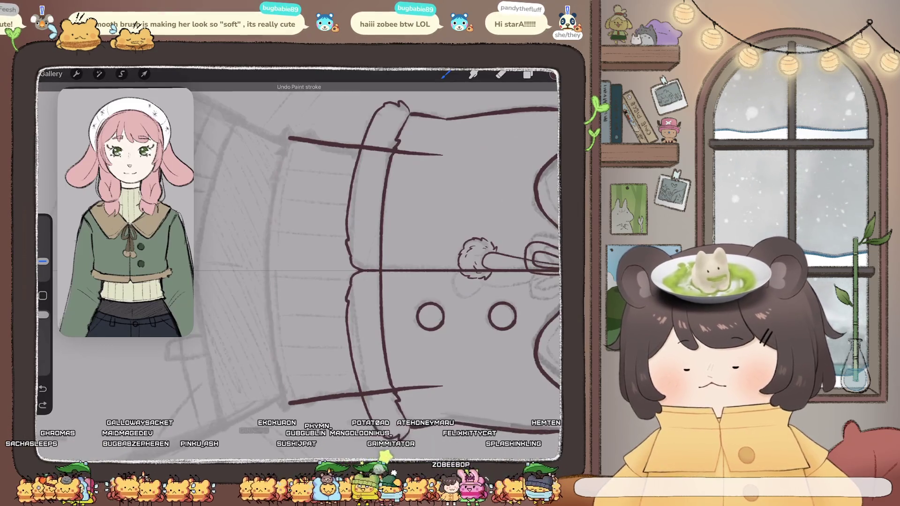
key(ctrl+z)
drag(422, 263, 300, 211)
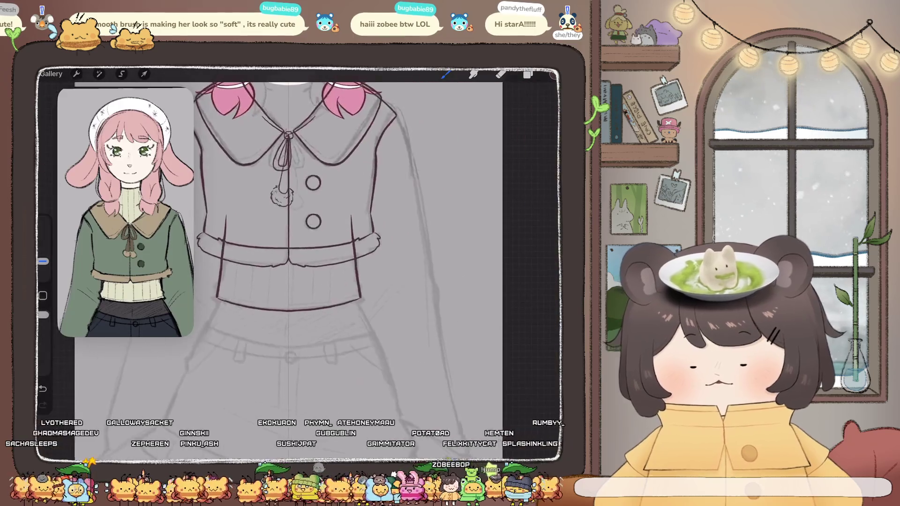
scroll(291, 234, up, 5)
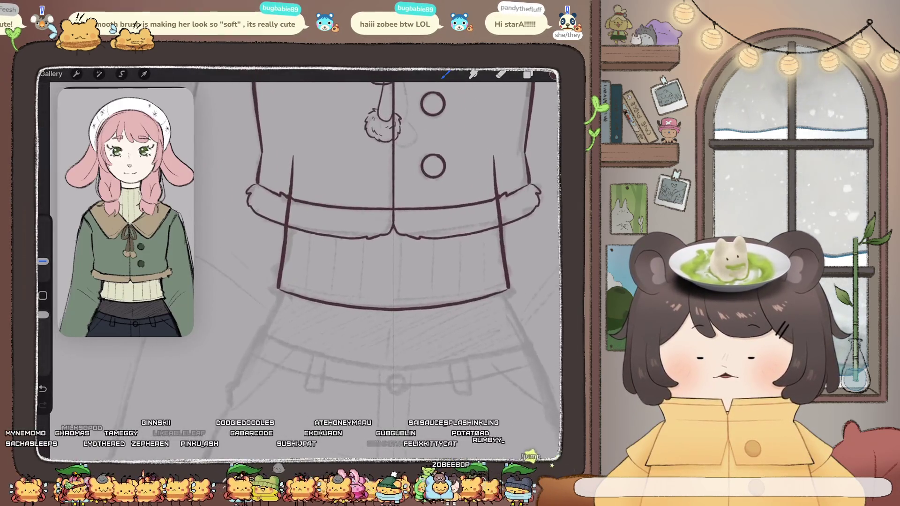
Erase the short stray stroke beside the jacket's lower sleeve.
click(528, 74)
click(530, 288)
click(529, 288)
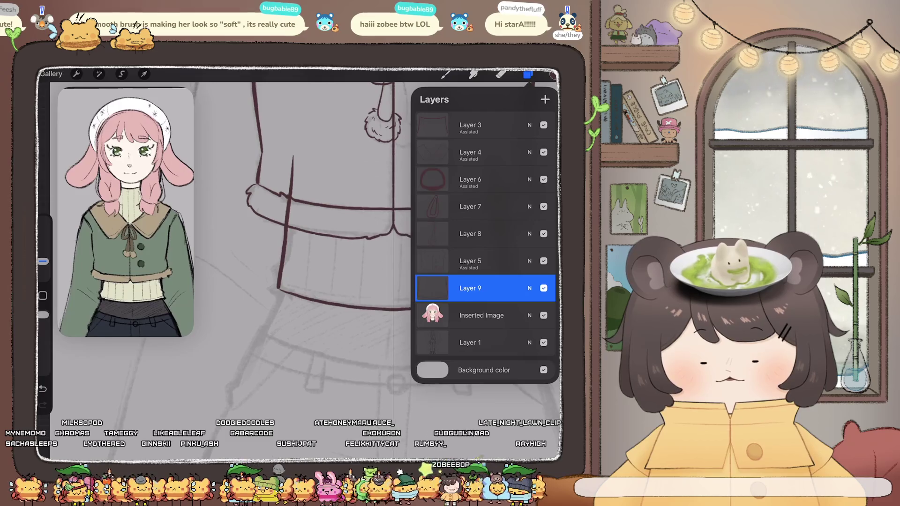
click(501, 74)
drag(328, 234, 375, 201)
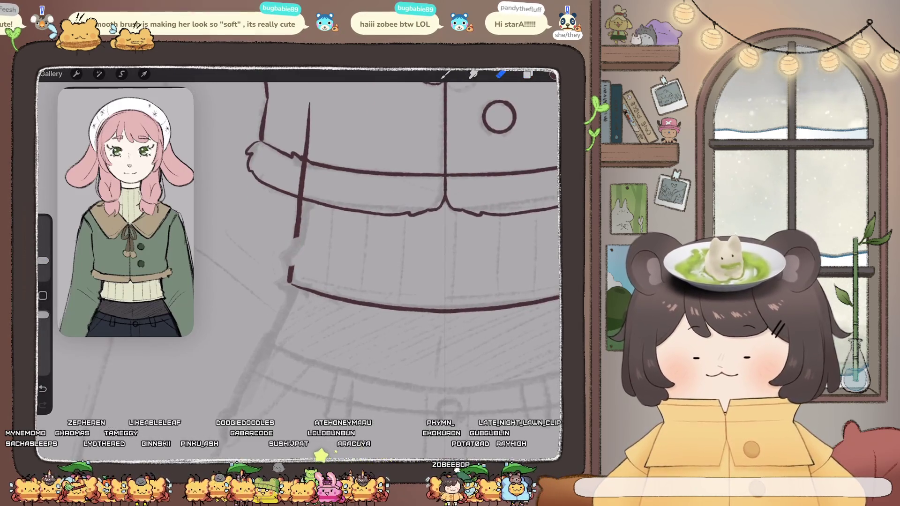
drag(292, 265, 290, 280)
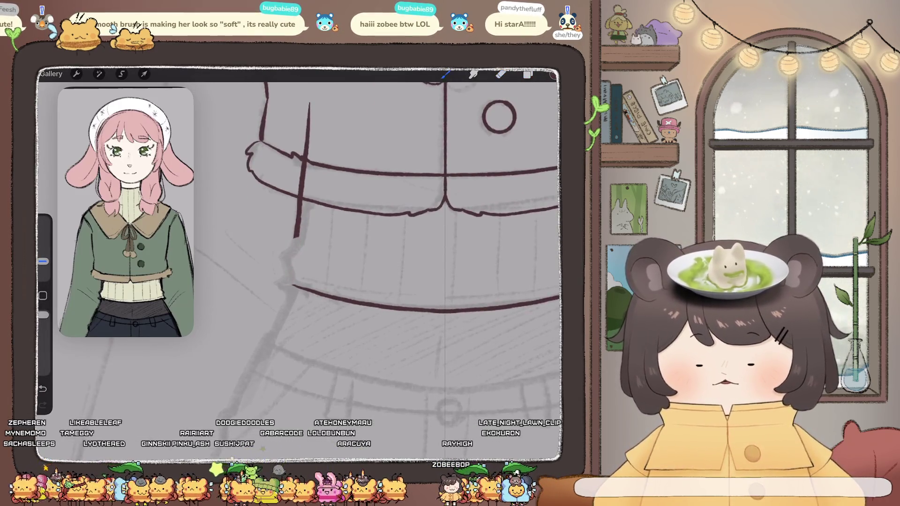
drag(282, 257, 289, 277)
key(ctrl+z)
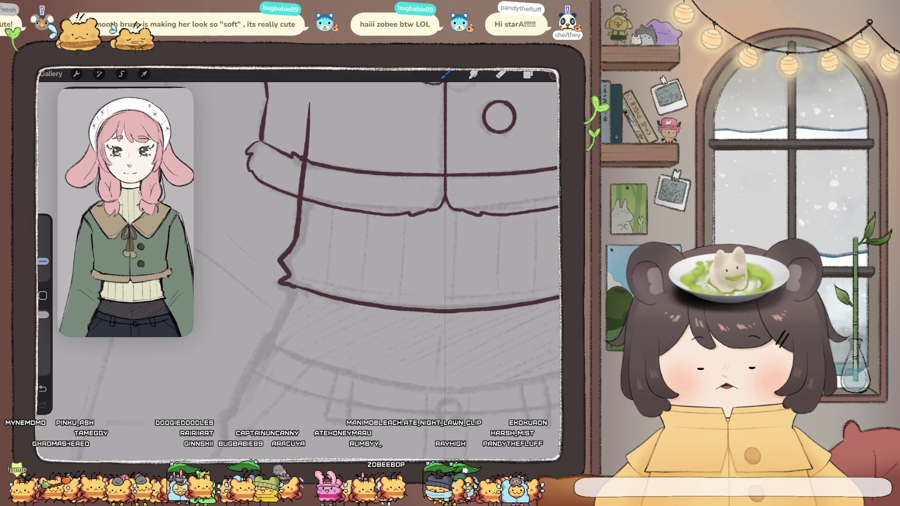
Extend the jacket's side line down to the curved hem with the brush.
scroll(374, 271, up, 5)
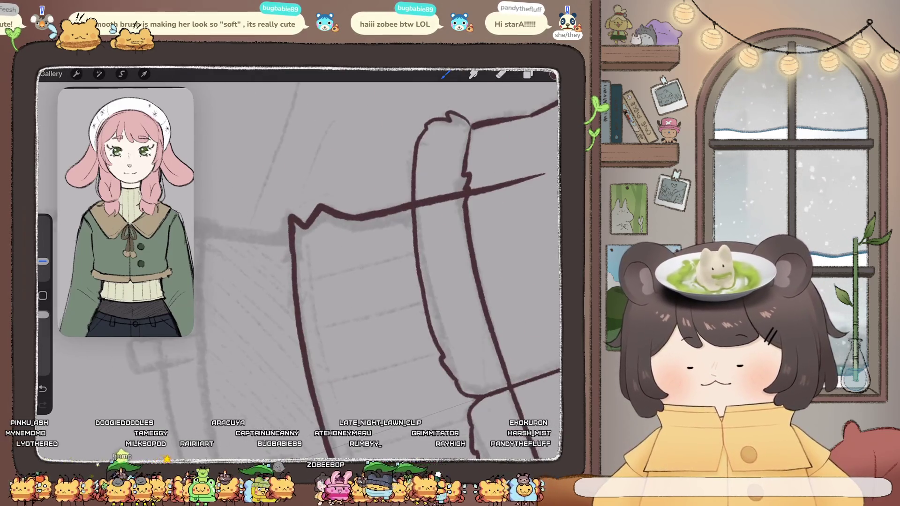
scroll(375, 270, down, 3)
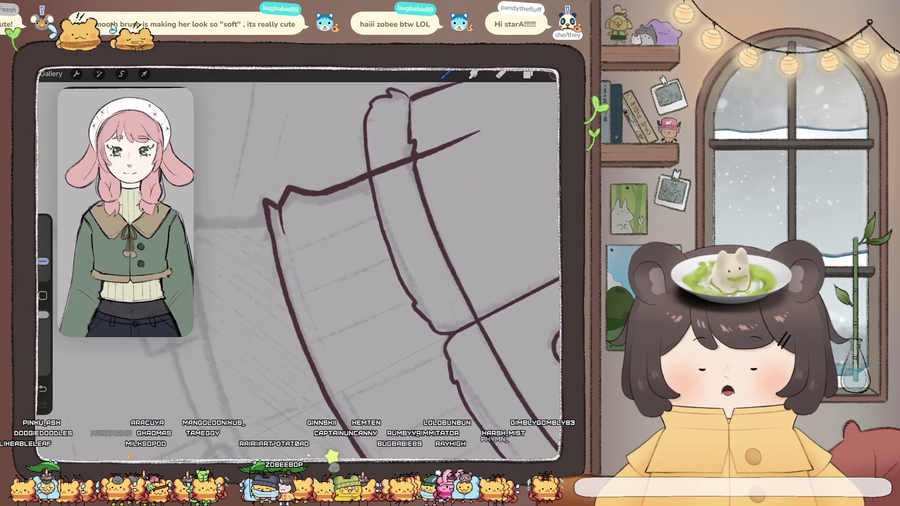
scroll(375, 271, down, 3)
scroll(375, 271, up, 3)
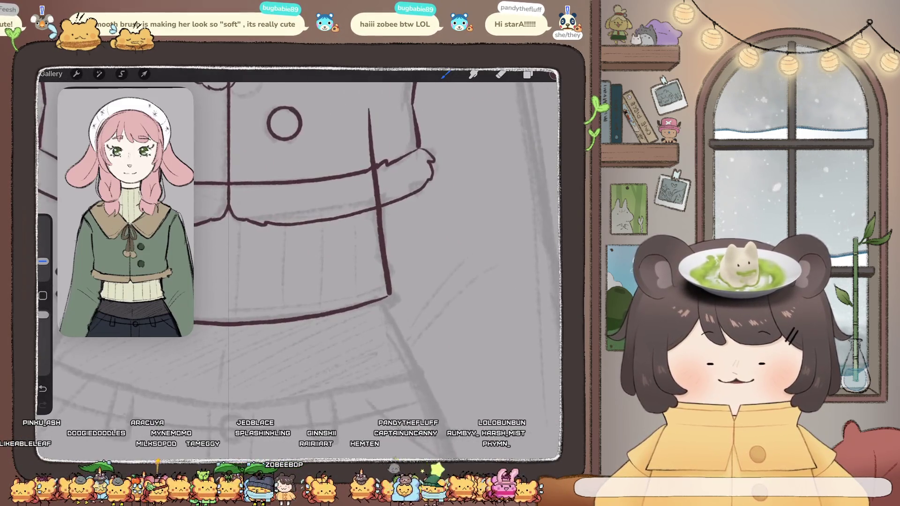
key(e)
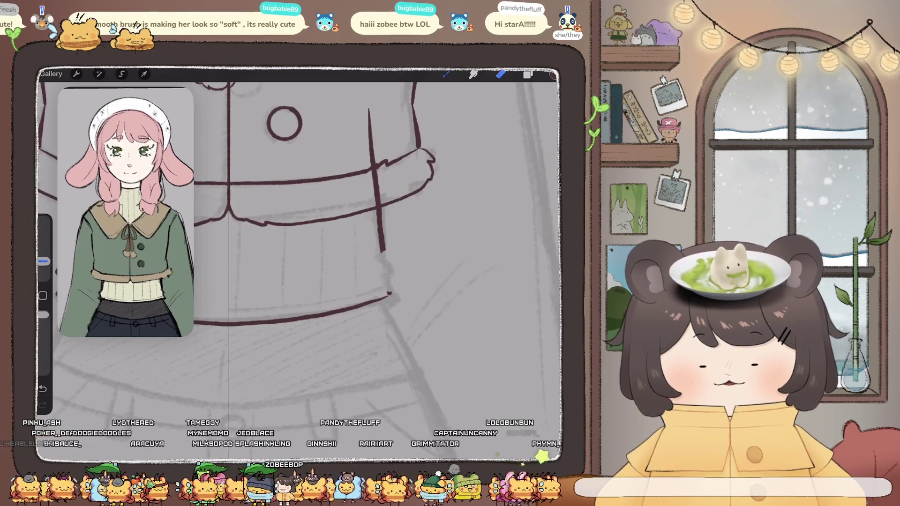
key(b)
drag(382, 251, 386, 280)
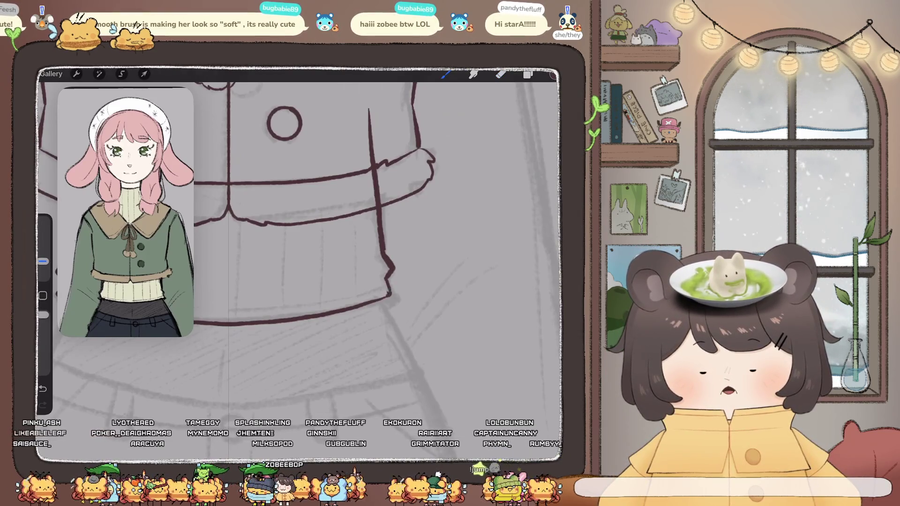
scroll(349, 270, down, 5)
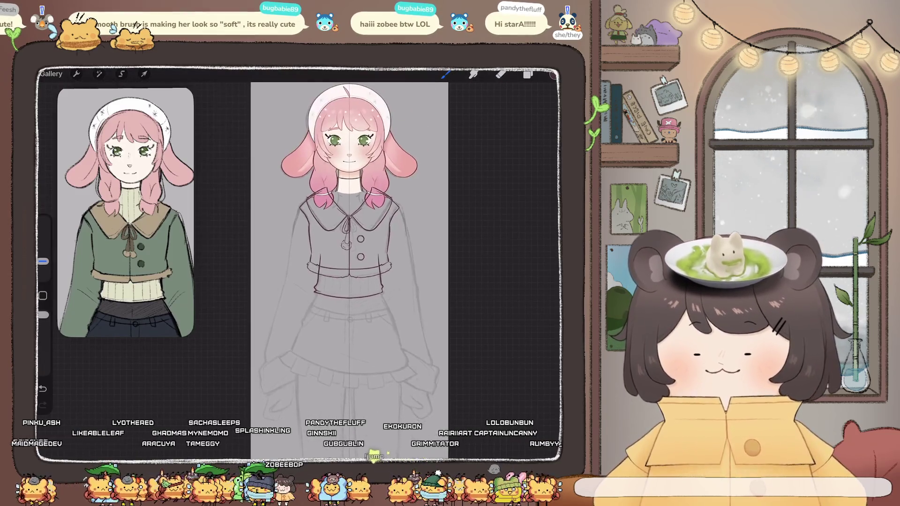
scroll(300, 263, up, 5)
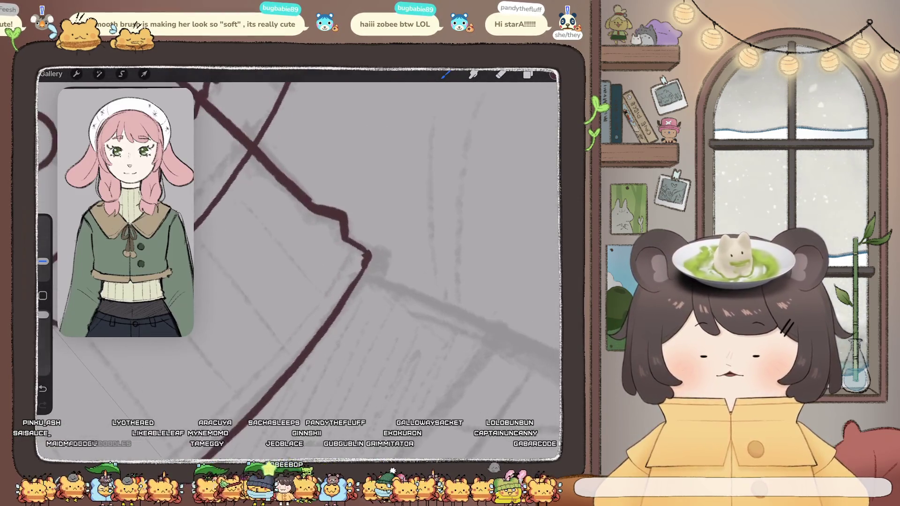
key(e)
key(ctrl+z)
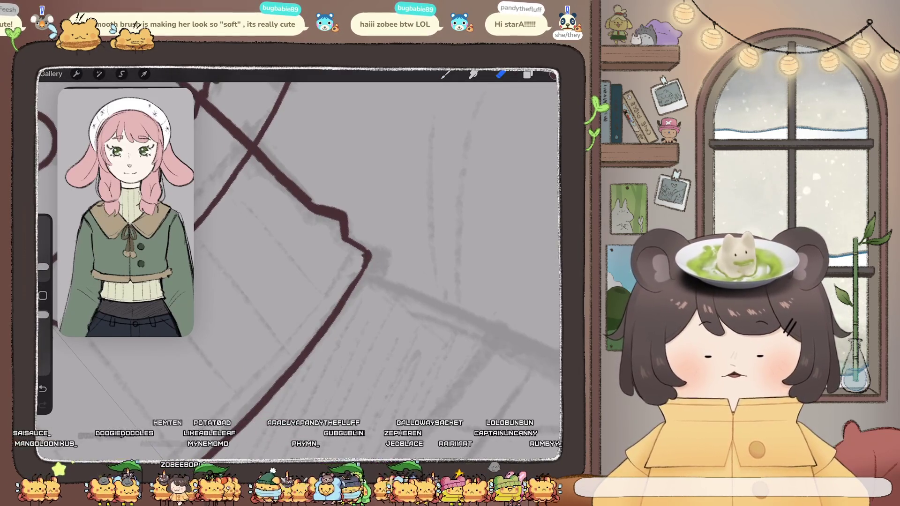
key(b)
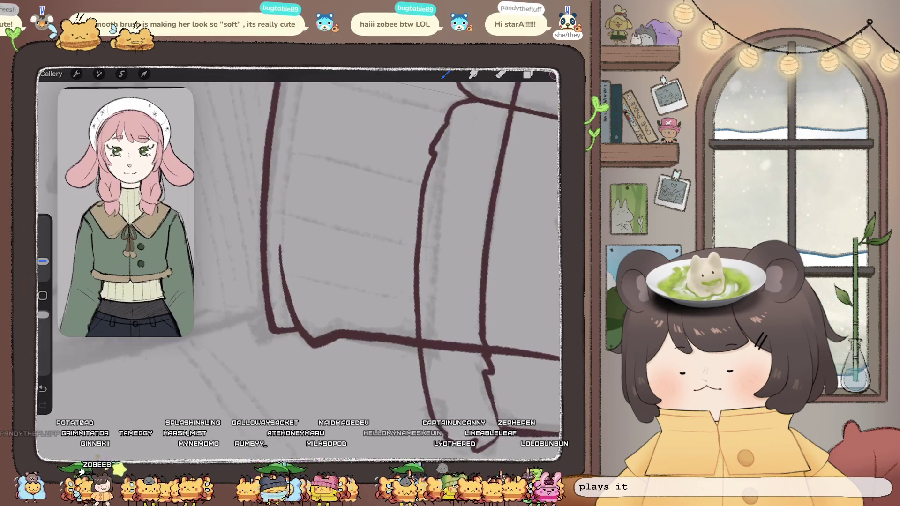
scroll(300, 263, down, 5)
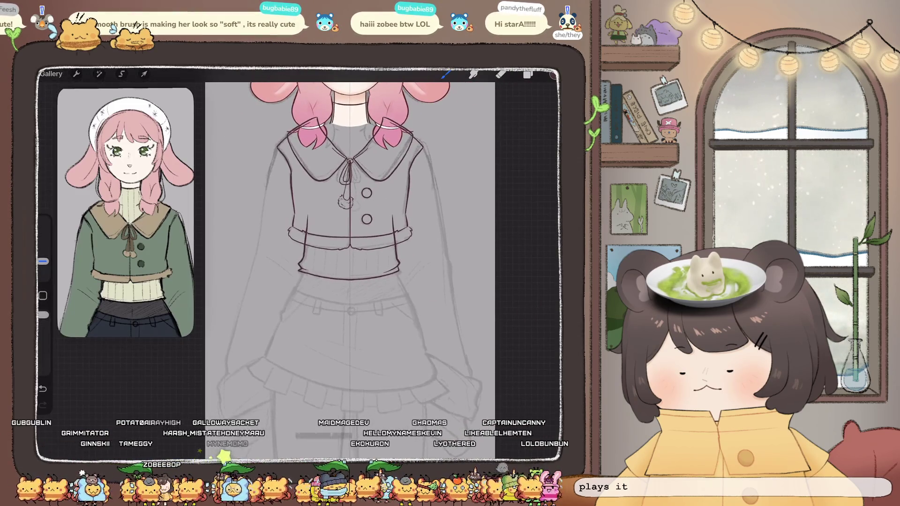
scroll(360, 263, down, 3)
scroll(336, 235, up, 3)
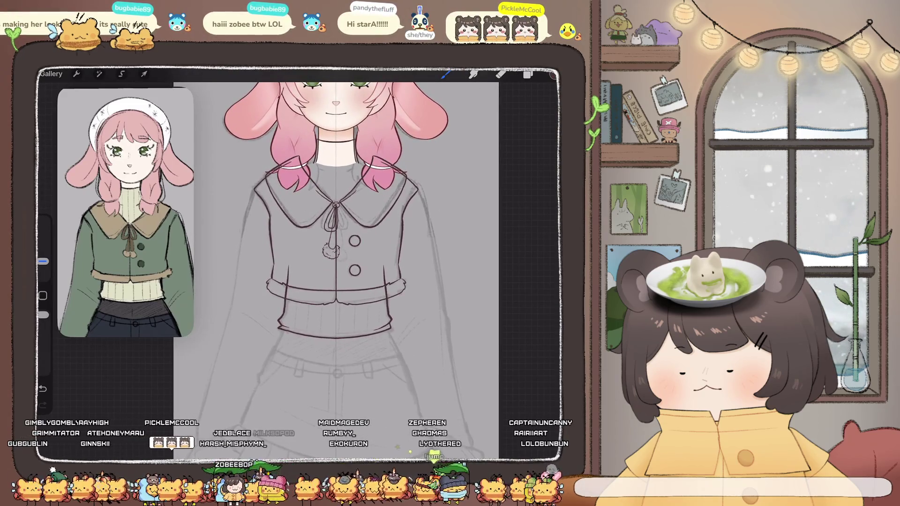
scroll(335, 235, down, 5)
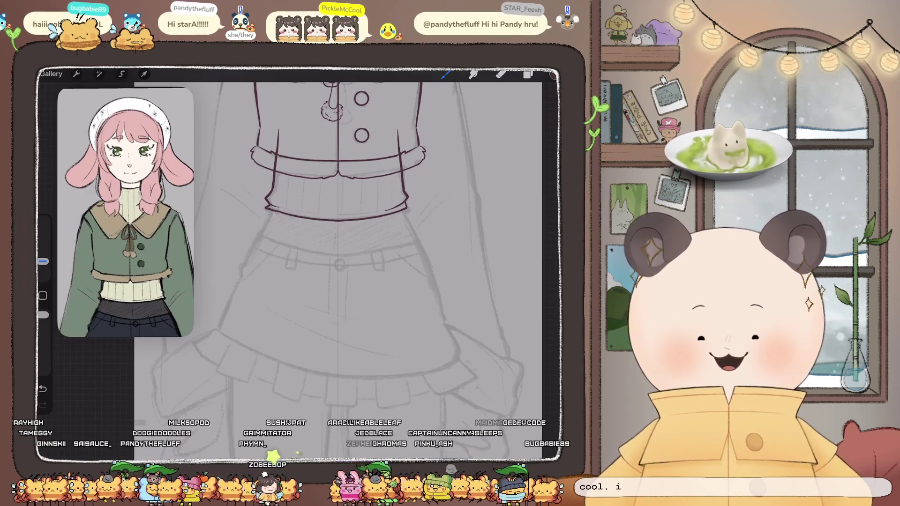
scroll(338, 244, down, 2)
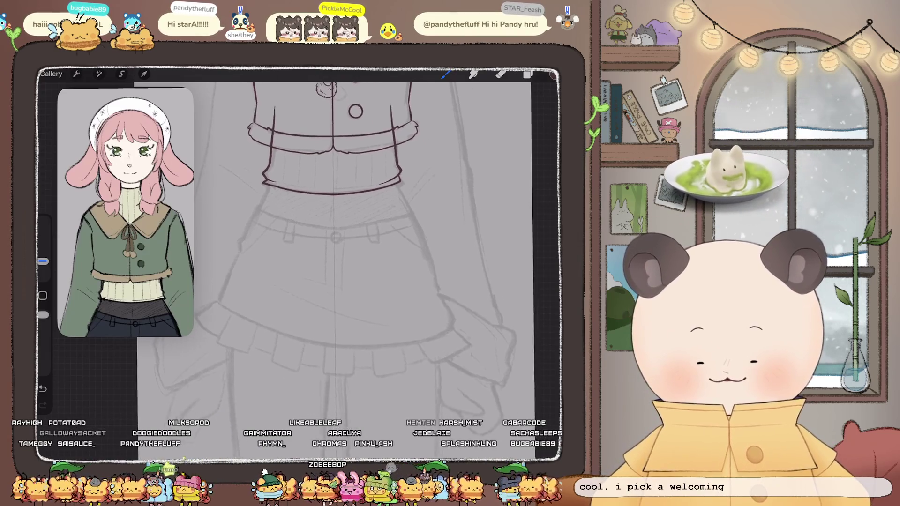
Add Layer 10 above Inserted Image and test a skirt side line, then undo it.
click(528, 74)
click(482, 343)
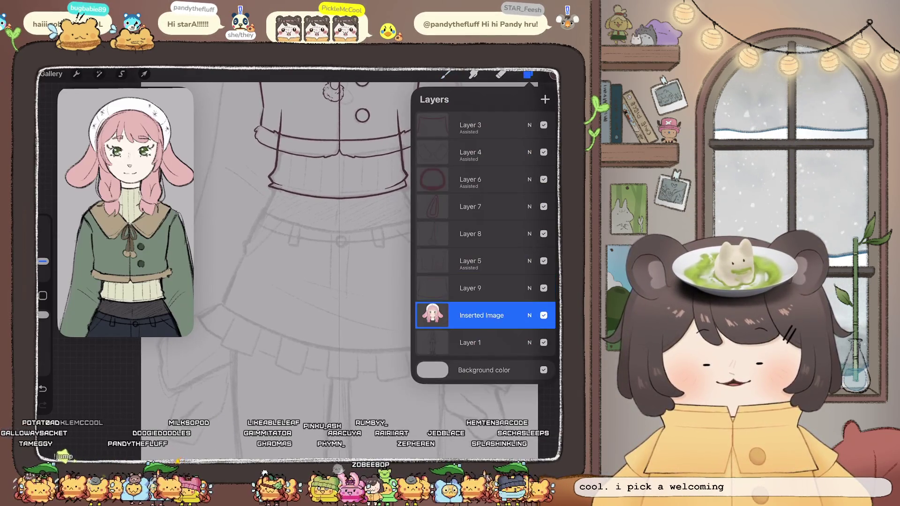
click(473, 316)
click(446, 74)
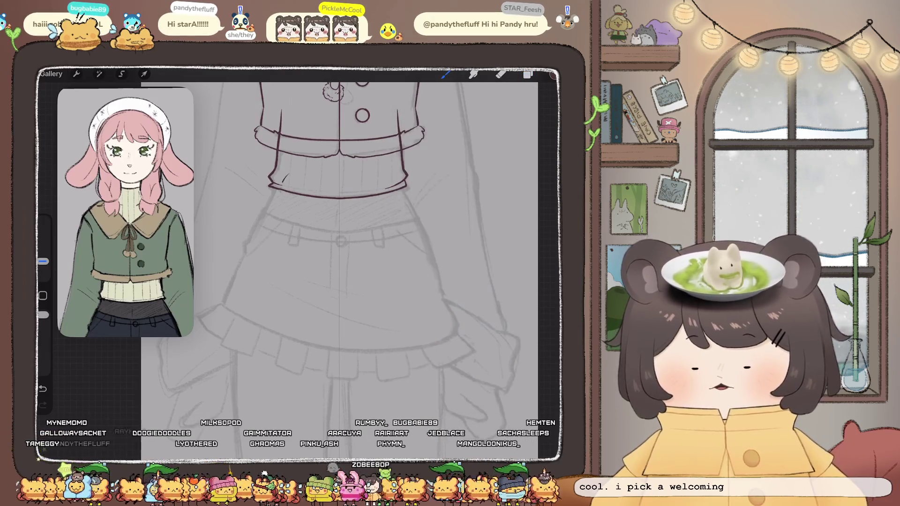
drag(287, 175, 258, 225)
drag(231, 319, 229, 331)
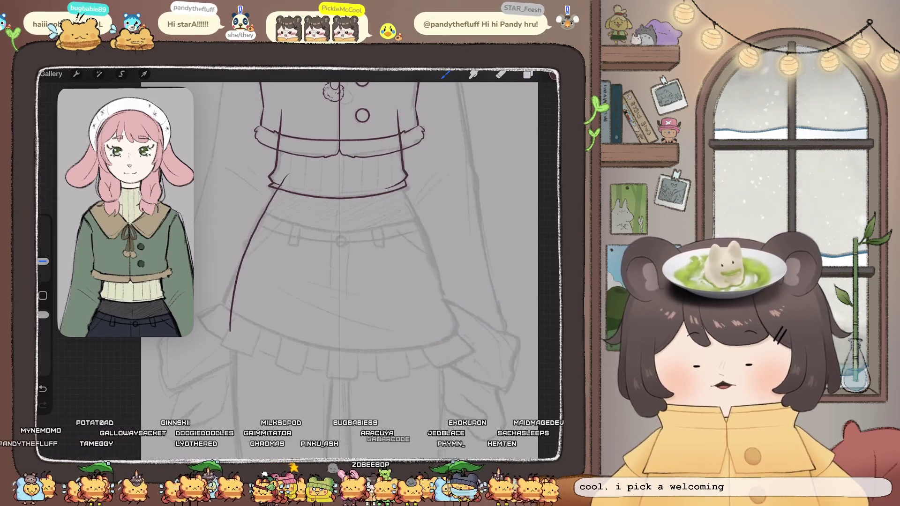
key(ctrl+z)
Enable Drawing Assist on Layer 10 and ink mirrored dark lines down both skirt sides.
click(528, 74)
click(473, 315)
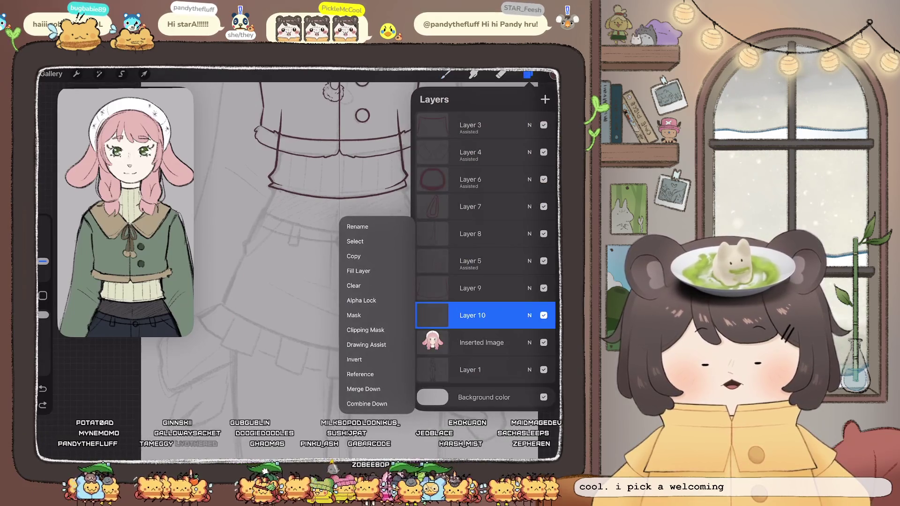
click(367, 345)
click(528, 74)
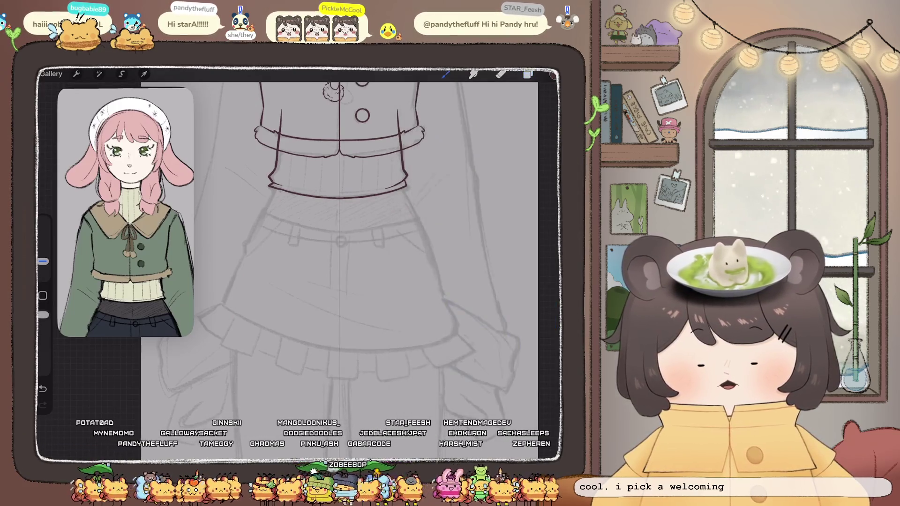
click(553, 74)
click(460, 205)
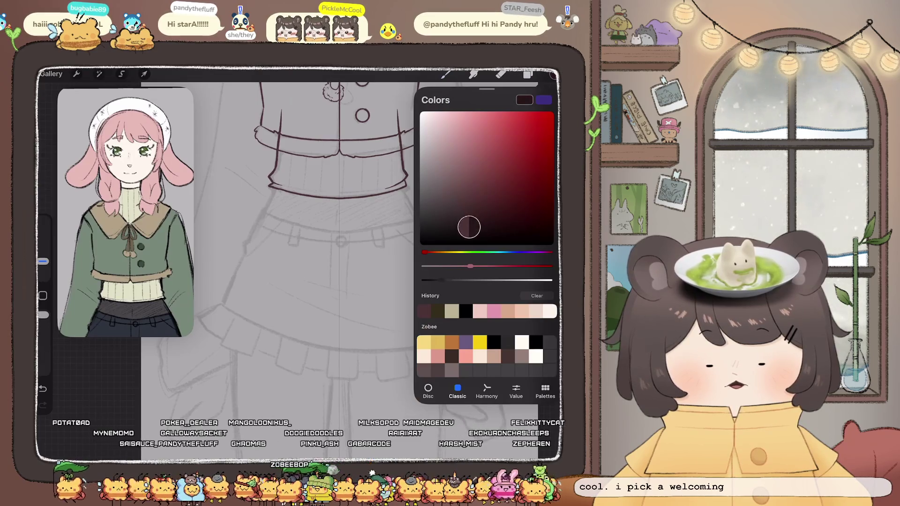
click(553, 74)
drag(319, 150, 259, 260)
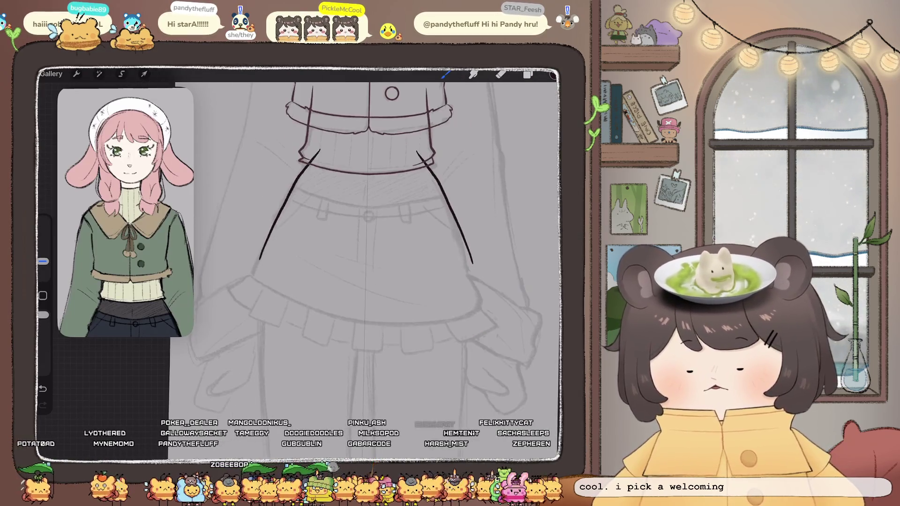
Ink the skirt's side lines down from the waist, undoing and redrawing several attempts.
key(ctrl+z)
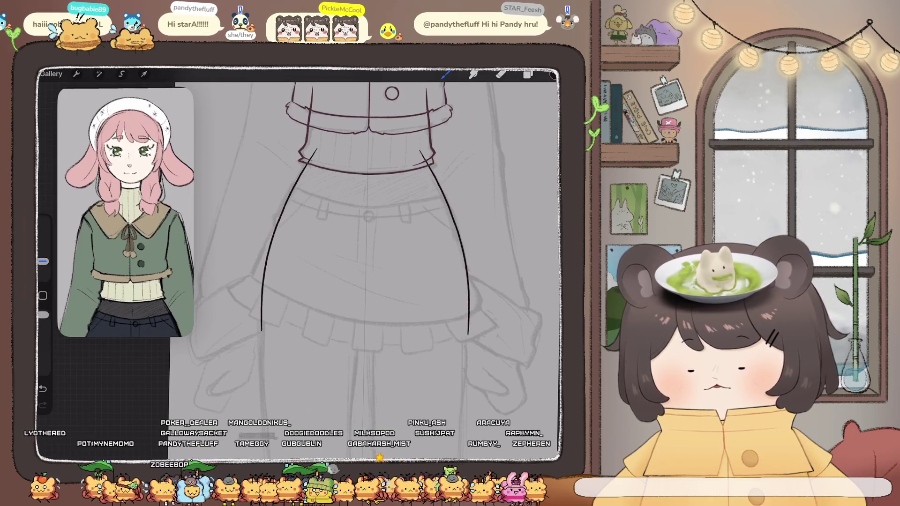
drag(318, 149, 255, 309)
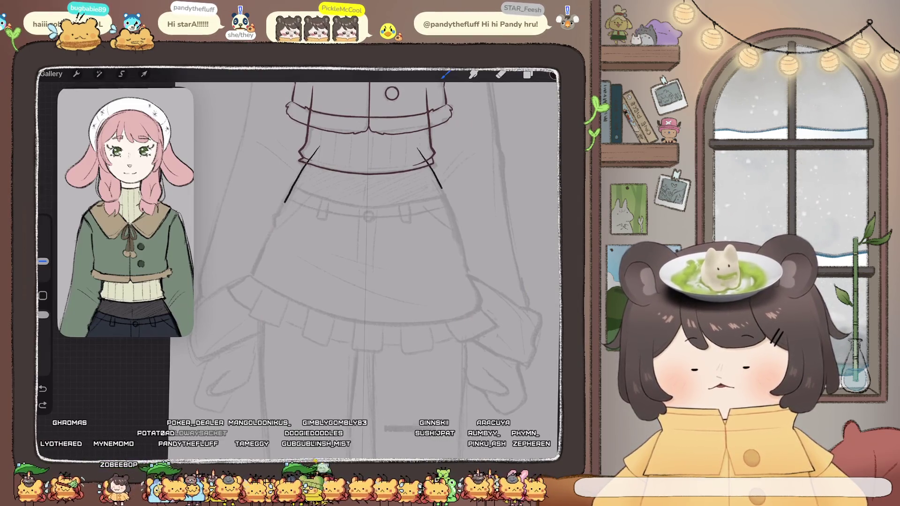
key(ctrl+z)
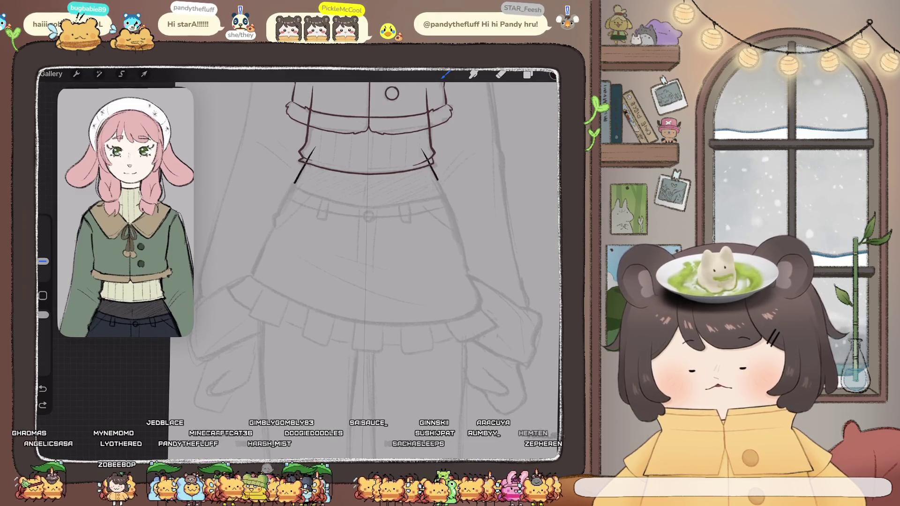
drag(281, 225, 265, 286)
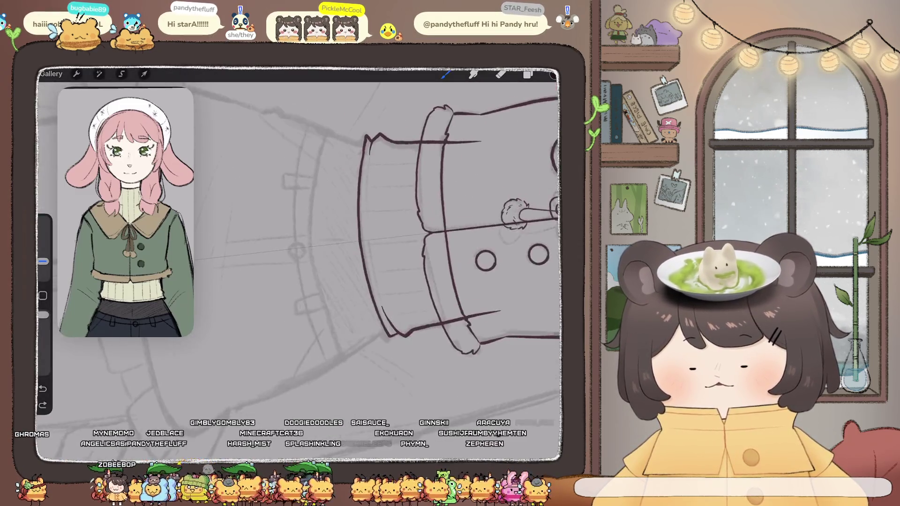
drag(328, 132, 317, 176)
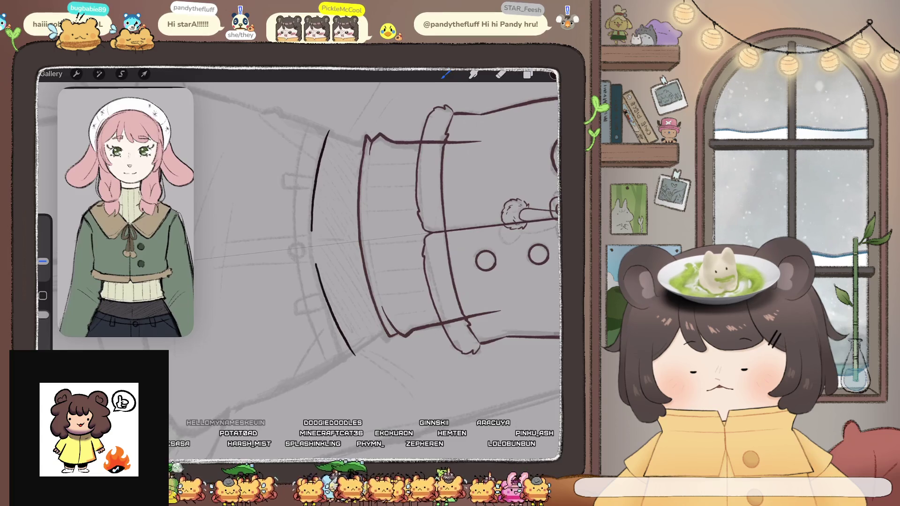
drag(328, 133, 354, 354)
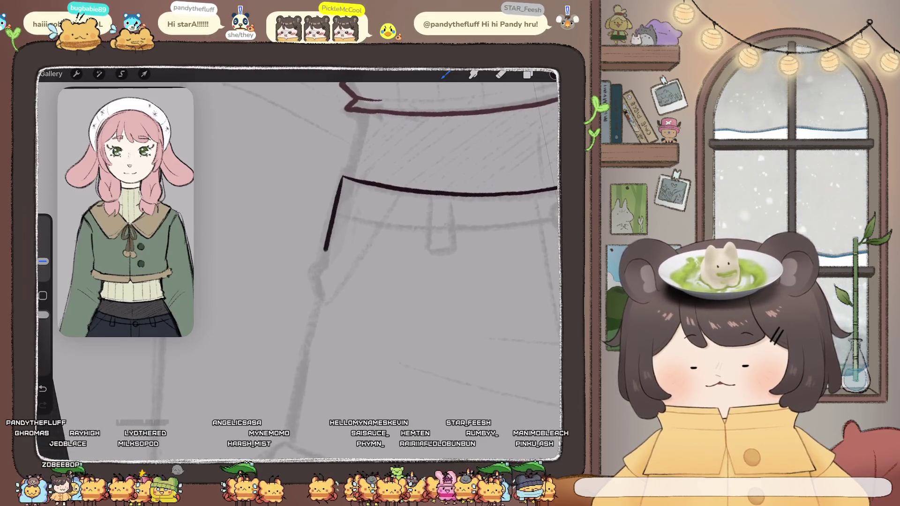
drag(325, 249, 311, 271)
scroll(384, 253, down, 3)
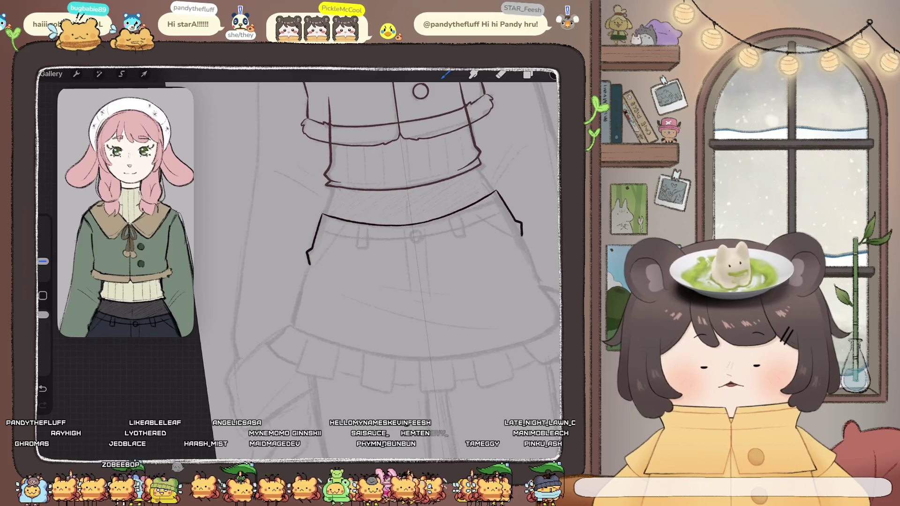
key(ctrl+z)
key(ctrl+z)
scroll(324, 211, up, 3)
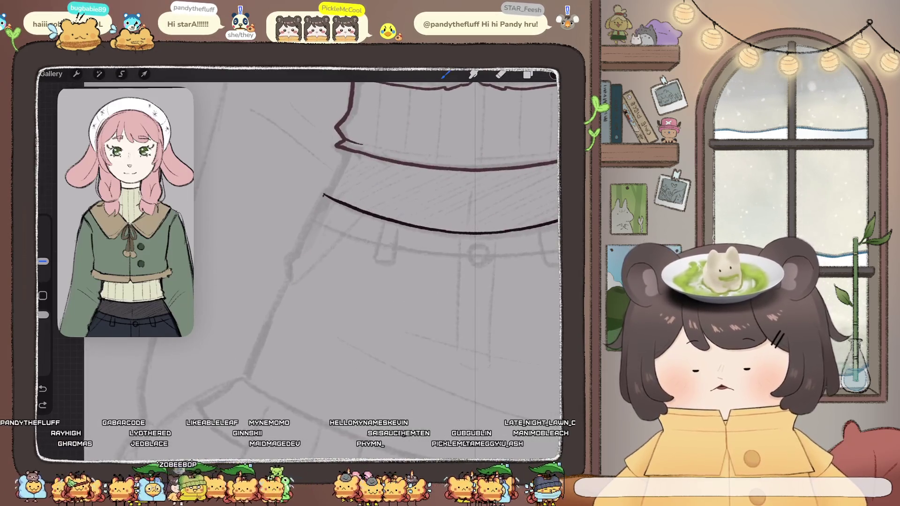
drag(323, 196, 295, 255)
scroll(324, 211, down, 2)
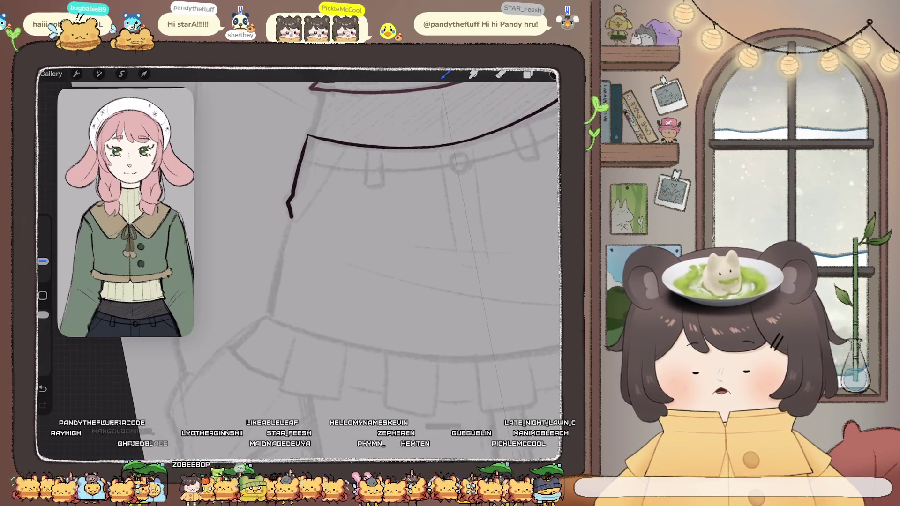
Resize the eraser and rework the skirt side lines toward the hem, undoing the lower parts.
key(e)
drag(42, 267, 43, 261)
mouse_move(291, 216)
mouse_down()
mouse_move(280, 253)
mouse_move(422, 258)
mouse_up()
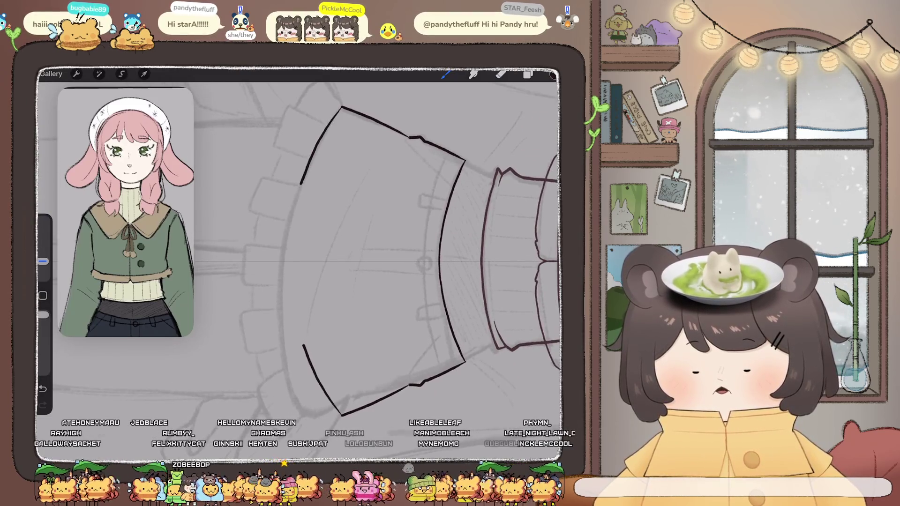
drag(301, 181, 286, 246)
drag(305, 350, 286, 281)
drag(422, 258, 328, 258)
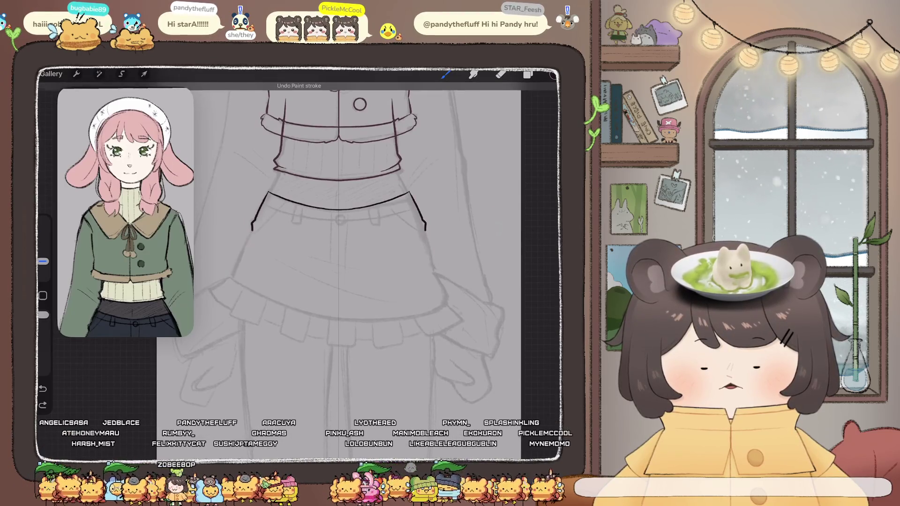
key(ctrl+z)
Check the current layer's options, then turn the view sideways onto the skirt waist.
drag(338, 258, 384, 211)
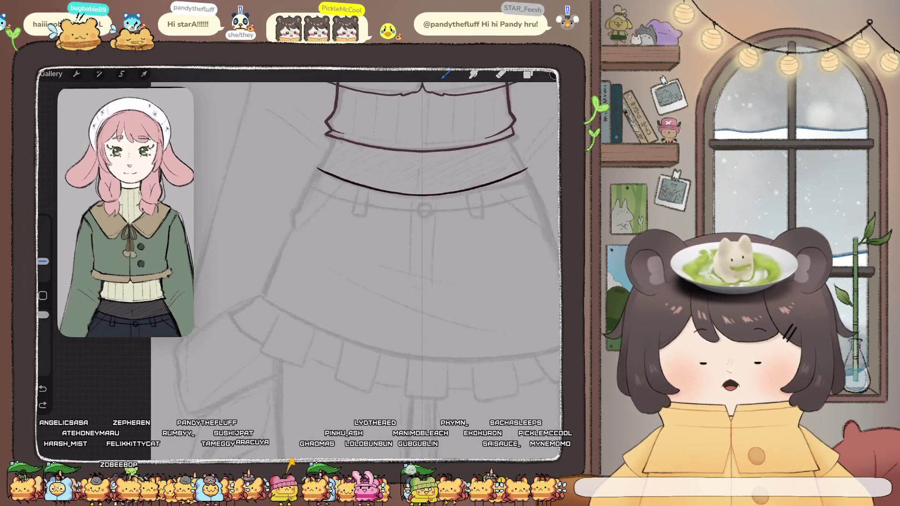
click(528, 74)
click(473, 315)
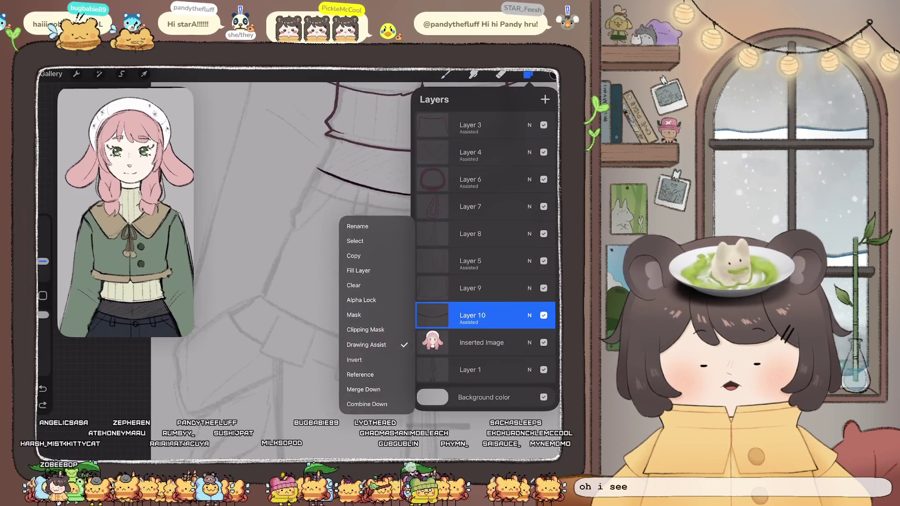
click(473, 315)
click(473, 315)
click(282, 234)
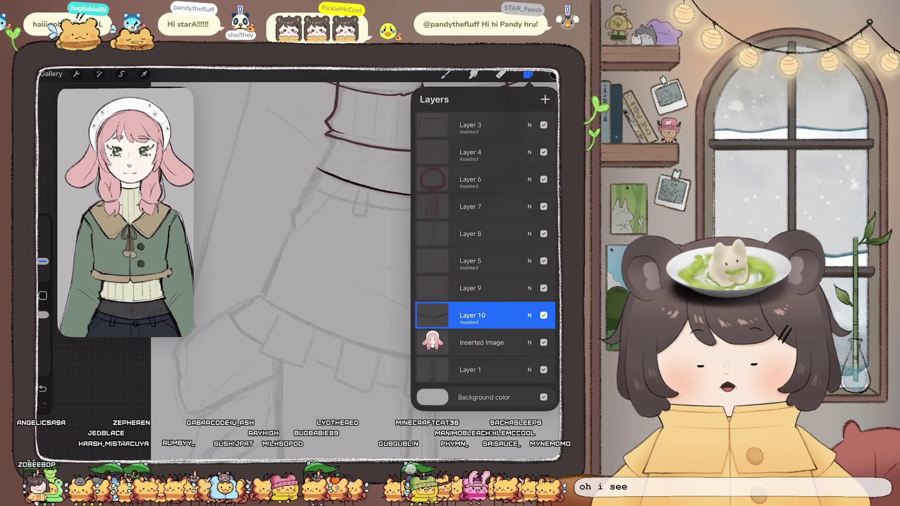
click(528, 74)
drag(338, 257, 422, 235)
mouse_move(375, 258)
mouse_down()
mouse_move(328, 187)
mouse_move(375, 211)
mouse_up()
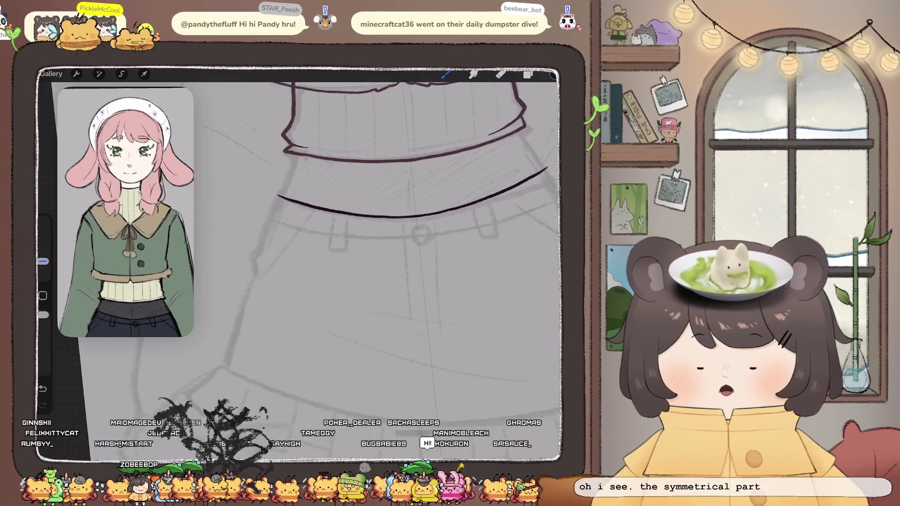
mouse_move(376, 234)
mouse_down()
mouse_move(422, 211)
mouse_move(398, 258)
mouse_up()
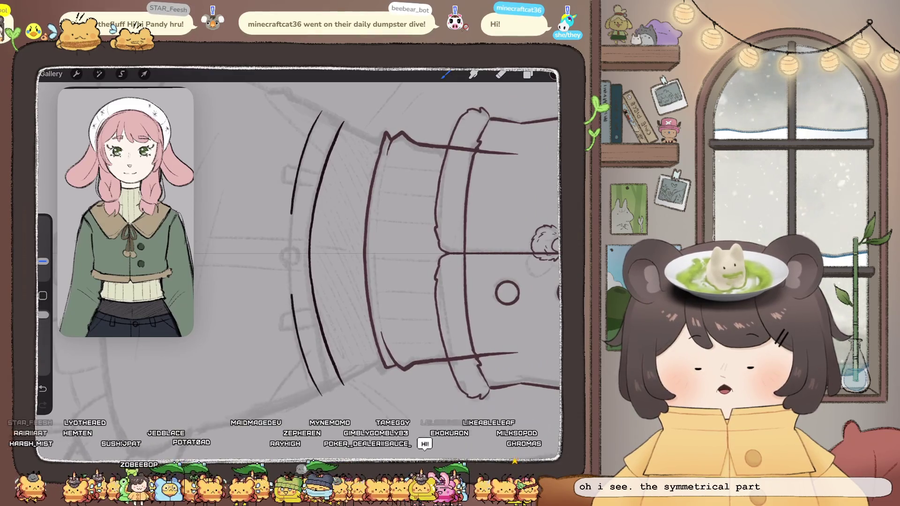
Draw the two curved belt lines across the top of the skirt, lengthening them after an undo.
drag(321, 111, 322, 396)
drag(329, 234, 352, 211)
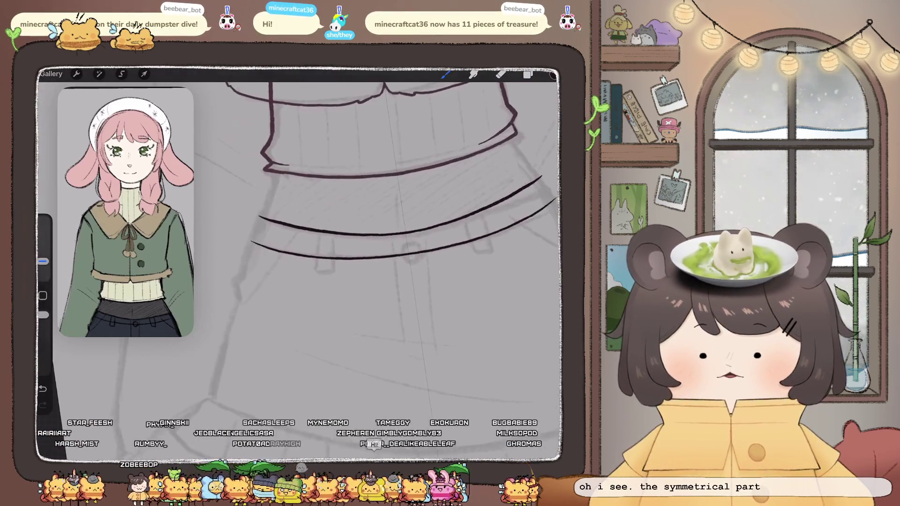
mouse_move(328, 235)
mouse_down()
mouse_move(352, 258)
mouse_move(324, 244)
mouse_up()
key(ctrl+z)
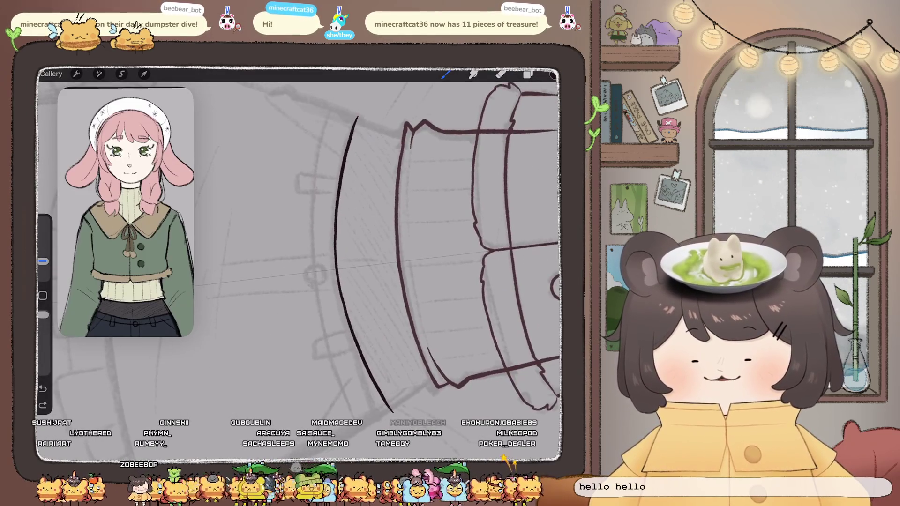
drag(323, 141, 314, 200)
drag(332, 347, 356, 404)
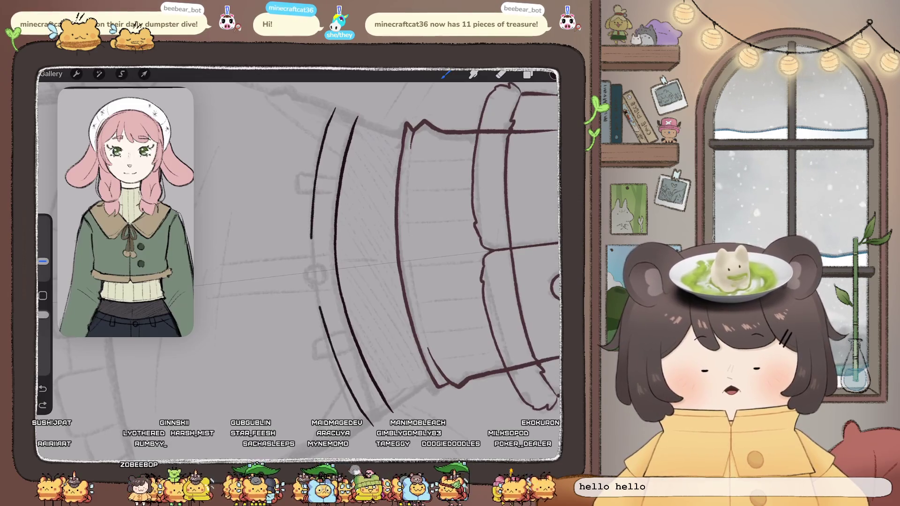
drag(313, 277, 374, 425)
mouse_move(328, 235)
mouse_down()
mouse_move(305, 211)
mouse_move(338, 211)
mouse_move(349, 263)
mouse_up()
Draw a small rectangular belt loop on the belt, then pick the eraser.
drag(375, 234, 368, 270)
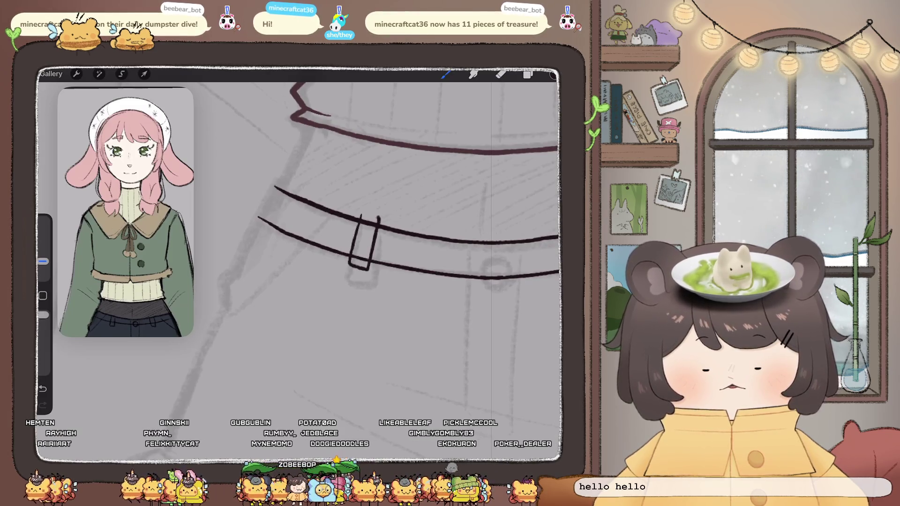
drag(362, 221, 379, 219)
click(501, 74)
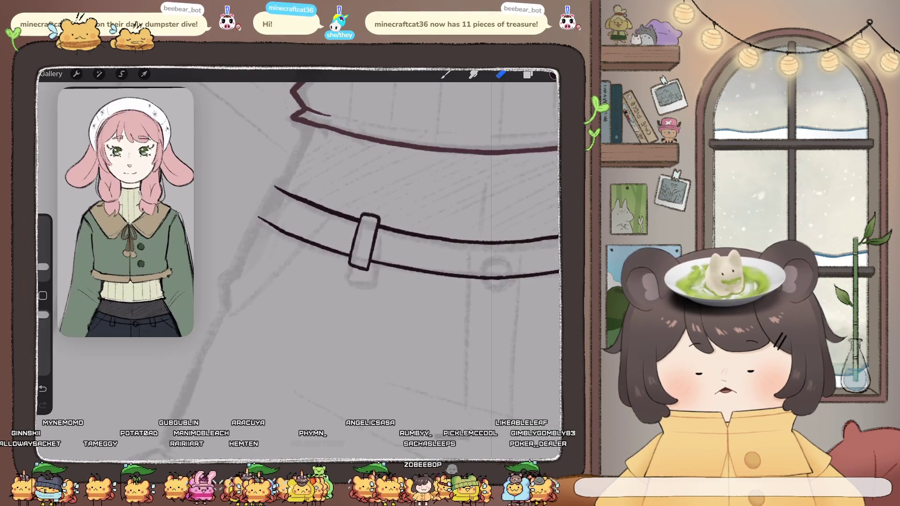
scroll(300, 253, down, 5)
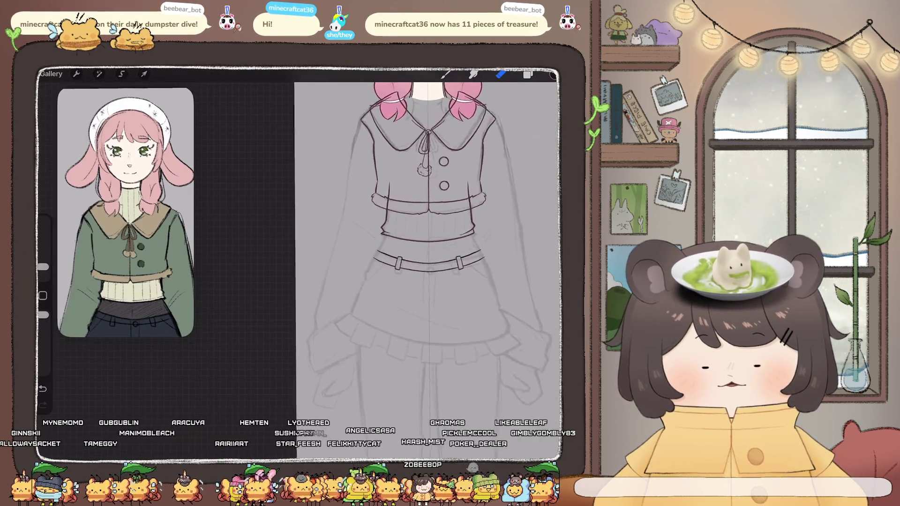
scroll(427, 253, up, 5)
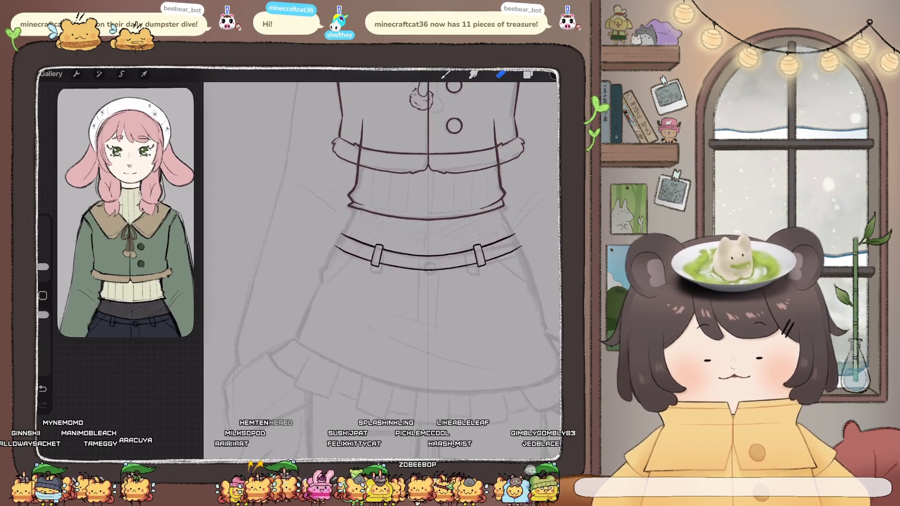
click(99, 74)
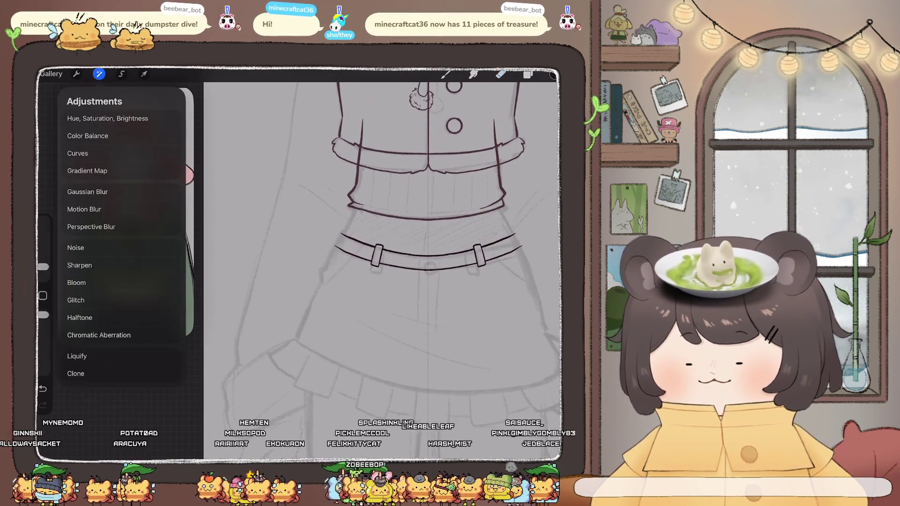
click(87, 354)
drag(103, 440, 92, 441)
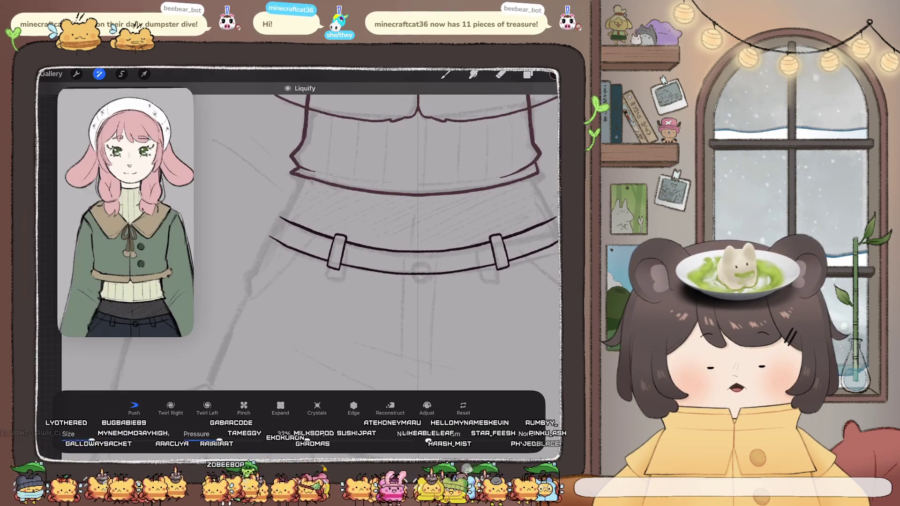
key(ctrl+z)
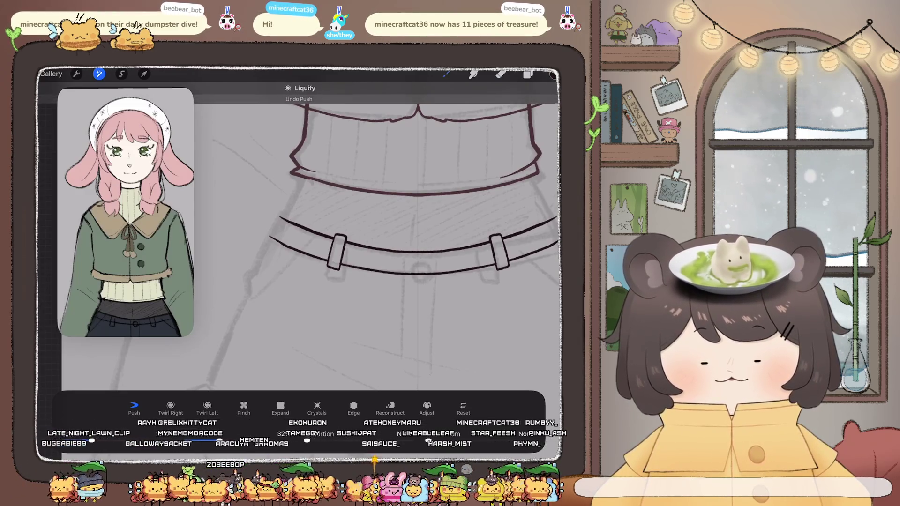
key(b)
scroll(422, 235, up, 3)
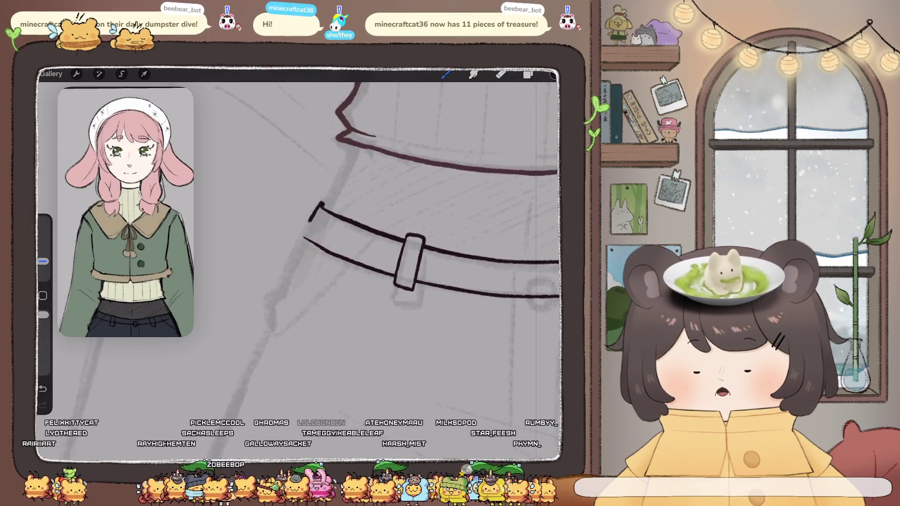
Close off the belt's left end with a short stroke.
drag(321, 204, 303, 236)
scroll(375, 263, down, 5)
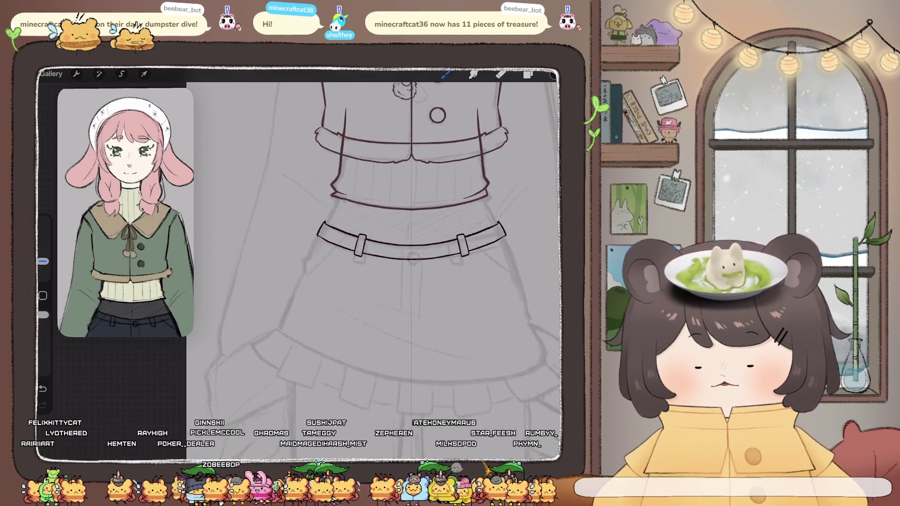
scroll(413, 243, up, 5)
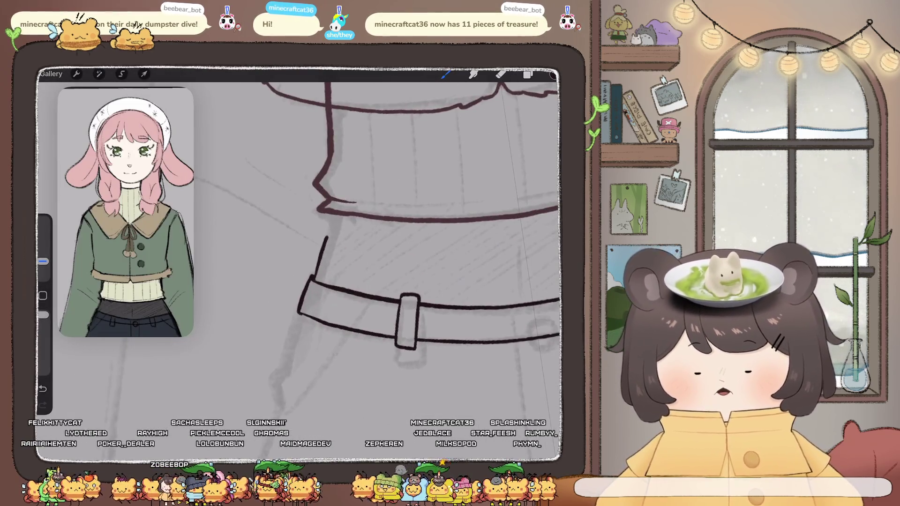
Connect the skirt sides from the sweater hem down to the belt, redrawing after several undos.
drag(335, 215, 313, 277)
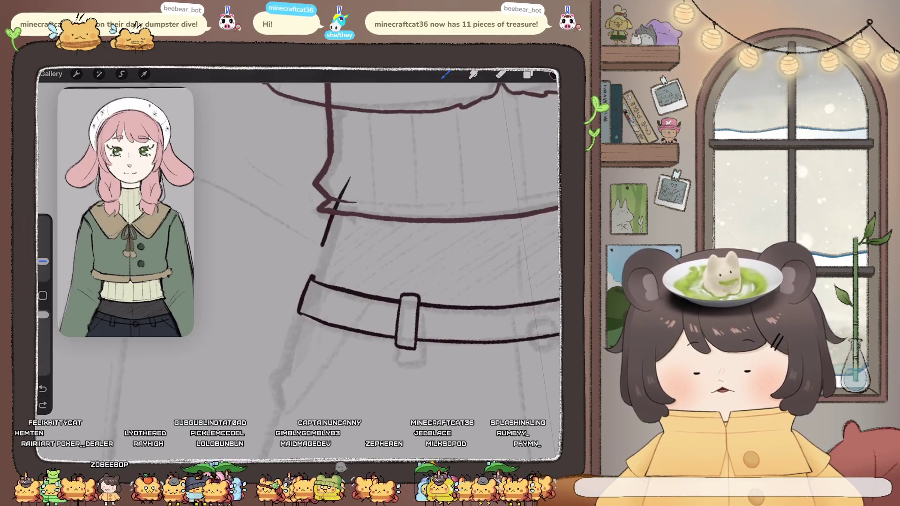
scroll(384, 262, down, 5)
scroll(413, 244, up, 5)
key(ctrl+z)
drag(361, 201, 323, 265)
drag(547, 201, 557, 214)
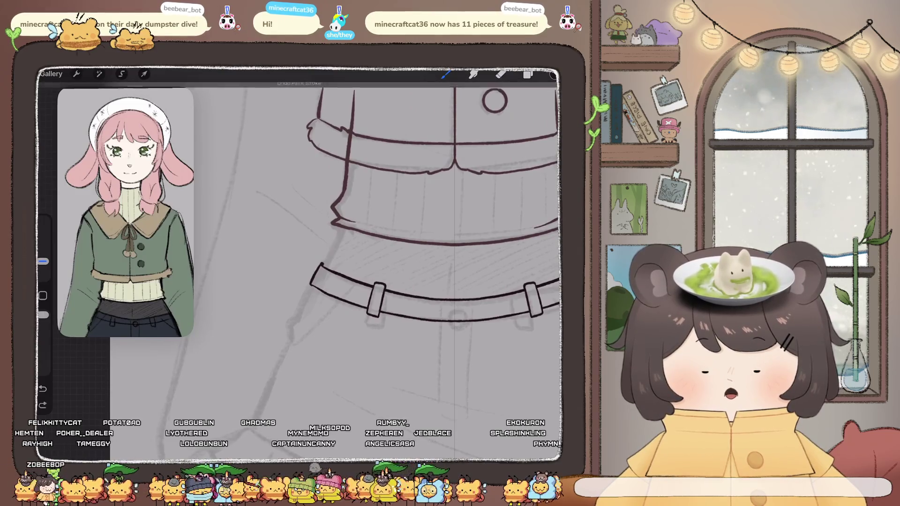
key(ctrl+z)
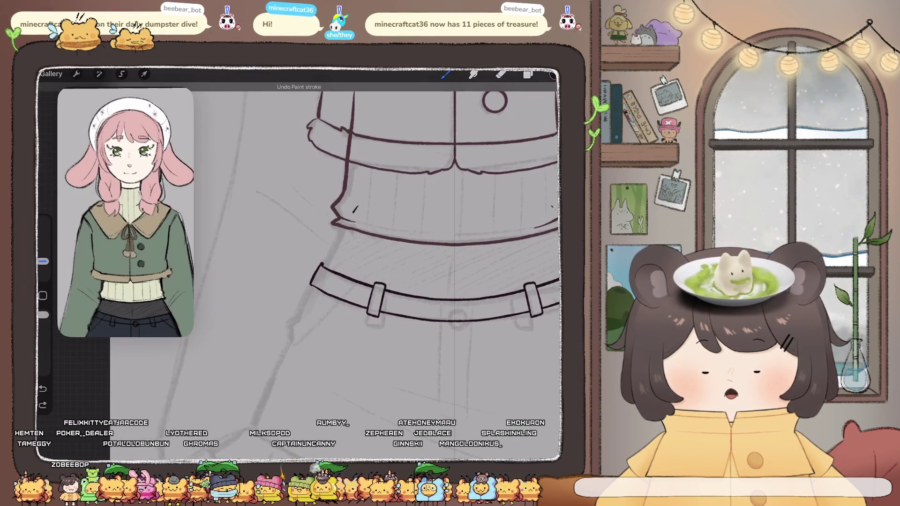
drag(358, 207, 329, 260)
key(ctrl+z)
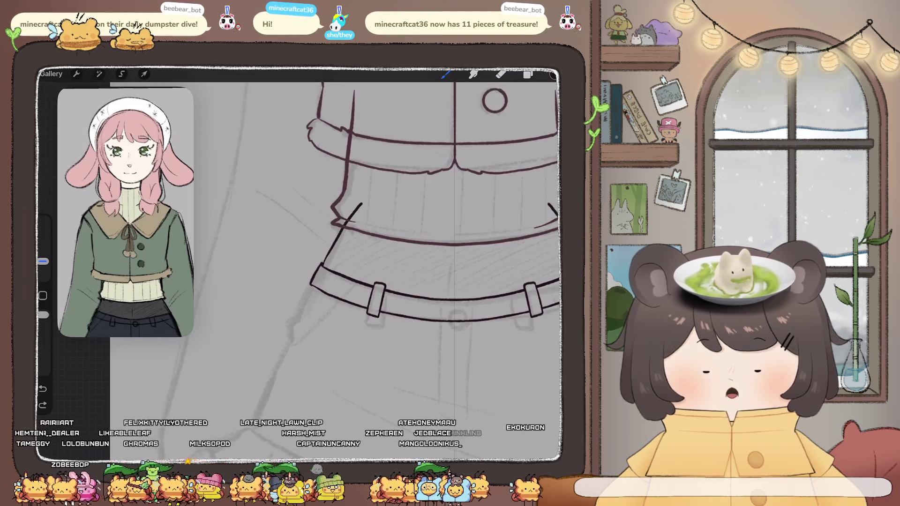
drag(358, 204, 327, 256)
drag(552, 203, 558, 212)
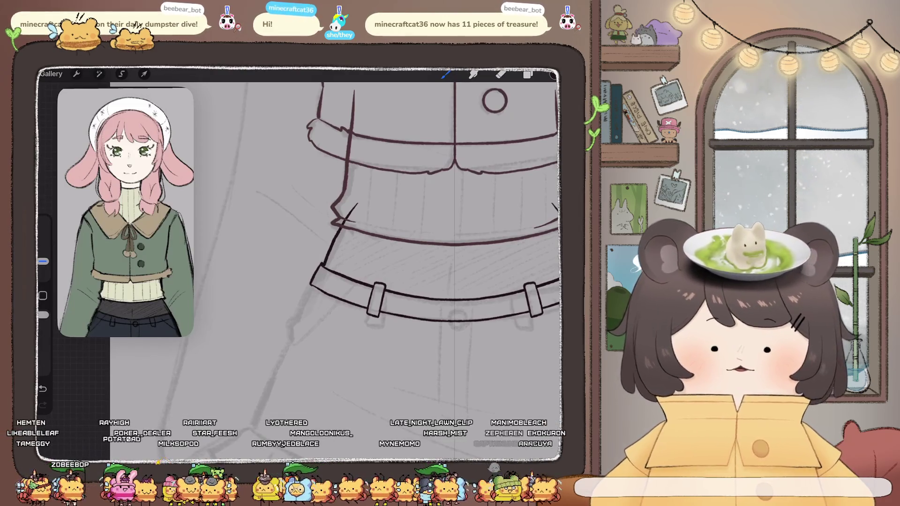
scroll(380, 262, down, 5)
scroll(378, 270, down, 5)
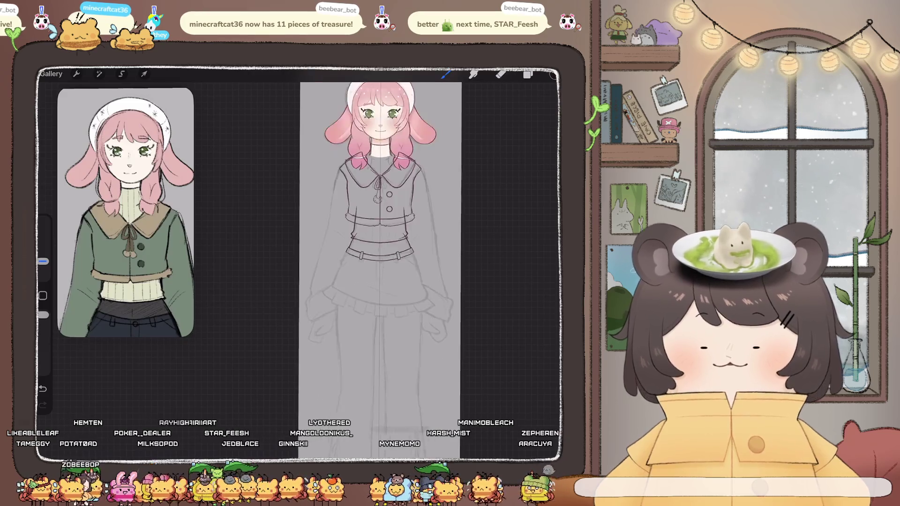
scroll(394, 263, up, 5)
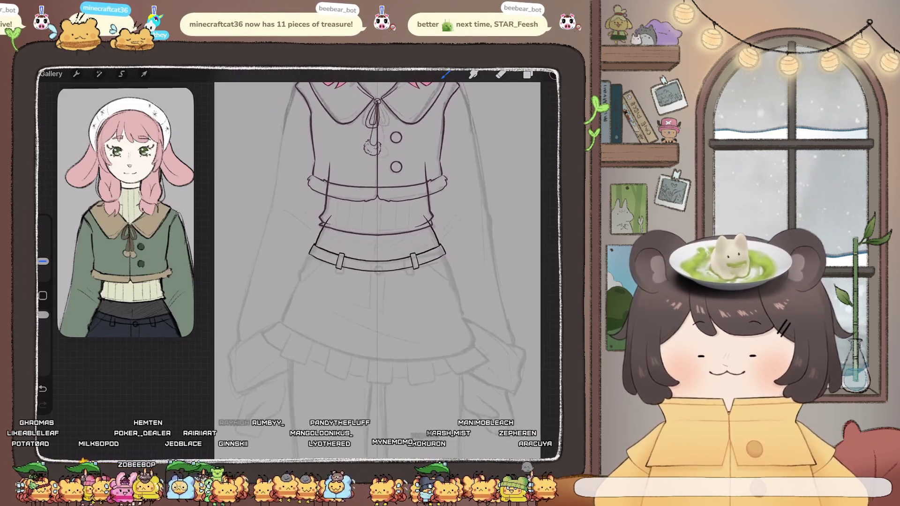
Check the current layer's options in the layer list.
click(528, 74)
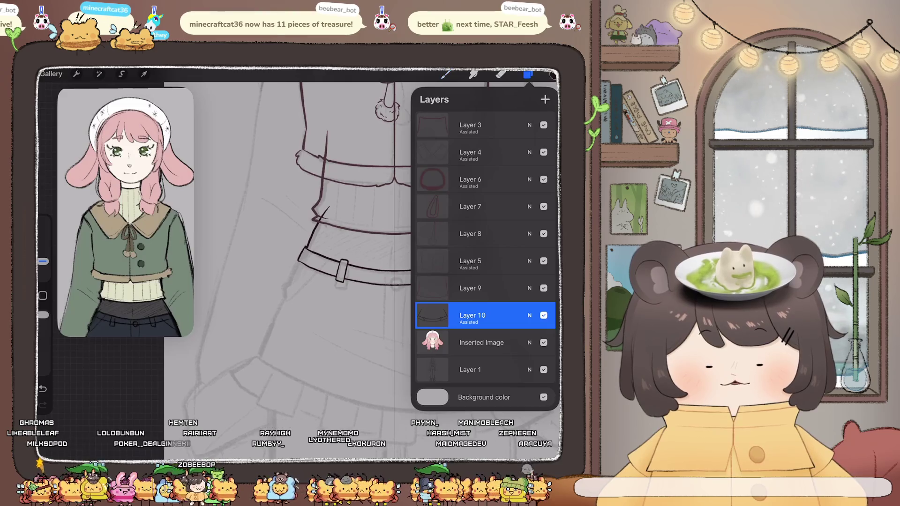
click(432, 316)
click(432, 315)
scroll(375, 234, up, 3)
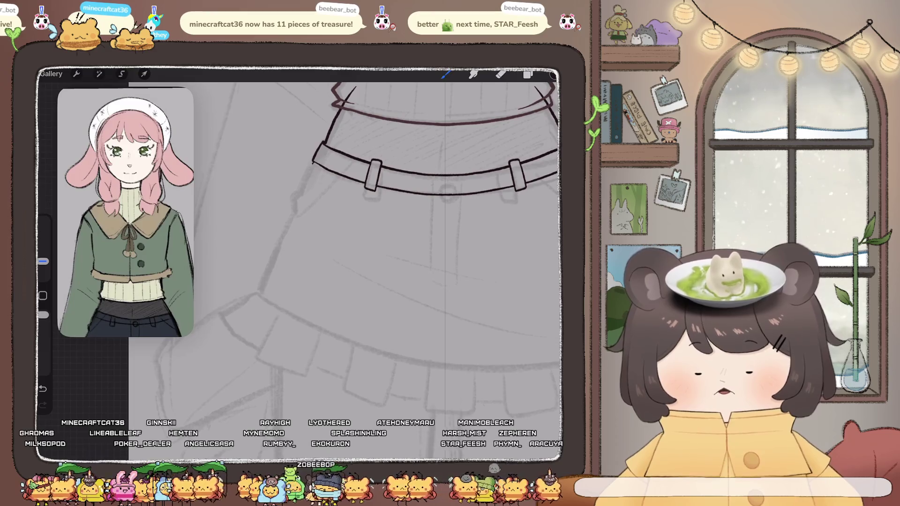
Ink the skirt's left and right edges from below the belt down into the hem.
drag(314, 162, 301, 193)
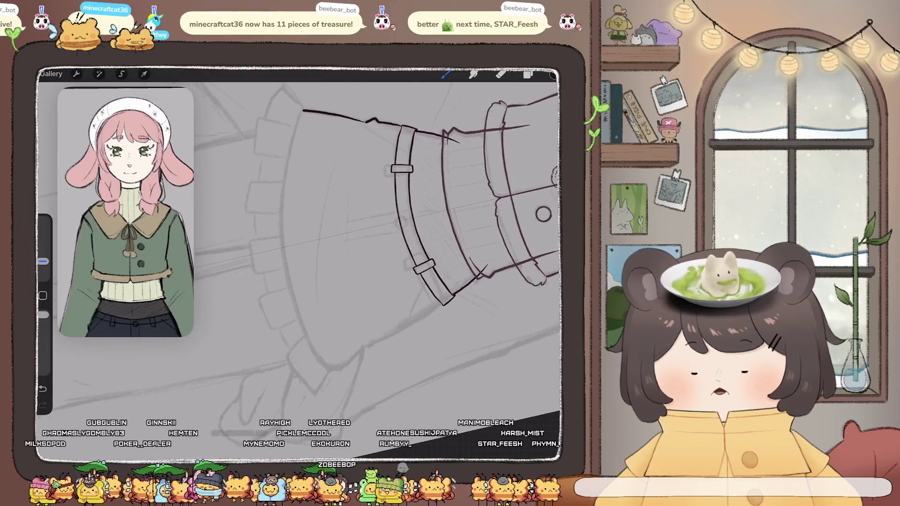
drag(282, 190, 284, 271)
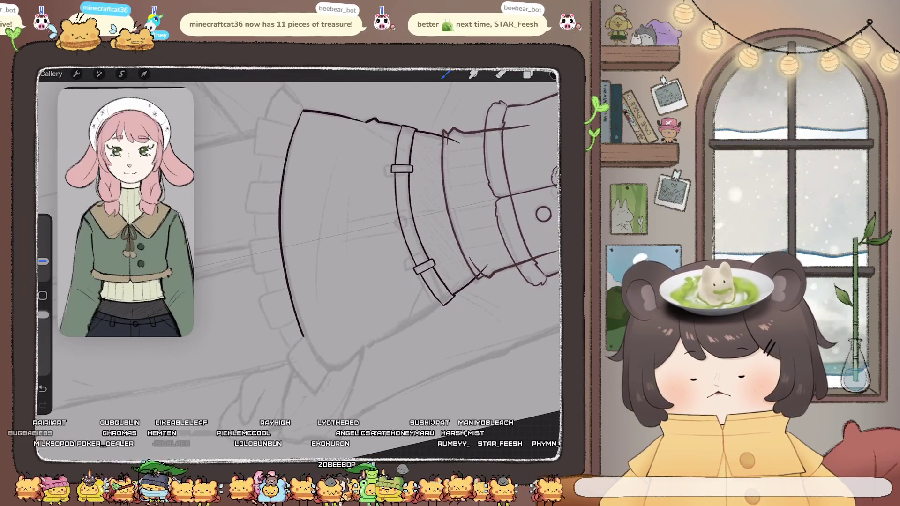
drag(304, 336, 325, 370)
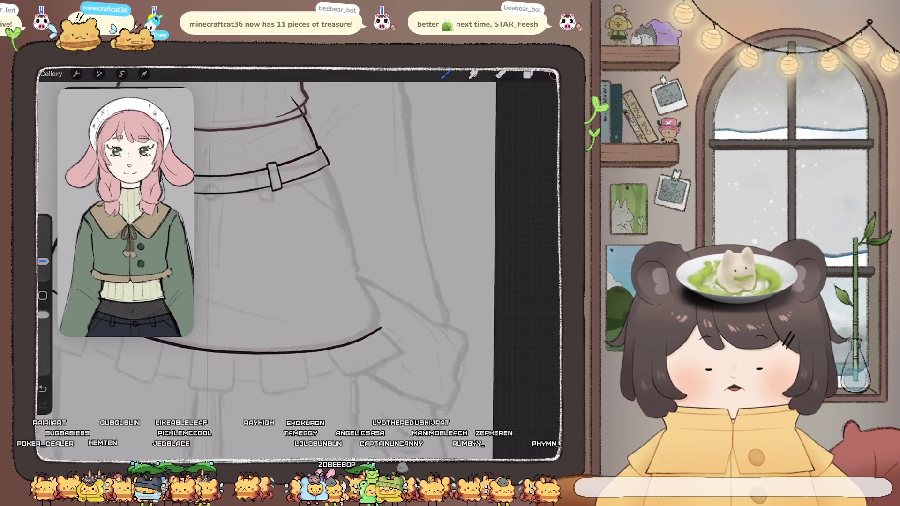
drag(320, 164, 334, 203)
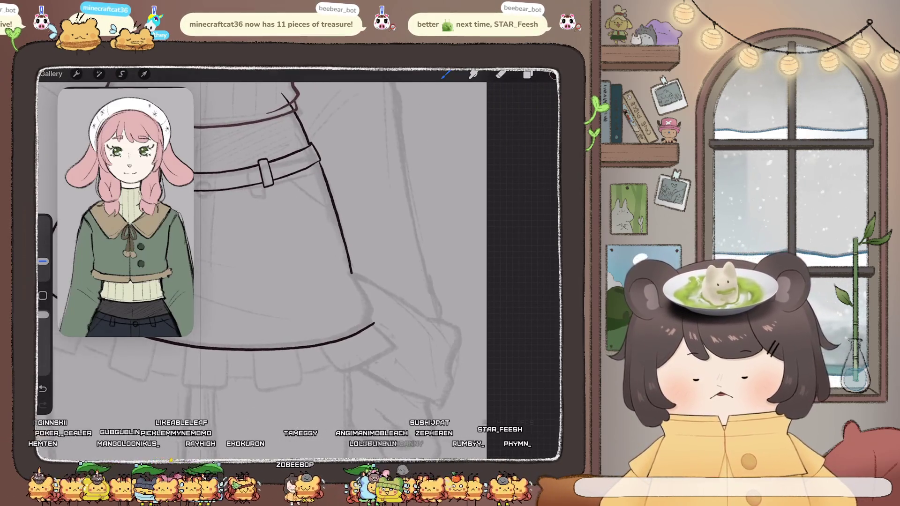
drag(351, 272, 353, 277)
drag(372, 310, 374, 320)
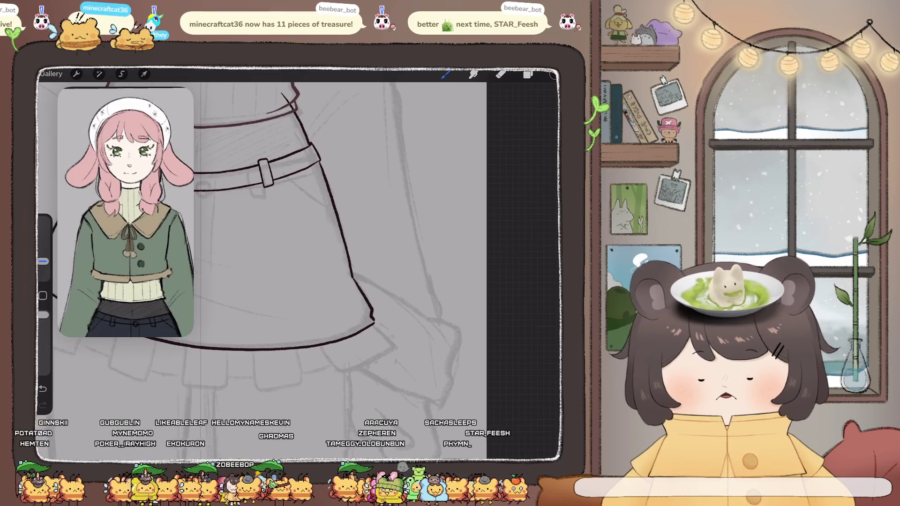
Add a curved fold line across the skirt, redrawing it shorter after an undo.
scroll(300, 262, down, 5)
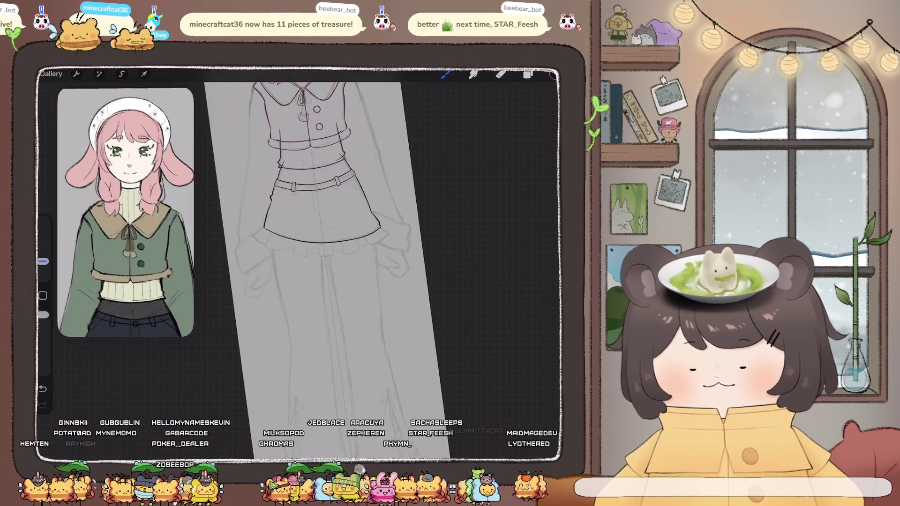
scroll(324, 262, up, 2)
scroll(324, 263, up, 3)
scroll(323, 263, up, 3)
drag(277, 291, 370, 344)
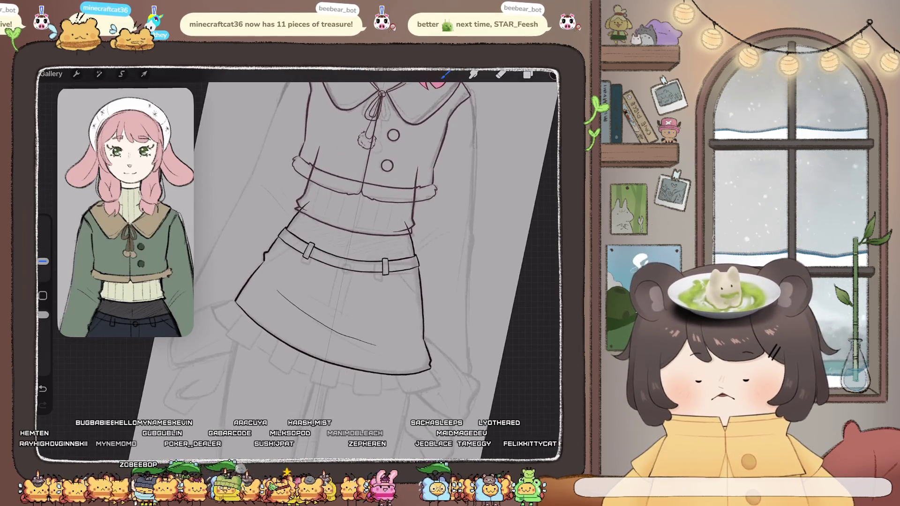
key(ctrl+z)
scroll(329, 263, up, 3)
scroll(328, 262, up, 2)
mouse_move(246, 214)
mouse_down()
mouse_move(262, 249)
mouse_move(350, 313)
mouse_up()
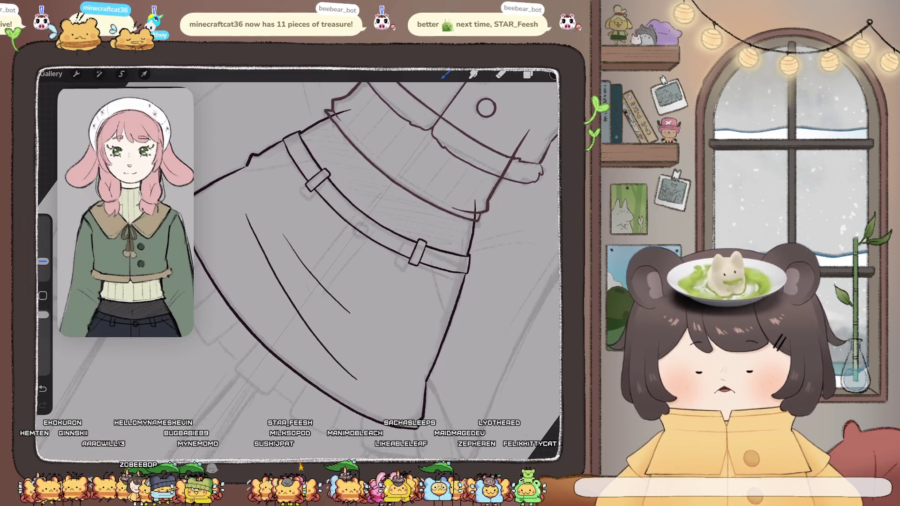
scroll(328, 263, down, 5)
scroll(366, 263, down, 5)
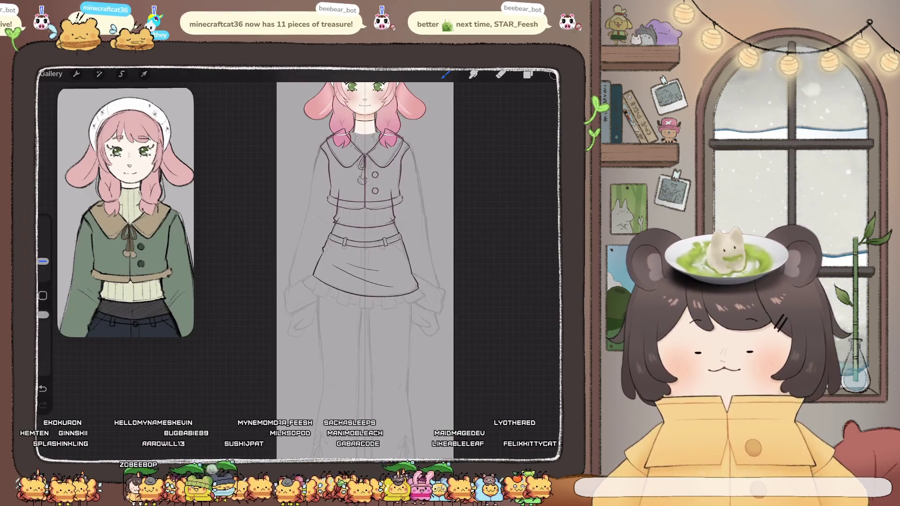
scroll(357, 263, up, 5)
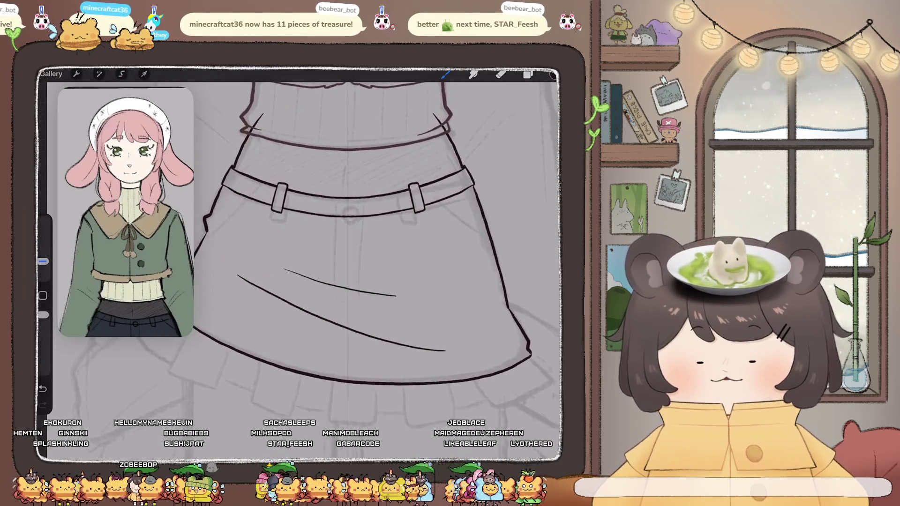
Open Layer 10's options in the layer list.
click(527, 74)
click(472, 315)
click(472, 315)
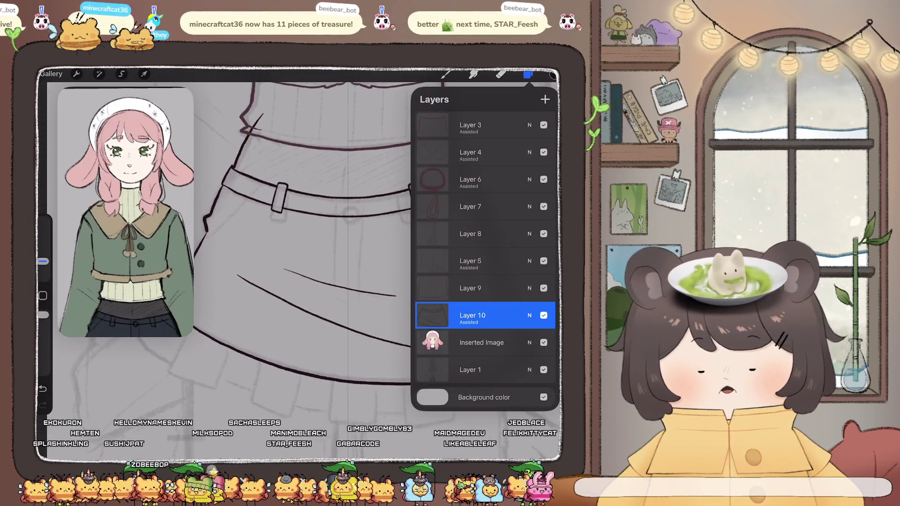
Draw the two vertical strap lines hanging from the belt past the fold.
click(528, 74)
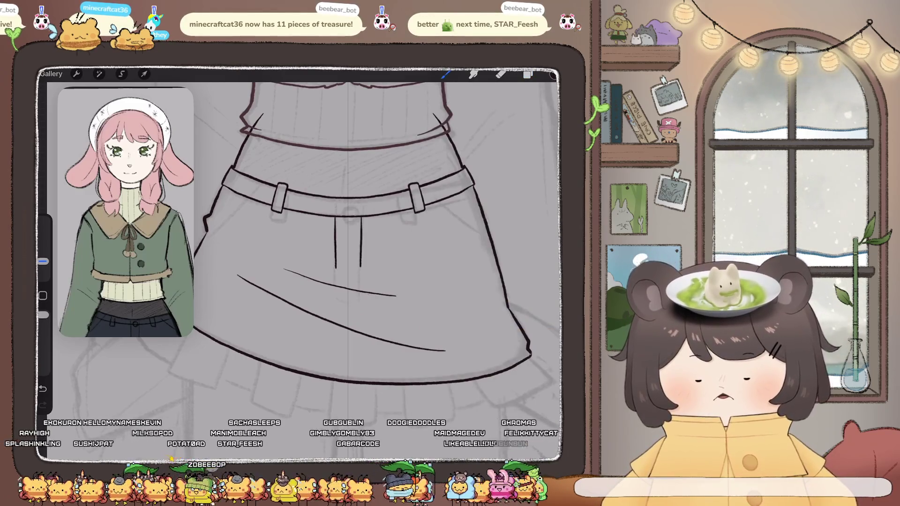
scroll(347, 235, up, 3)
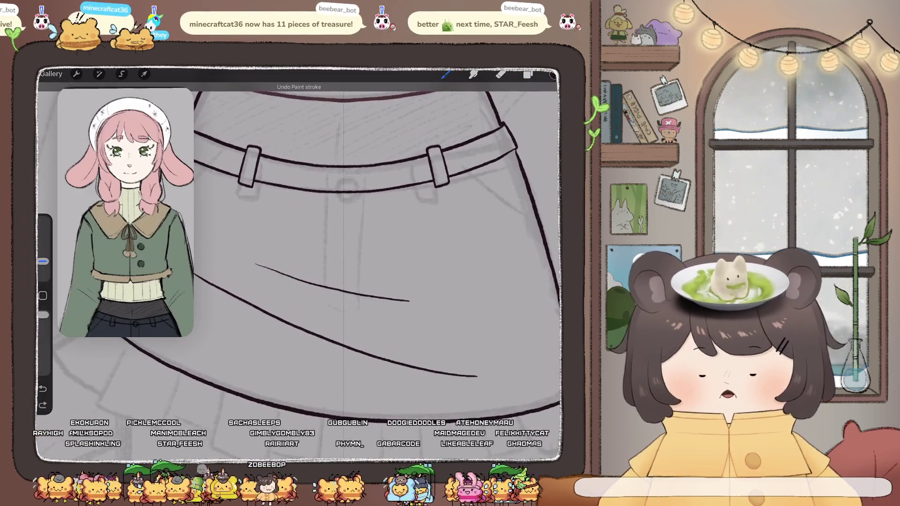
mouse_move(361, 195)
mouse_down()
mouse_move(363, 282)
mouse_move(326, 305)
mouse_up()
drag(362, 284, 362, 304)
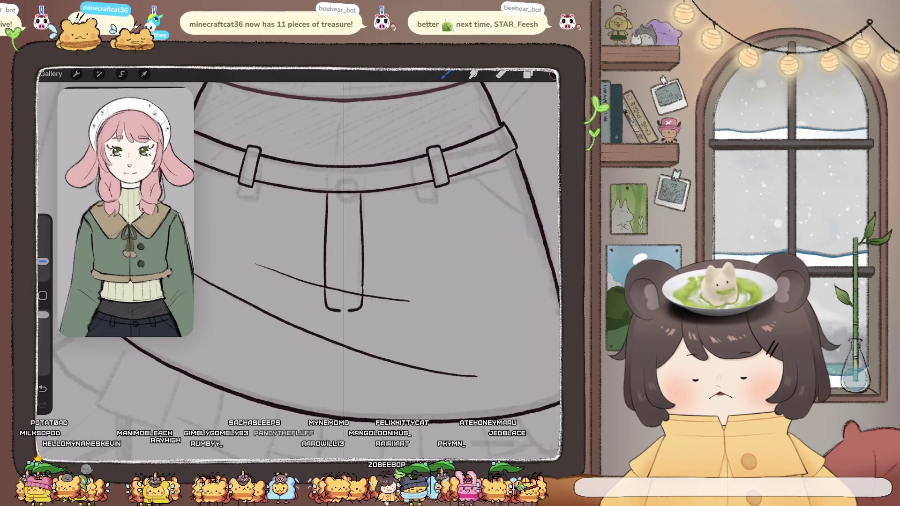
scroll(300, 248, down, 5)
scroll(300, 249, up, 4)
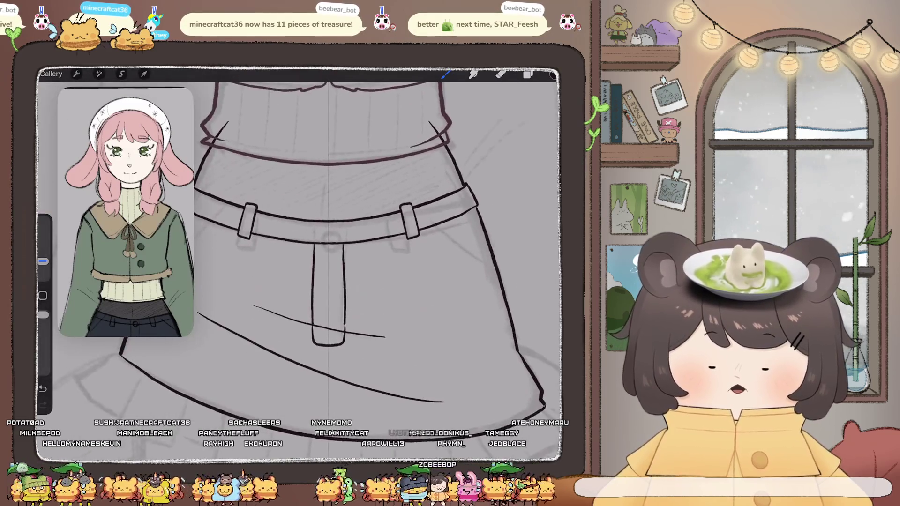
scroll(328, 249, up, 3)
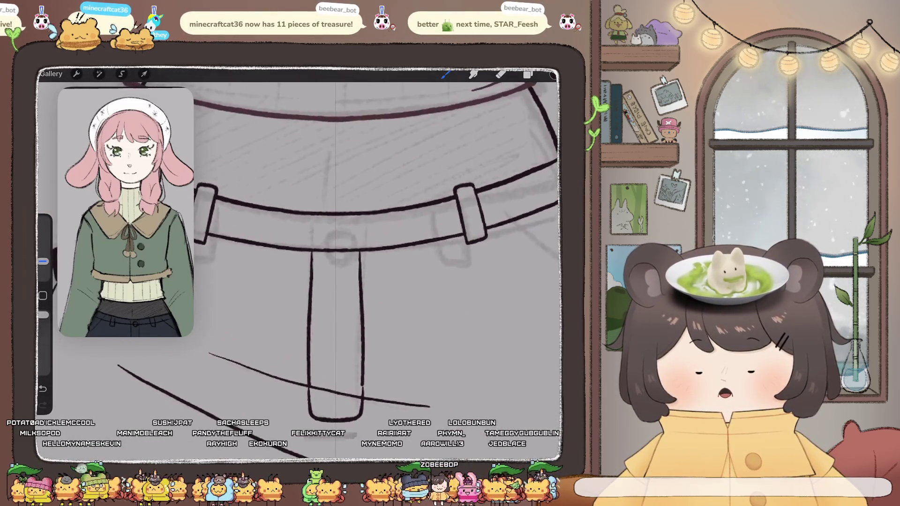
Outline the round buckle inside the belt band, undoing the last buckle stroke.
drag(307, 216, 307, 233)
mouse_move(363, 216)
mouse_down()
mouse_move(364, 228)
mouse_move(348, 234)
mouse_up()
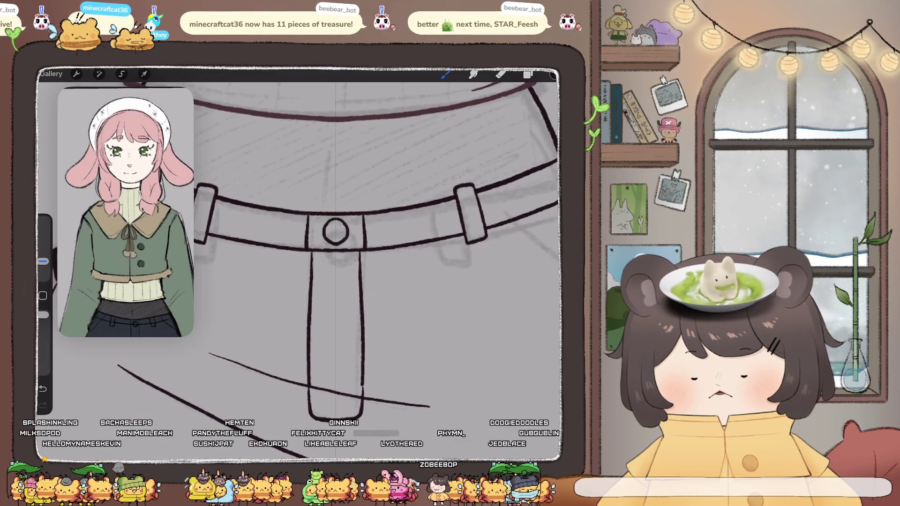
key(ctrl+z)
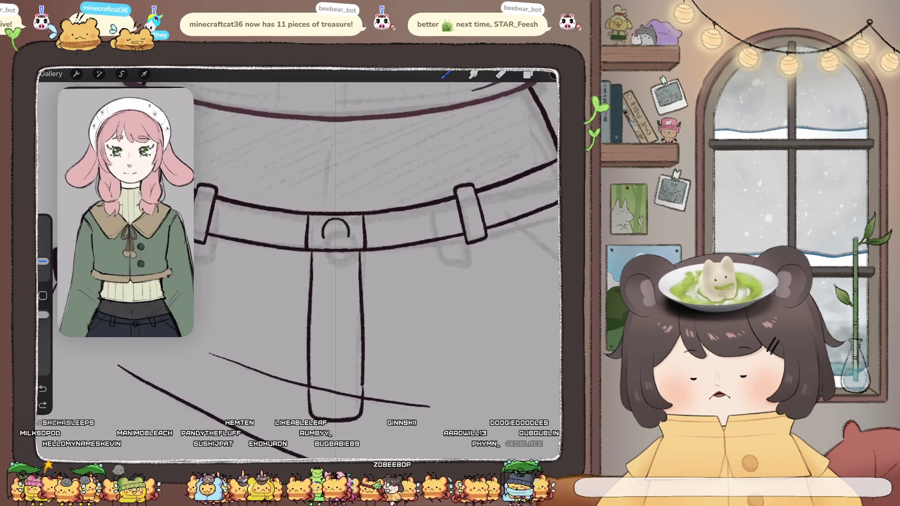
scroll(361, 262, down, 10)
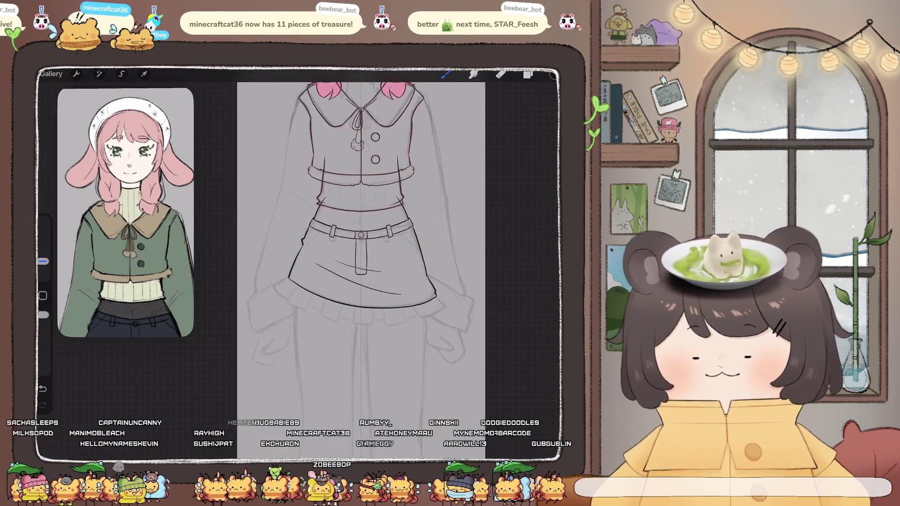
scroll(404, 234, up, 5)
scroll(403, 234, up, 3)
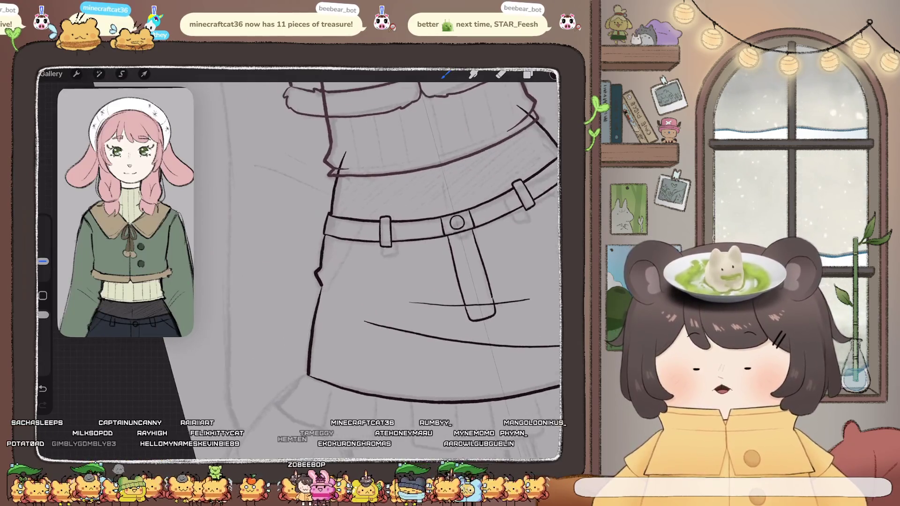
Extend the short fold line further across the skirt.
drag(354, 240, 324, 288)
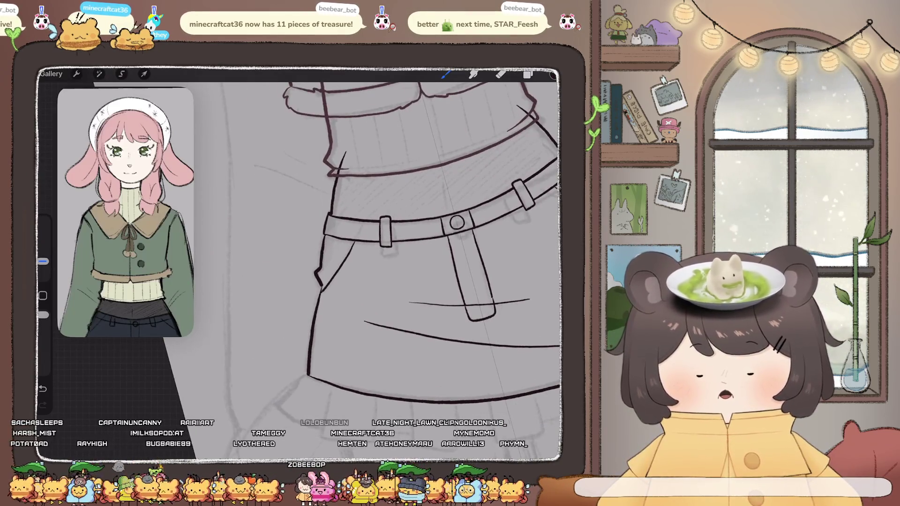
scroll(376, 257, down, 5)
scroll(375, 258, down, 5)
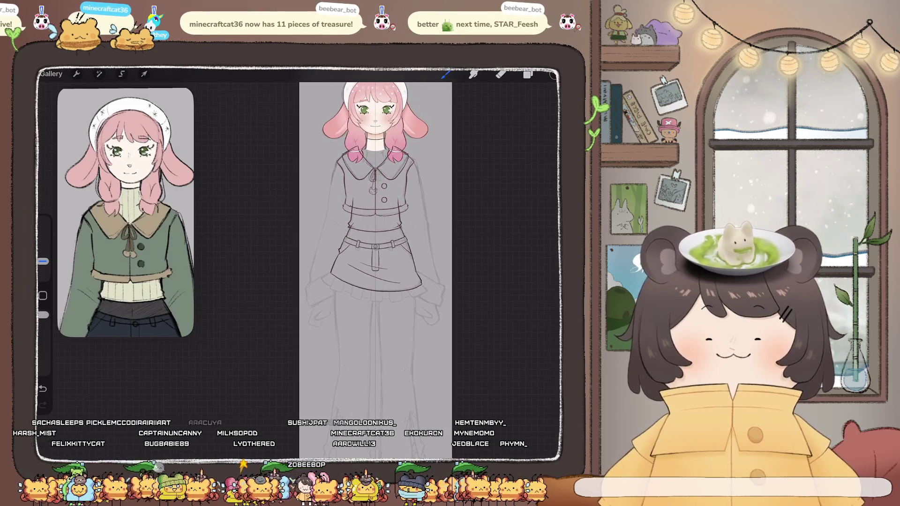
scroll(357, 235, up, 5)
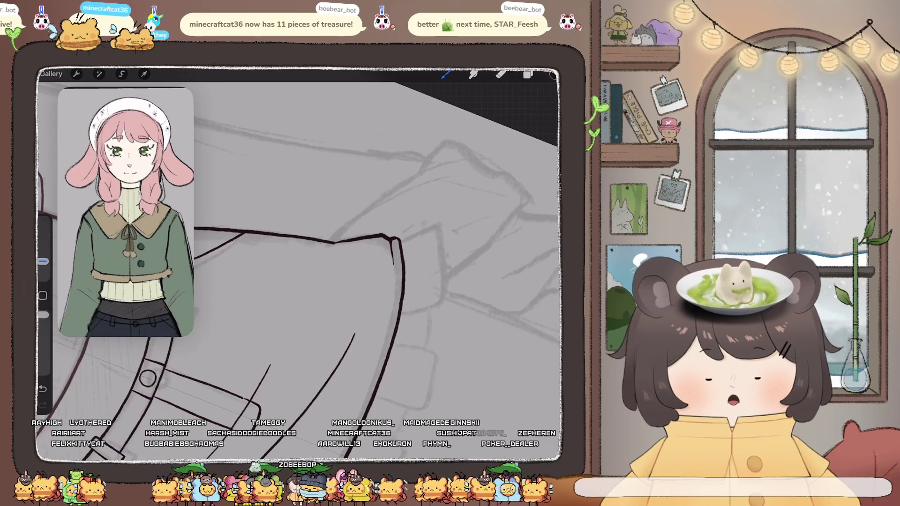
scroll(300, 262, down, 5)
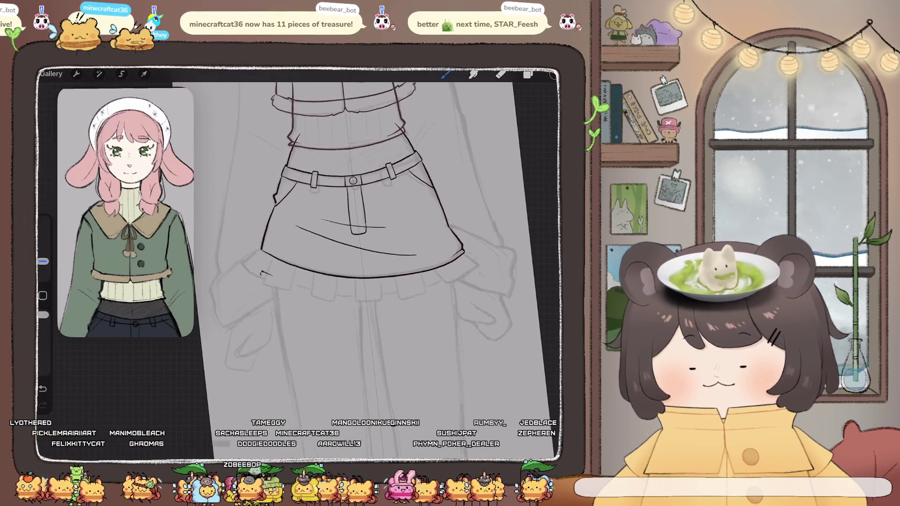
click(528, 75)
Toggle Layer 10's options and switch to the eraser.
click(432, 315)
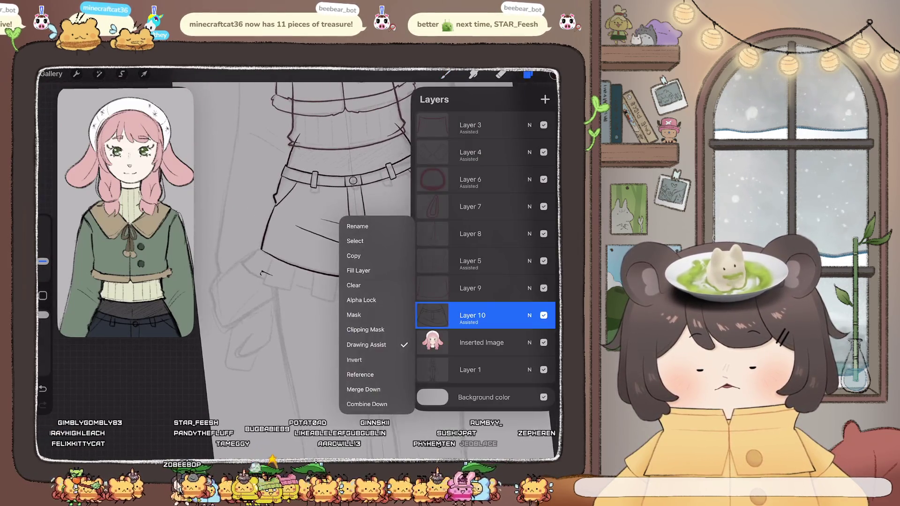
click(483, 315)
click(500, 74)
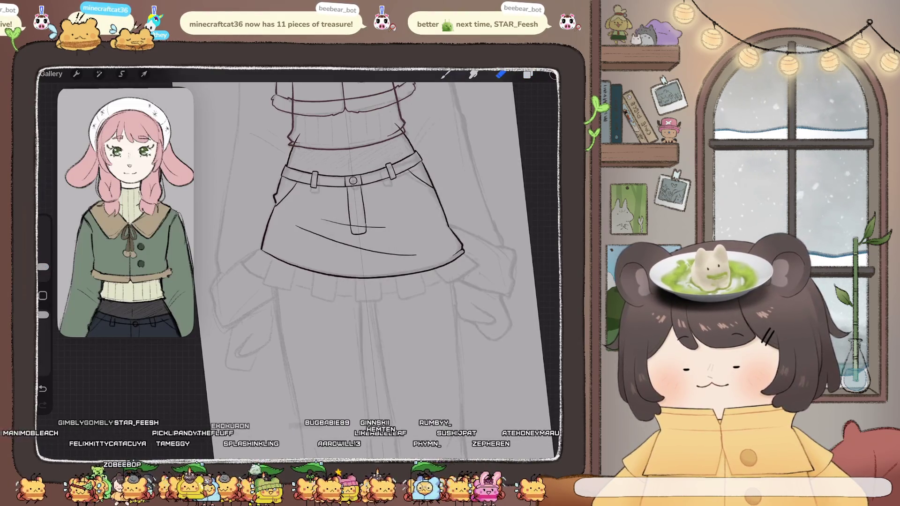
scroll(260, 256, up, 5)
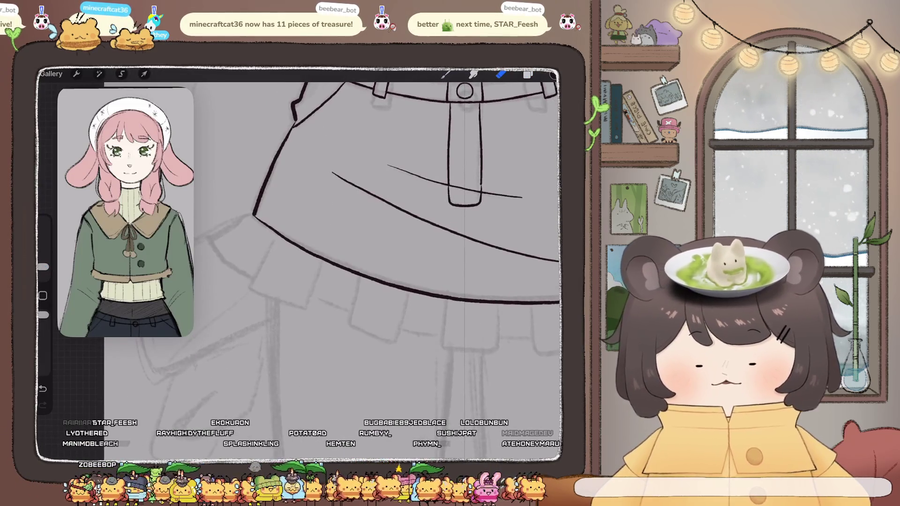
scroll(301, 234, down, 5)
Select Inserted Image and add Layer 11 above it, adjusting one of its layer options.
click(528, 74)
click(483, 342)
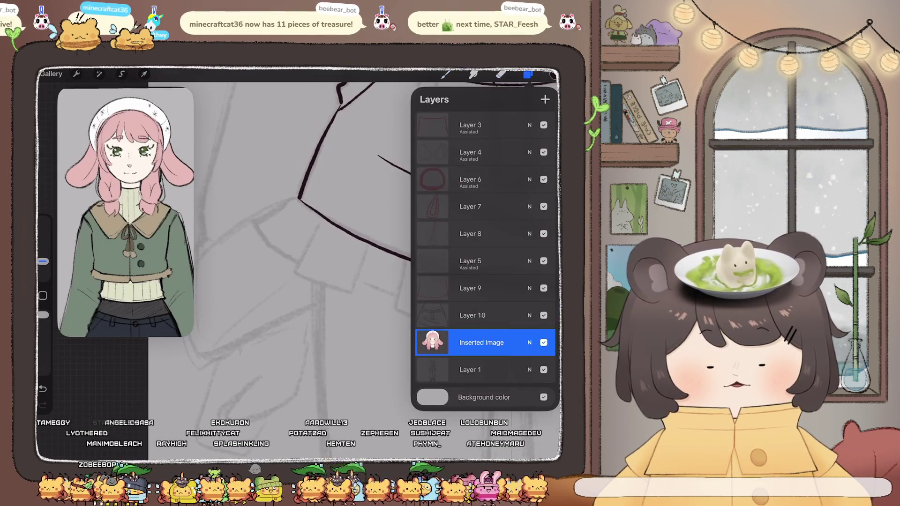
click(545, 99)
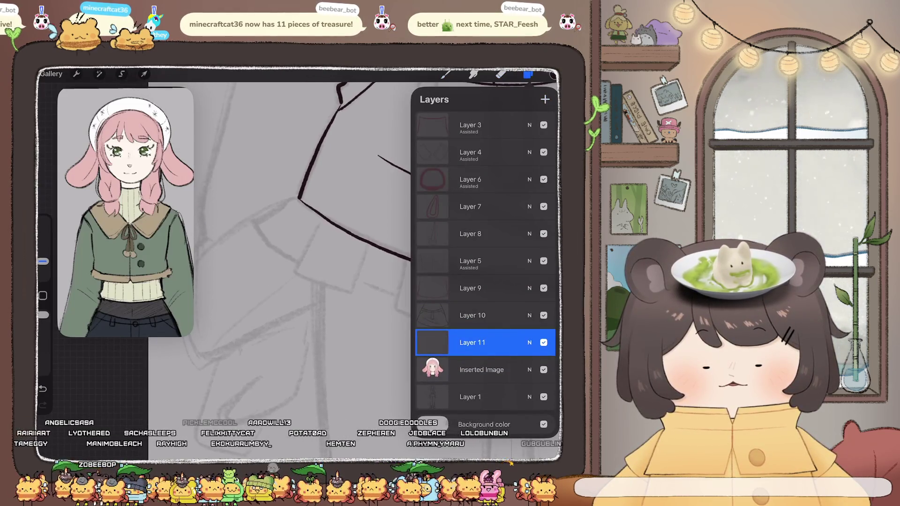
click(432, 343)
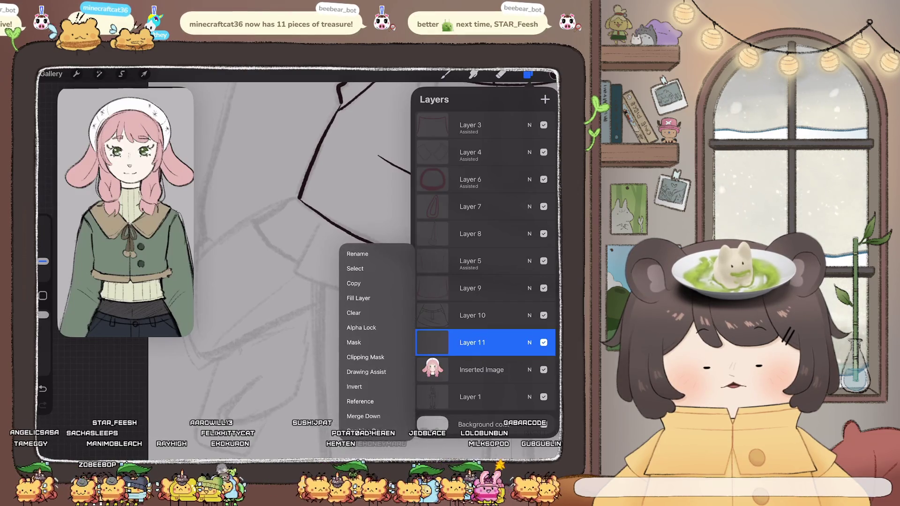
click(361, 369)
click(528, 74)
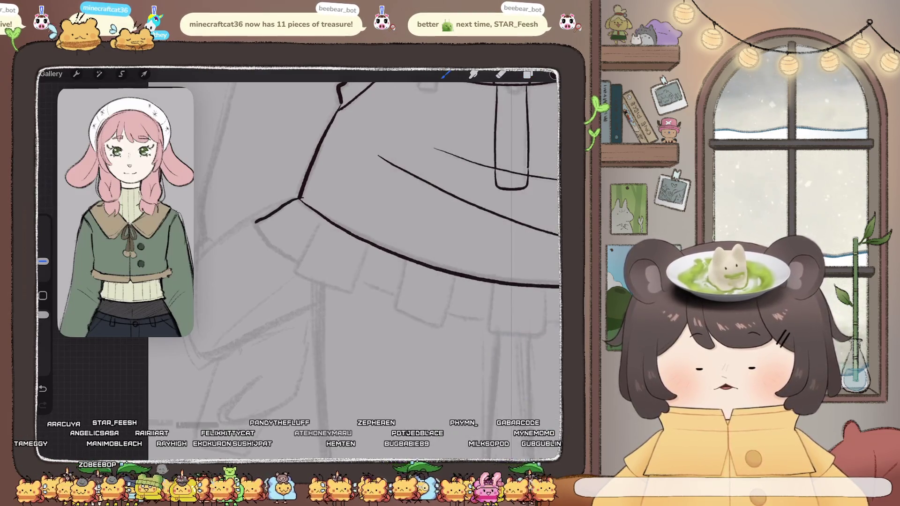
Try boxy, zigzag and angled ruffle strokes at the hem, undoing each one.
key(ctrl+z)
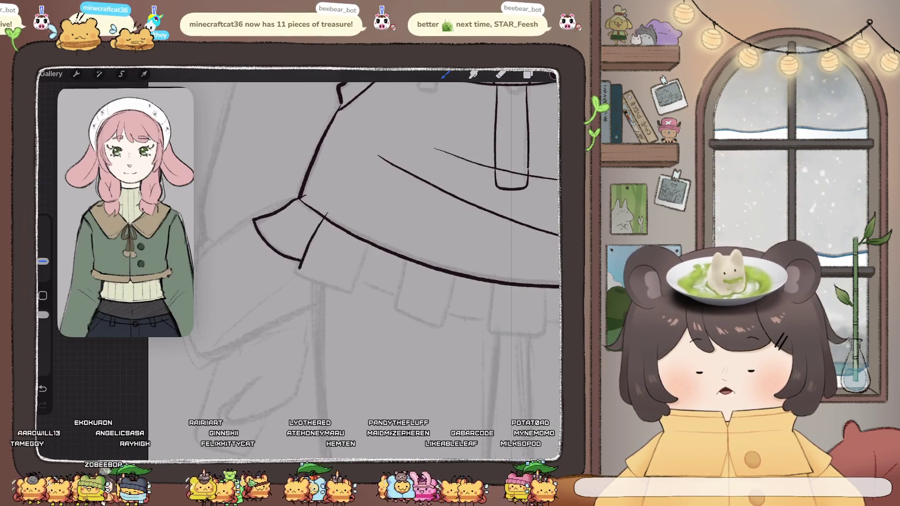
drag(298, 271, 321, 284)
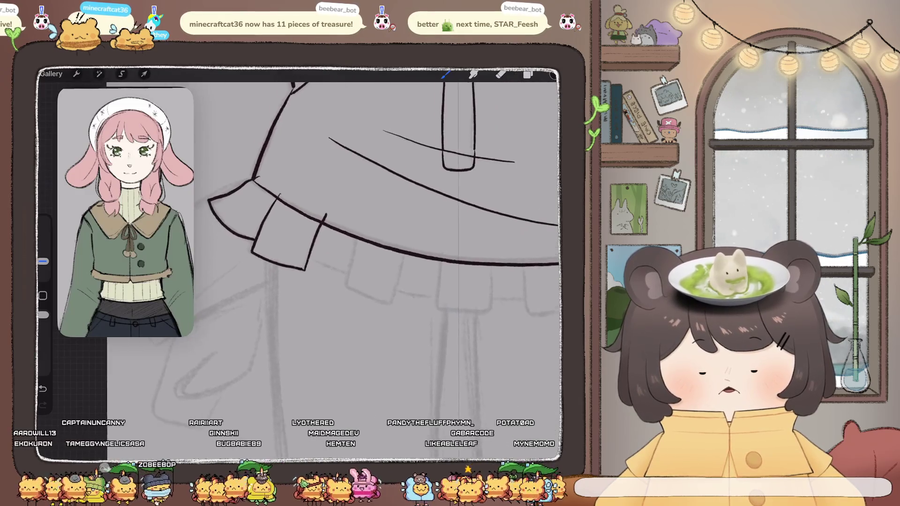
key(ctrl+z)
key(ctrl+z)
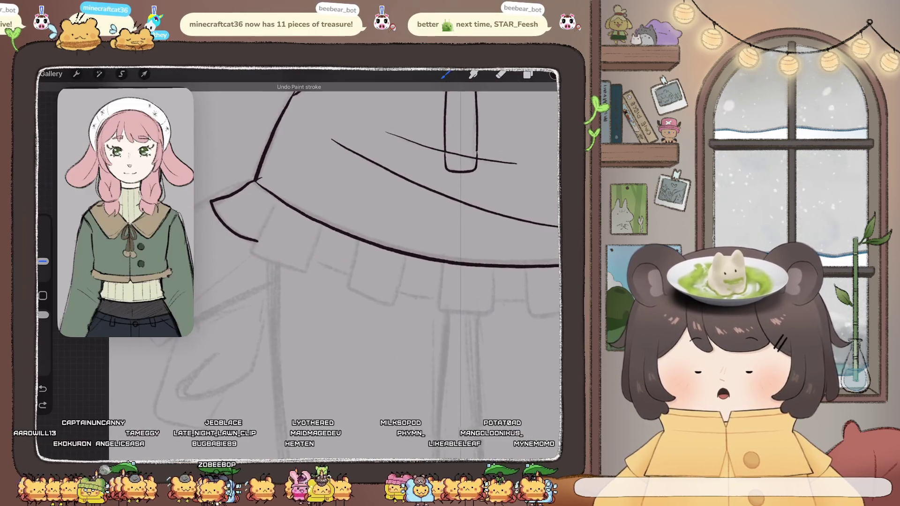
drag(252, 234, 294, 257)
key(ctrl+z)
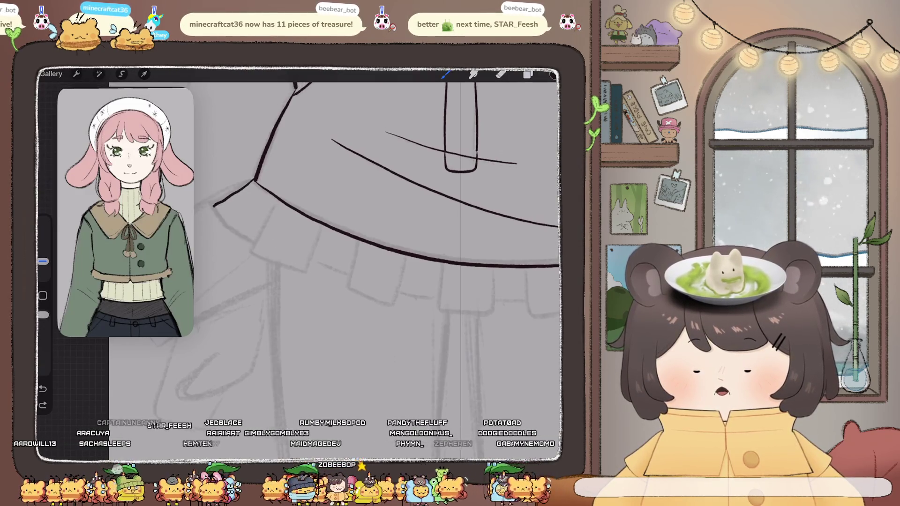
drag(254, 180, 248, 236)
key(ctrl+z)
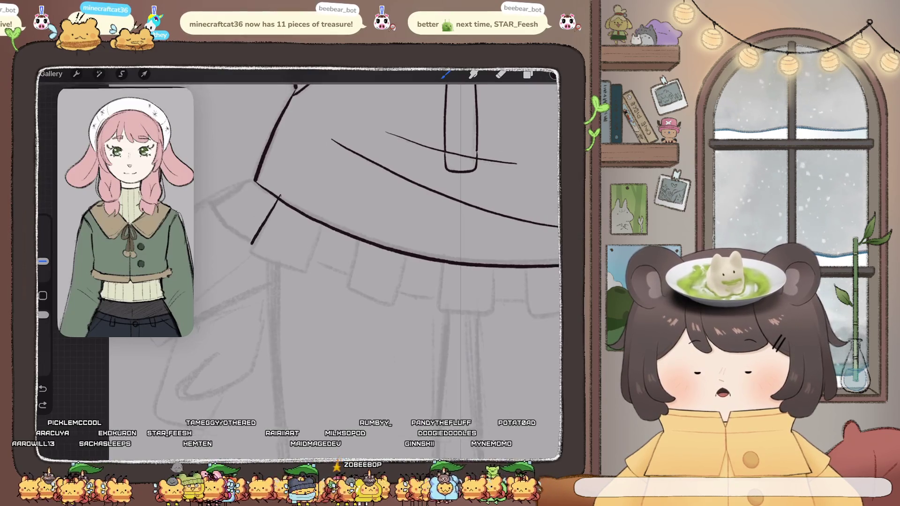
Try a hooked ruffle fold and pleat line at the left hem, then undo them.
drag(279, 196, 287, 269)
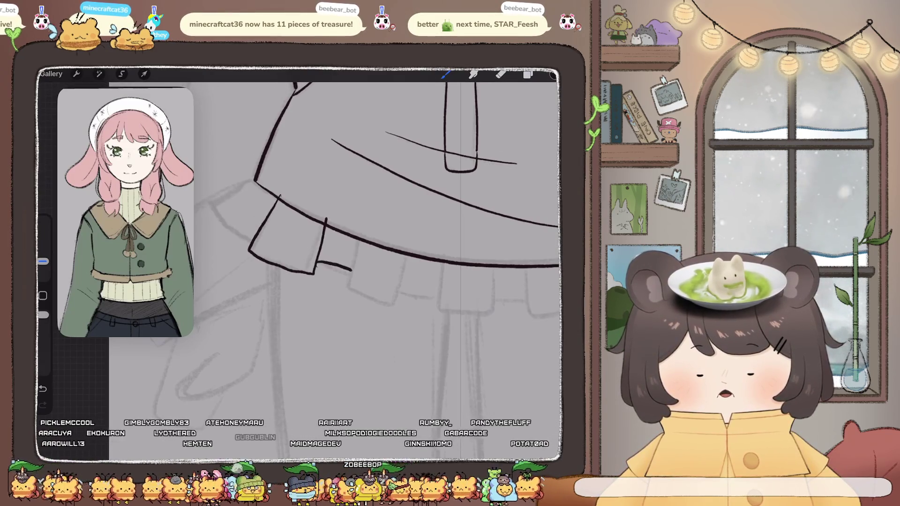
key(ctrl+z)
key(ctrl+z)
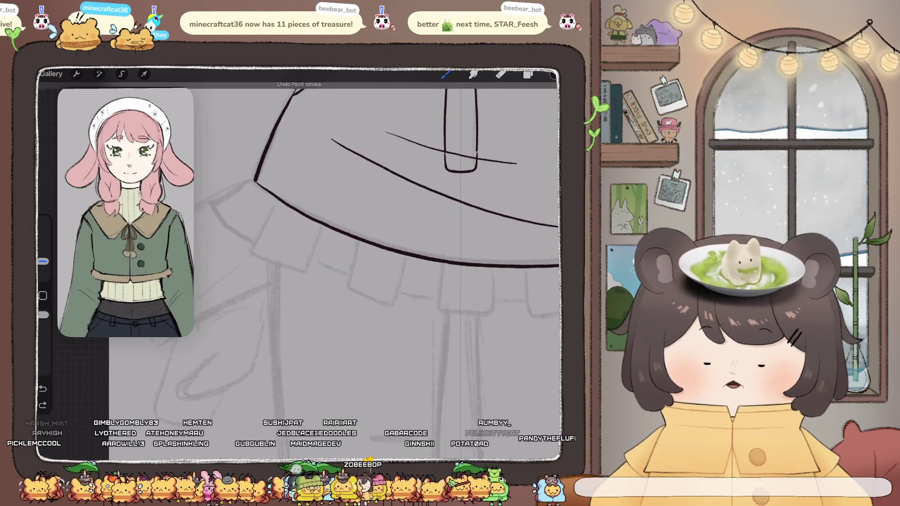
drag(269, 212, 250, 245)
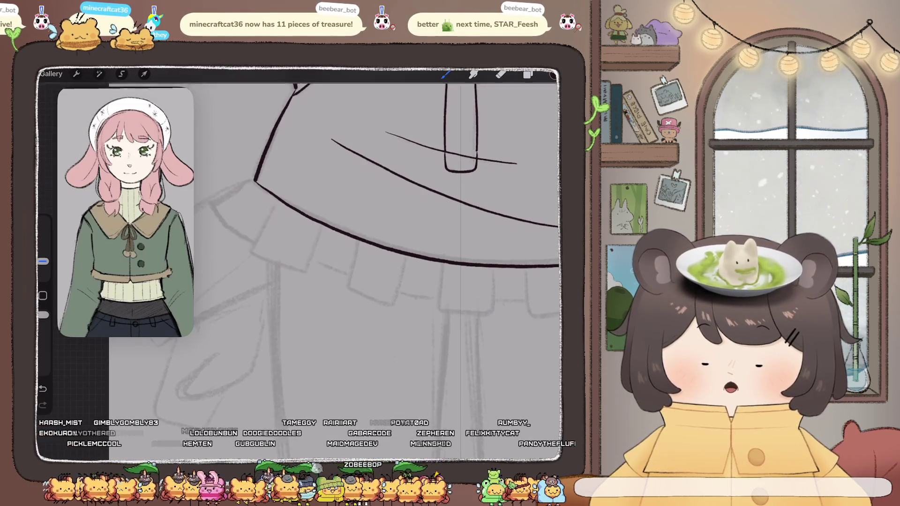
drag(280, 203, 293, 259)
mouse_move(329, 229)
mouse_down()
mouse_move(320, 271)
mouse_move(346, 283)
mouse_up()
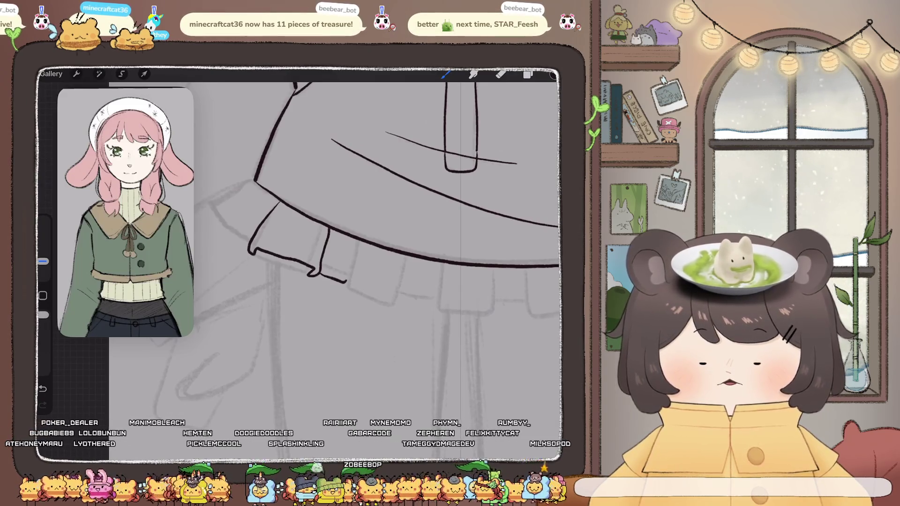
scroll(329, 258, down, 3)
key(ctrl+z)
key(ctrl+z)
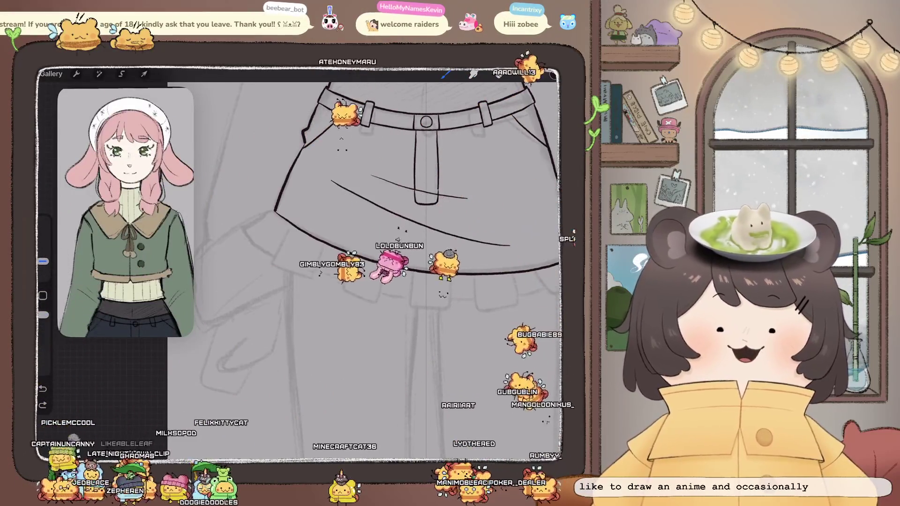
scroll(349, 262, down, 5)
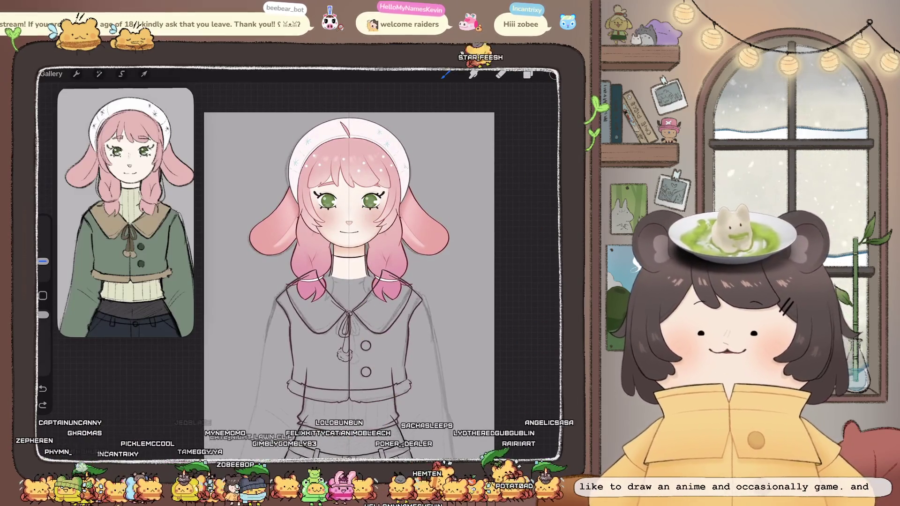
scroll(359, 263, down, 5)
scroll(362, 235, up, 2)
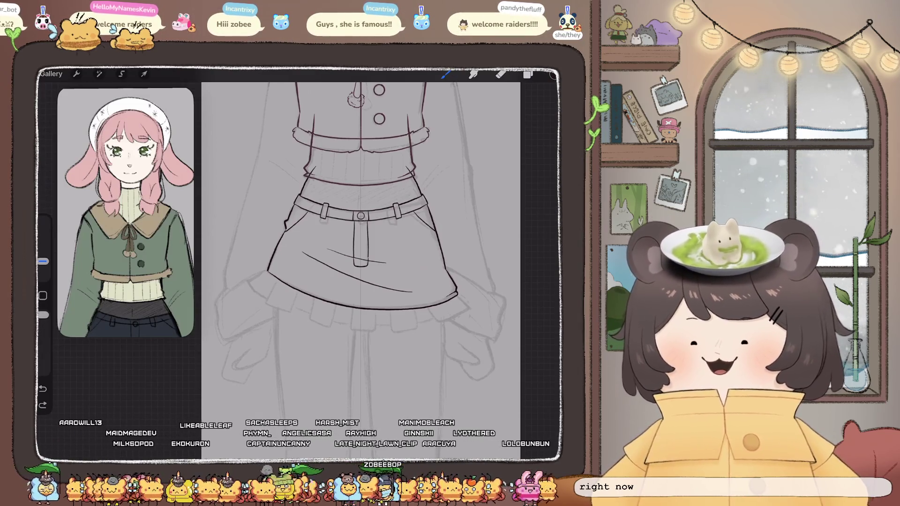
scroll(244, 303, up, 5)
mouse_move(300, 233)
mouse_down()
mouse_move(287, 237)
mouse_move(299, 293)
mouse_up()
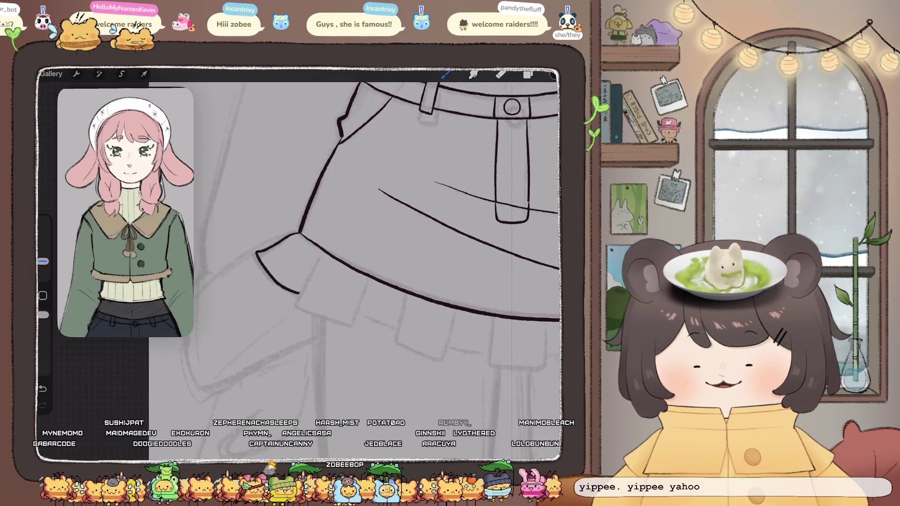
drag(327, 247, 299, 295)
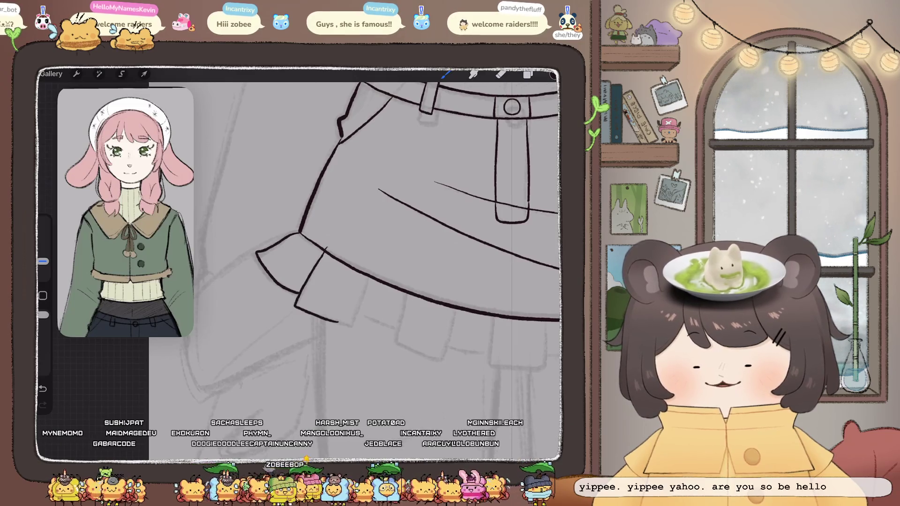
key(ctrl+z)
drag(300, 293, 344, 326)
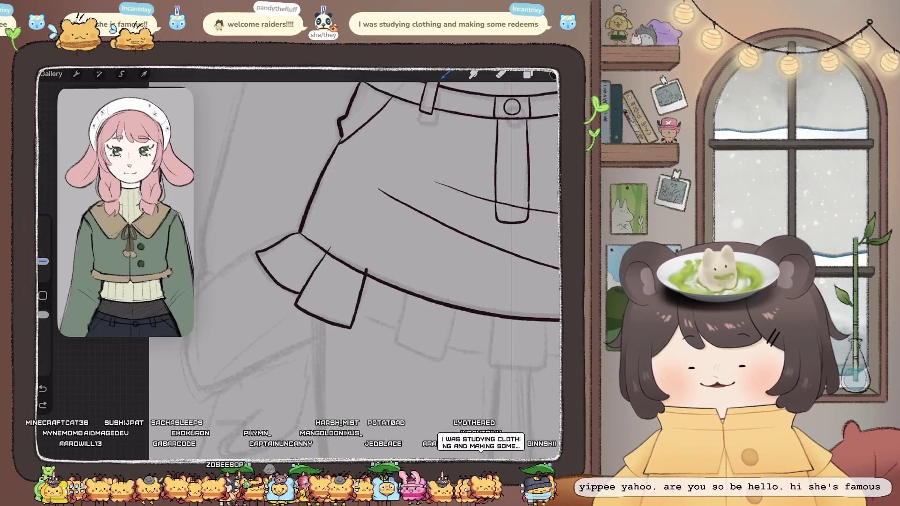
drag(368, 263, 365, 277)
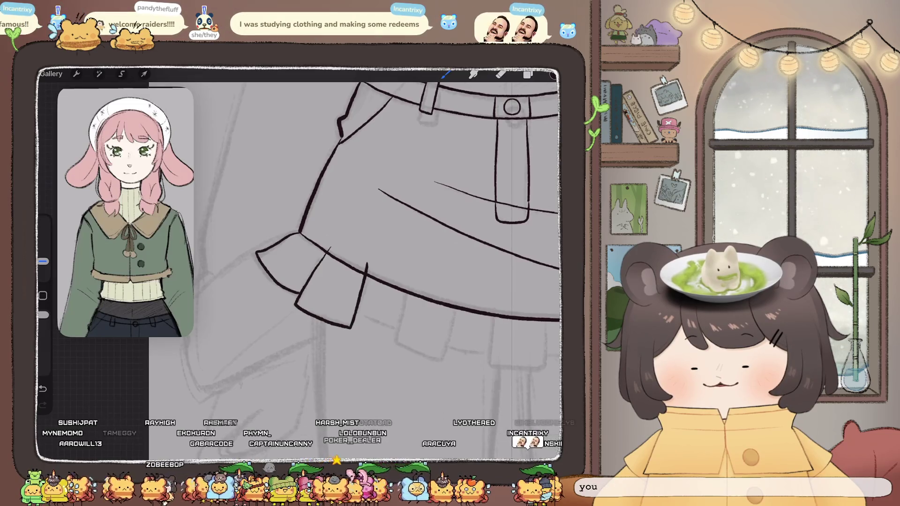
drag(357, 318, 393, 330)
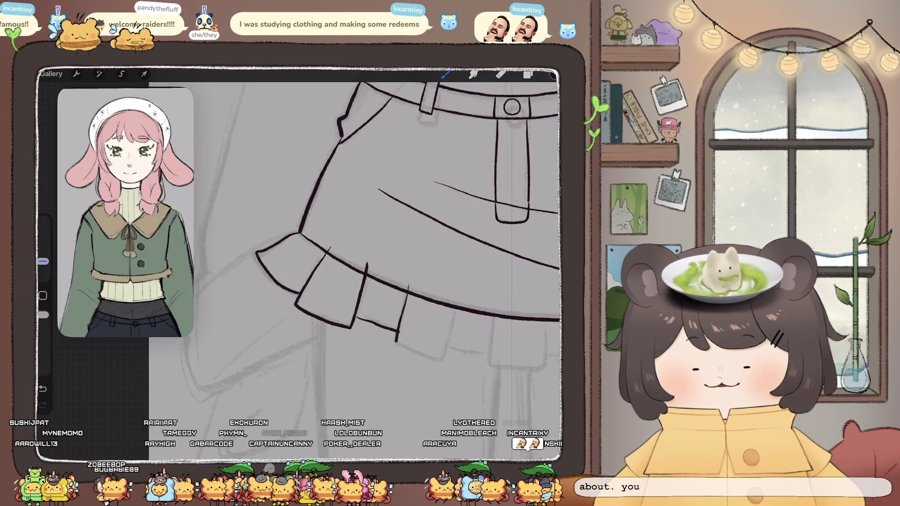
scroll(301, 262, down, 5)
key(ctrl+z)
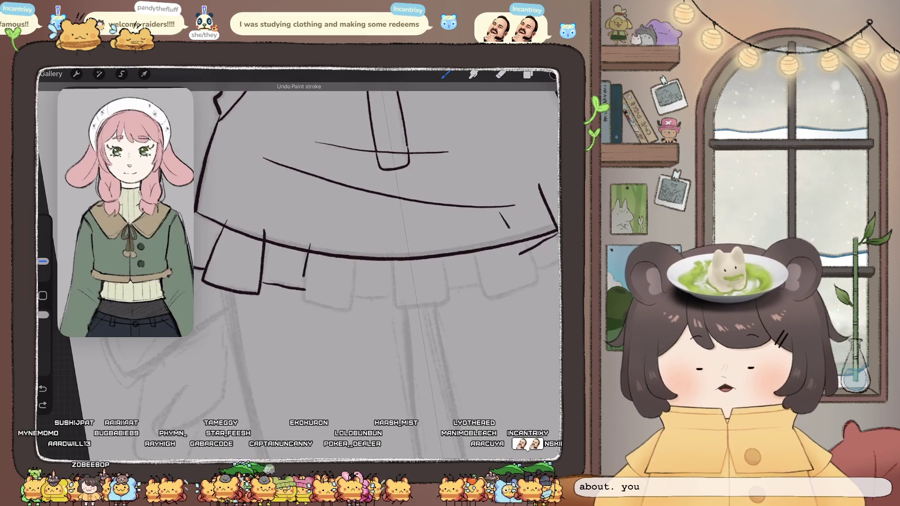
key(ctrl+shift+z)
scroll(403, 263, down, 5)
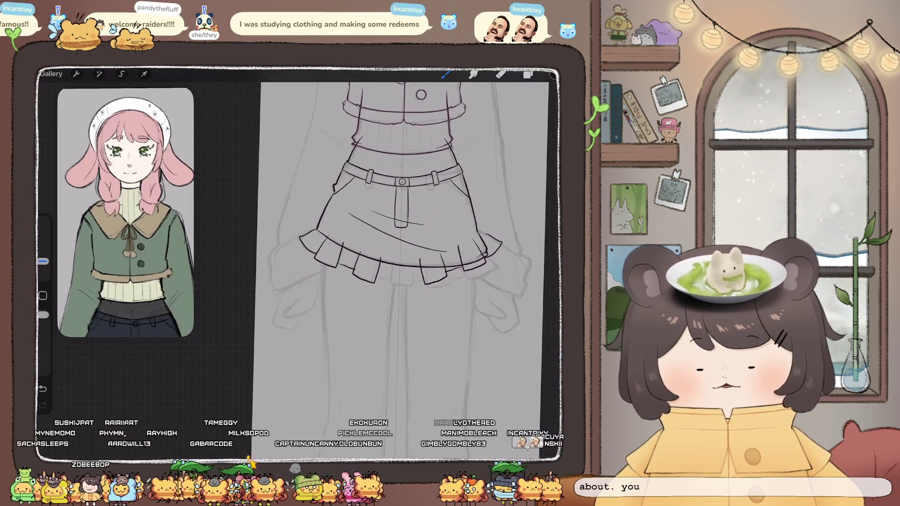
key(ctrl+z)
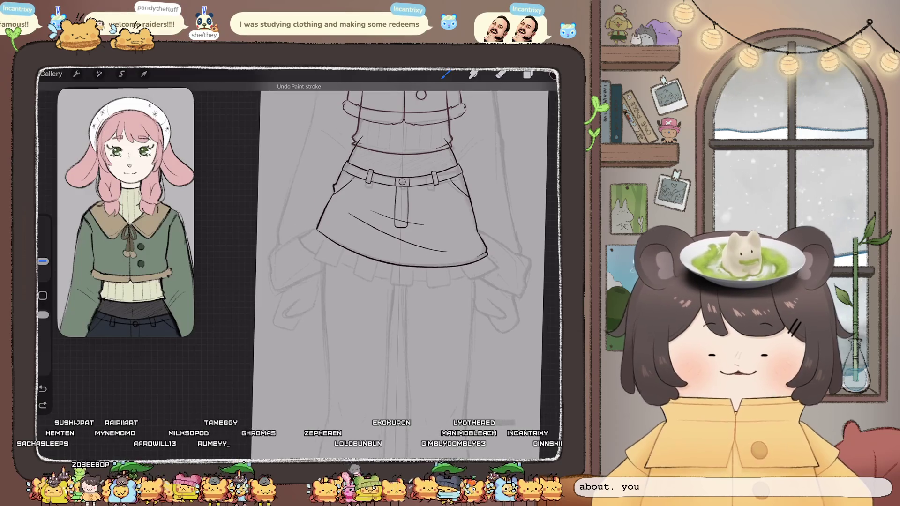
scroll(403, 262, up, 5)
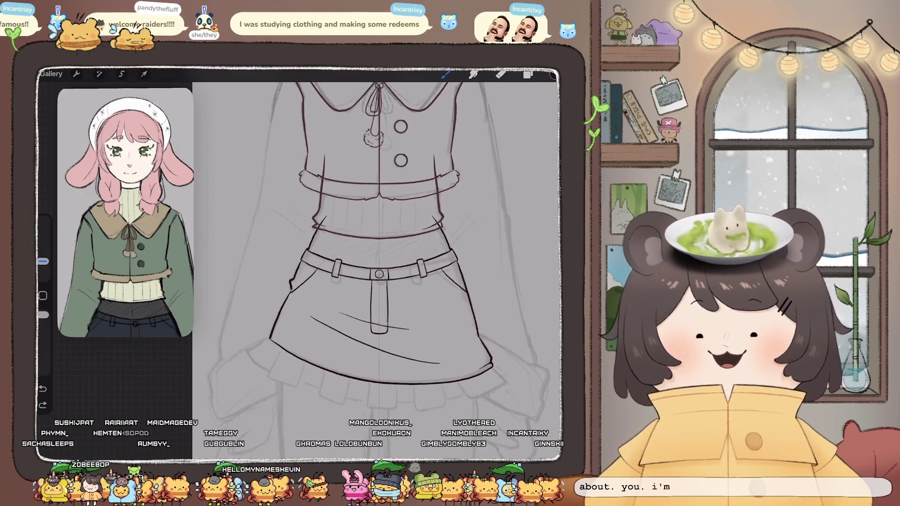
scroll(382, 262, down, 5)
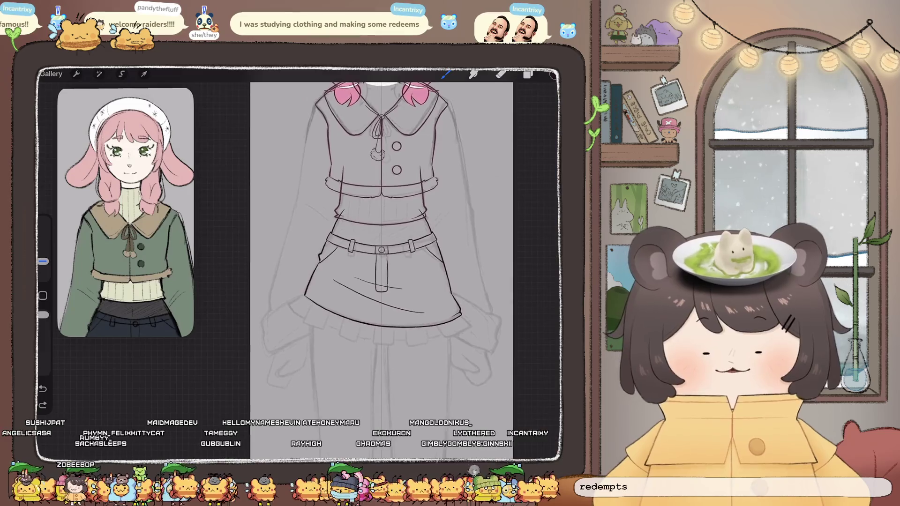
scroll(361, 262, up, 2)
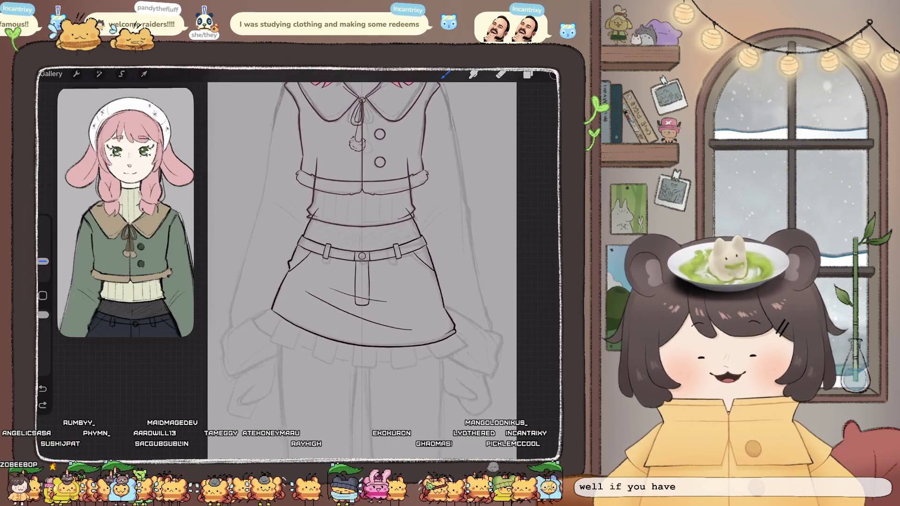
click(528, 74)
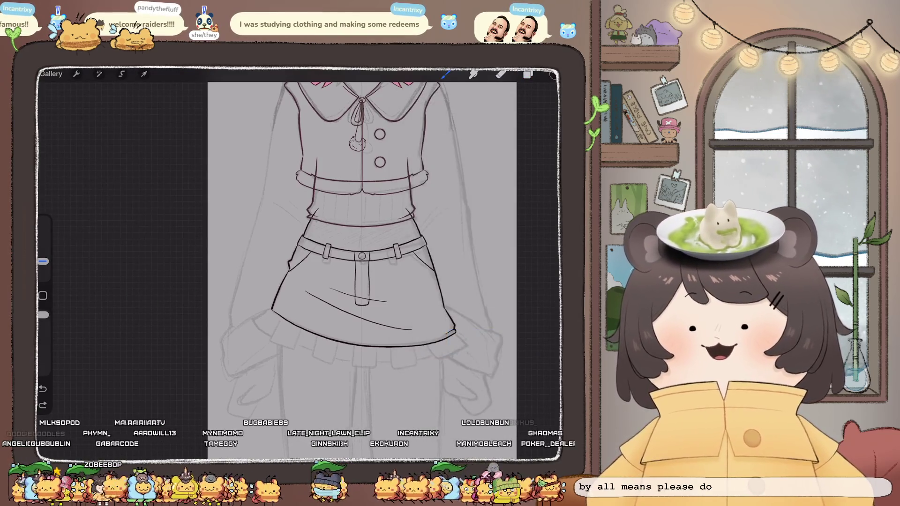
Close the outfit artwork and back out of the LIVE 2D stack to the main gallery.
click(51, 73)
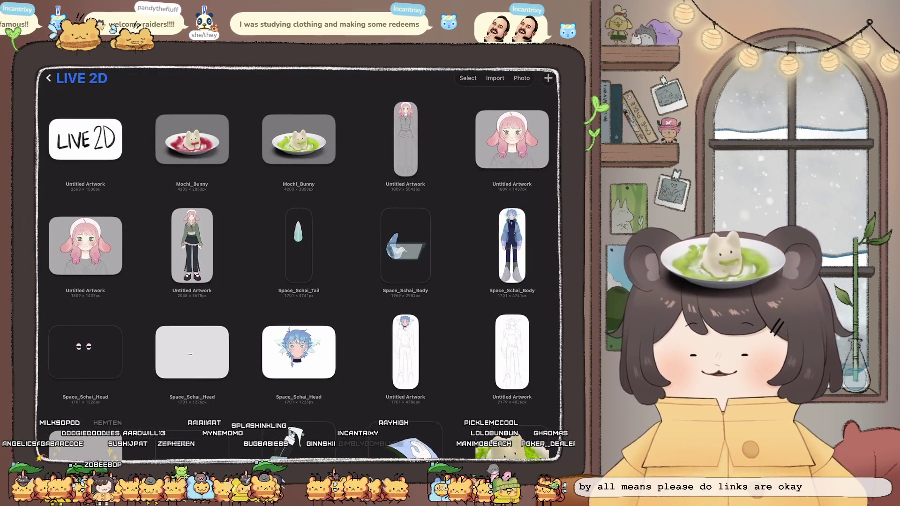
click(49, 78)
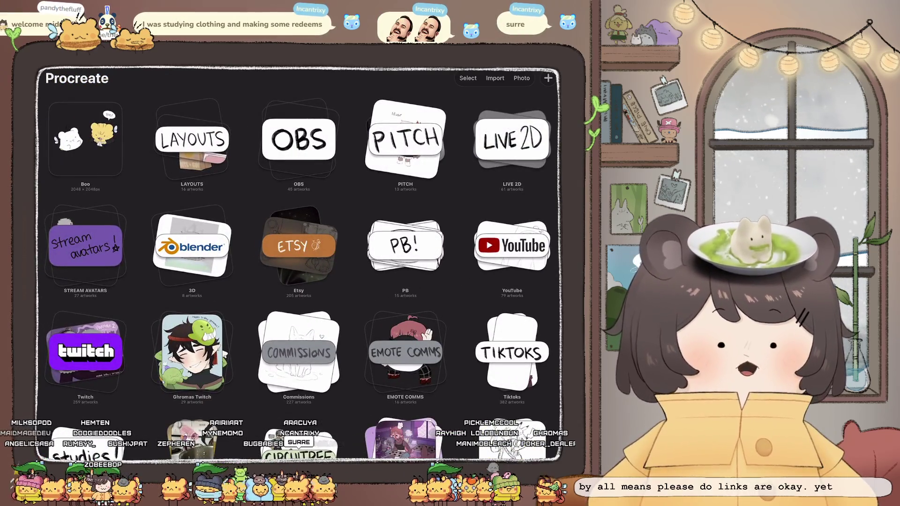
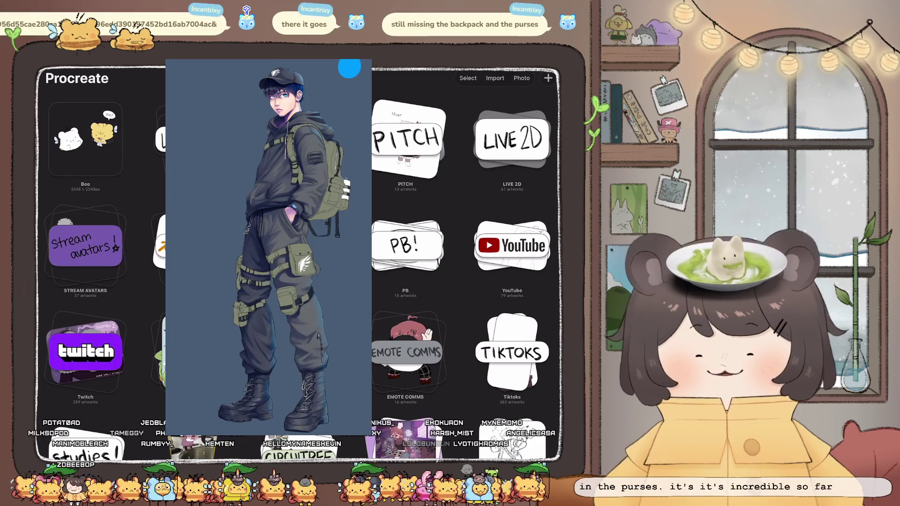
Open the Raids artwork inside the Twitch stack from the Gallery.
scroll(469, 263, down, 3)
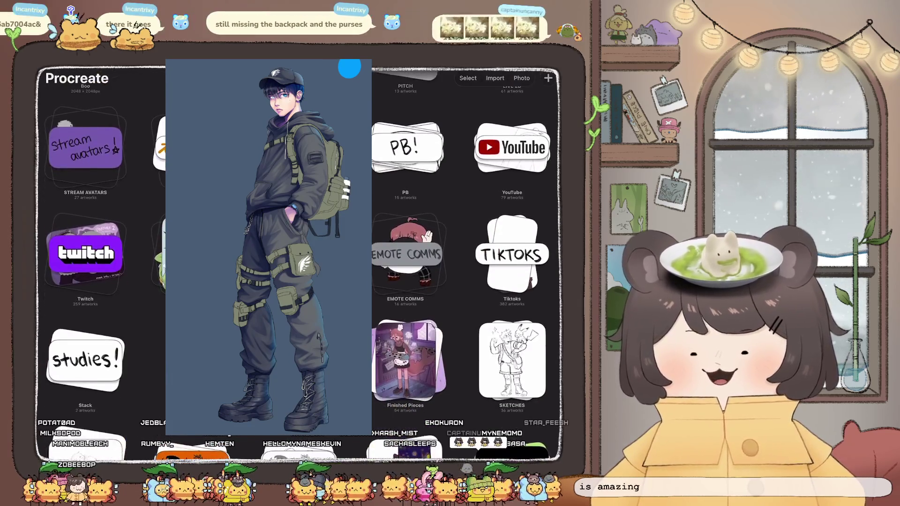
click(85, 254)
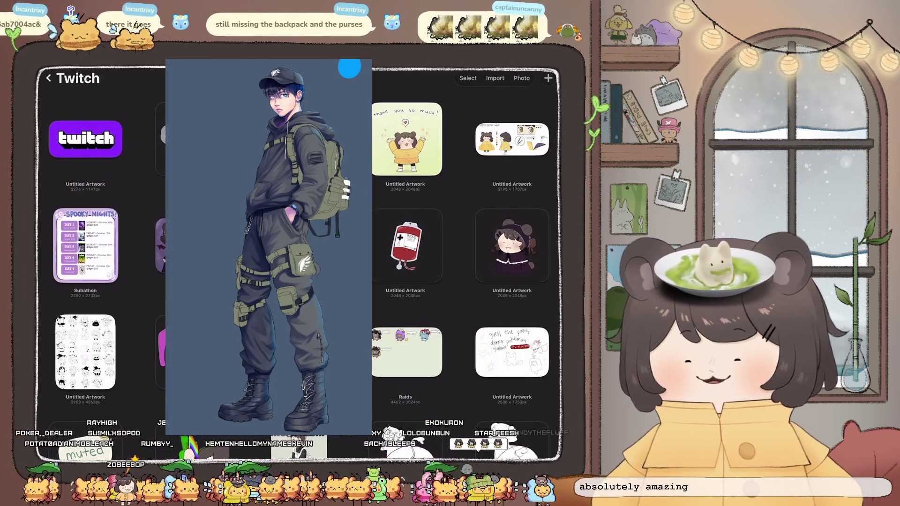
scroll(469, 263, down, 2)
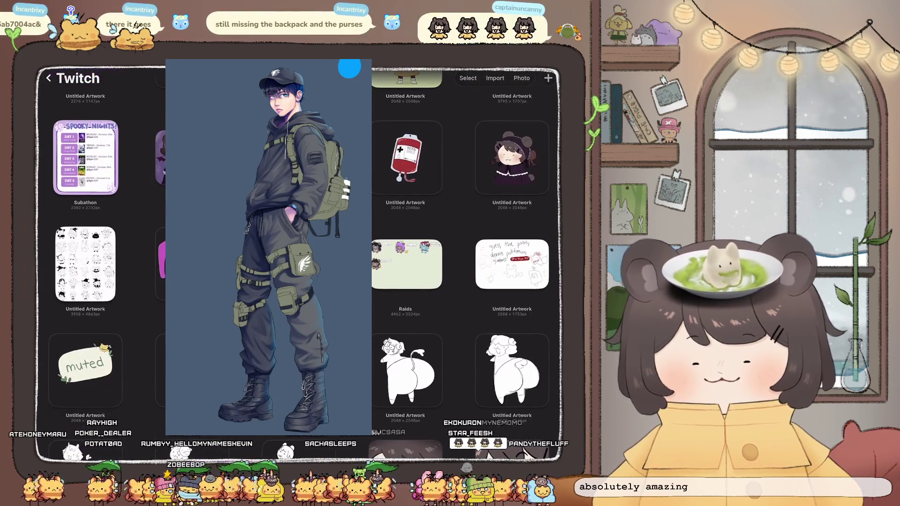
click(406, 265)
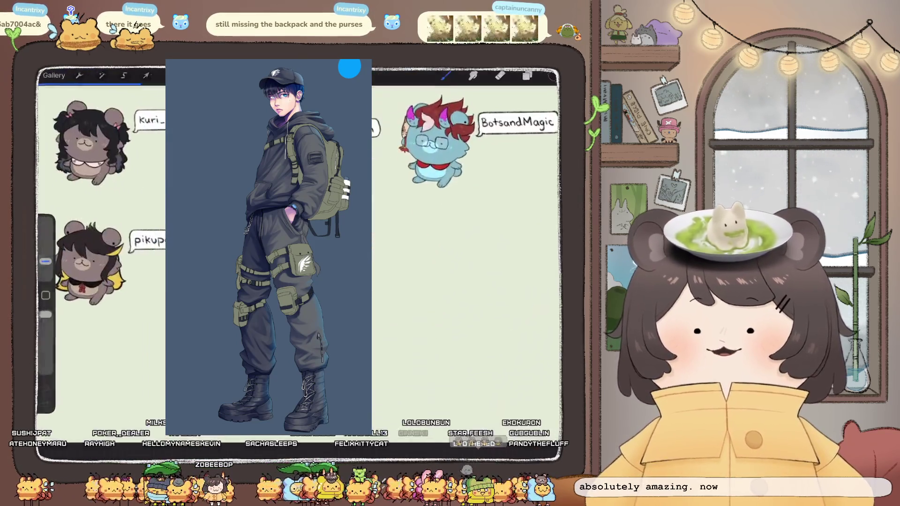
scroll(304, 238, down, 3)
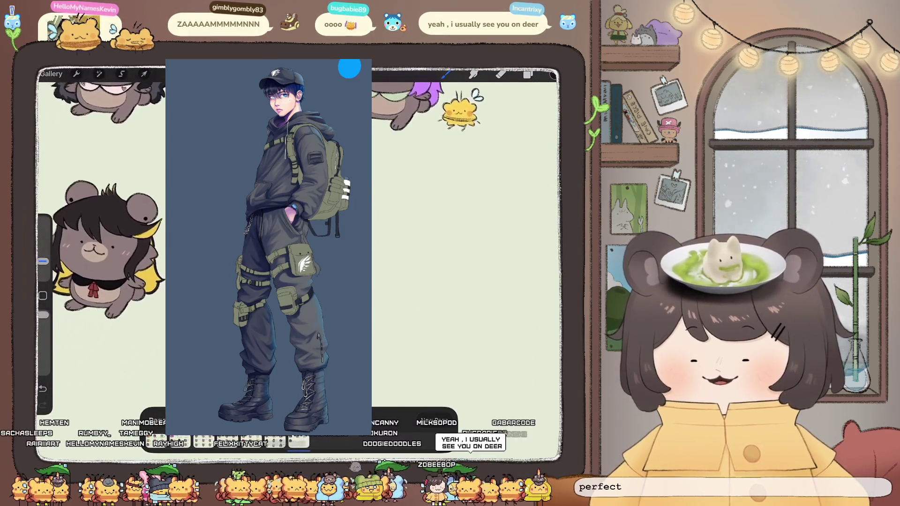
Paste the plain brown bear above Layer 34 and move it lower on the canvas.
click(528, 74)
scroll(483, 262, down, 5)
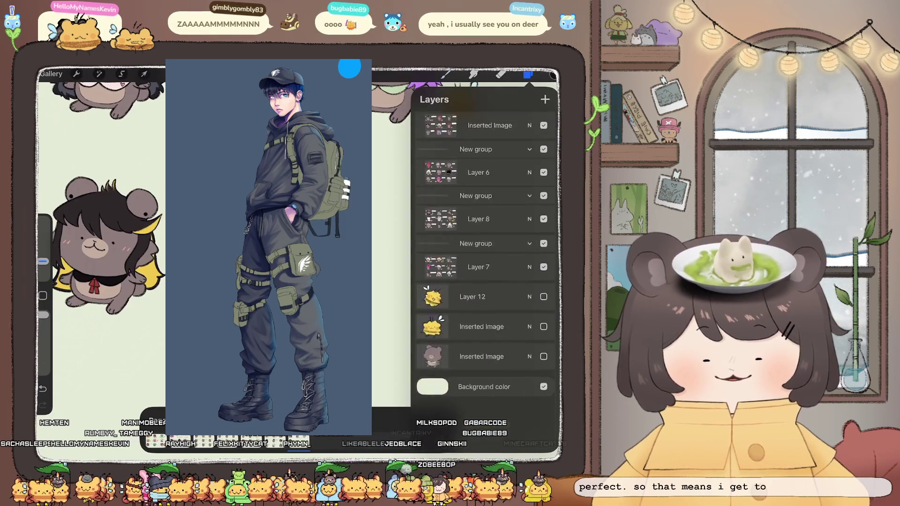
click(544, 410)
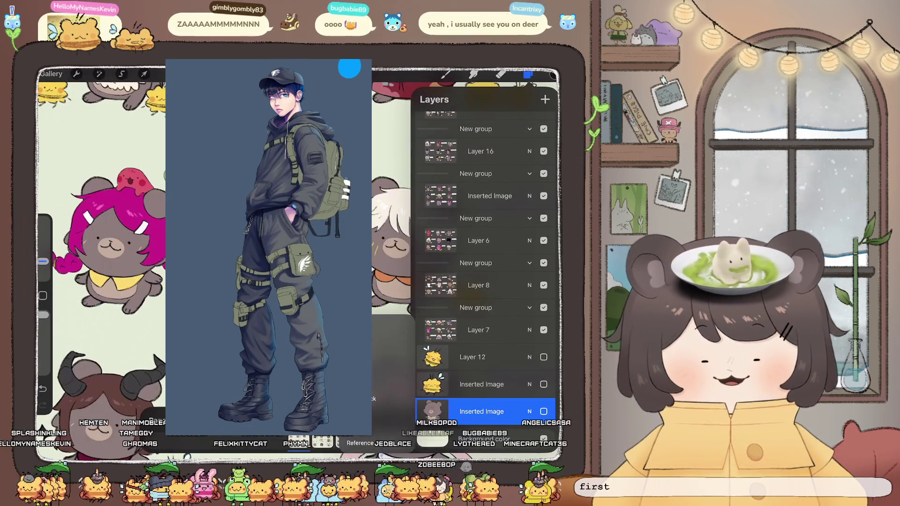
scroll(483, 263, up, 5)
scroll(482, 262, up, 5)
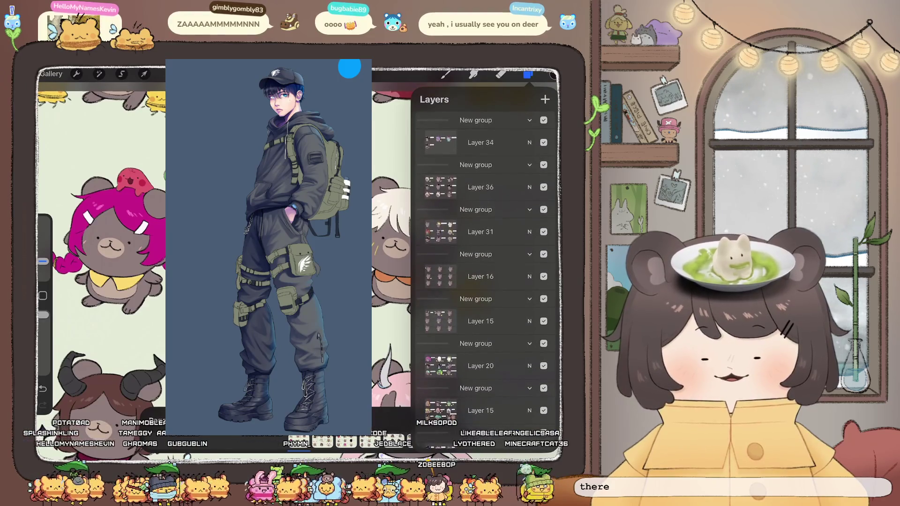
click(481, 143)
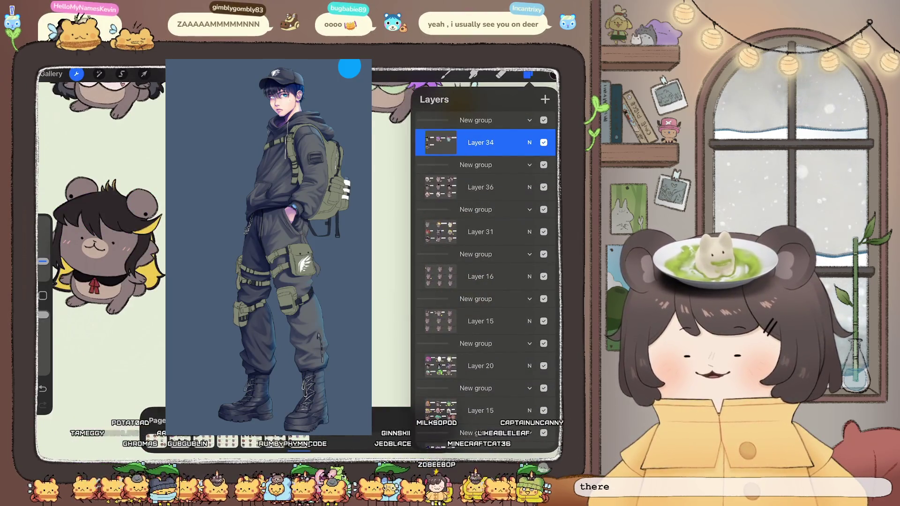
click(76, 73)
click(77, 277)
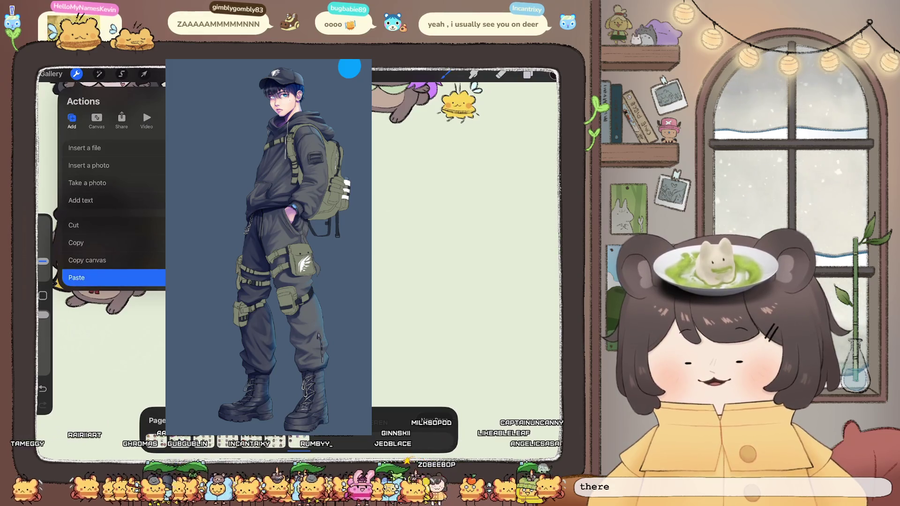
drag(379, 222, 381, 266)
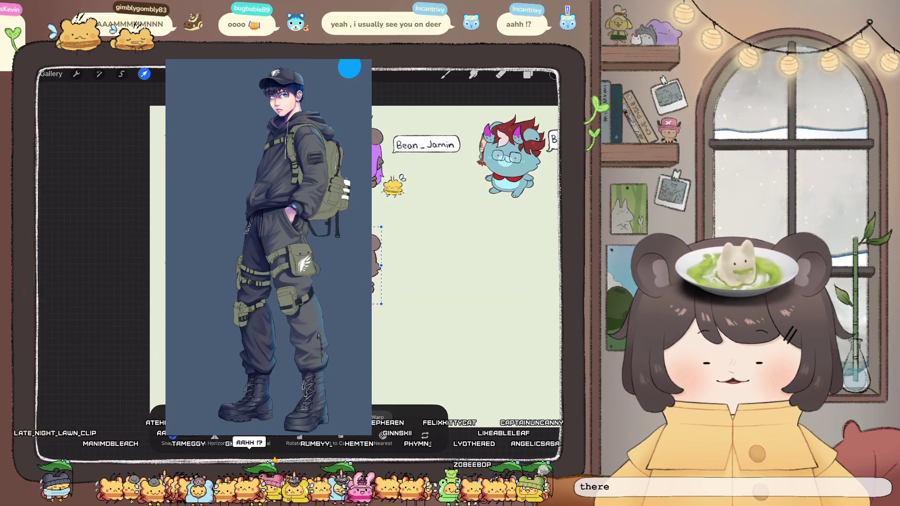
click(529, 74)
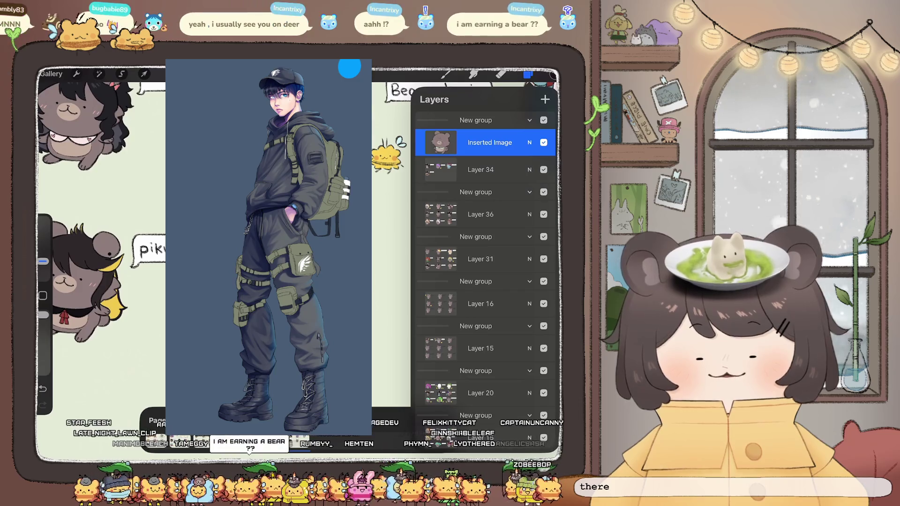
Select the Calligraphy > Chalk brush and move the floating reference image aside.
click(529, 74)
click(446, 74)
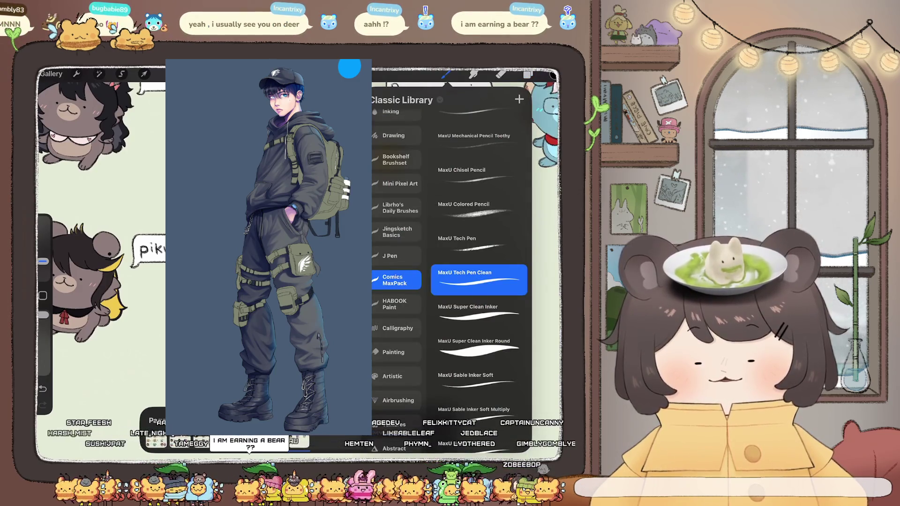
click(396, 329)
click(478, 263)
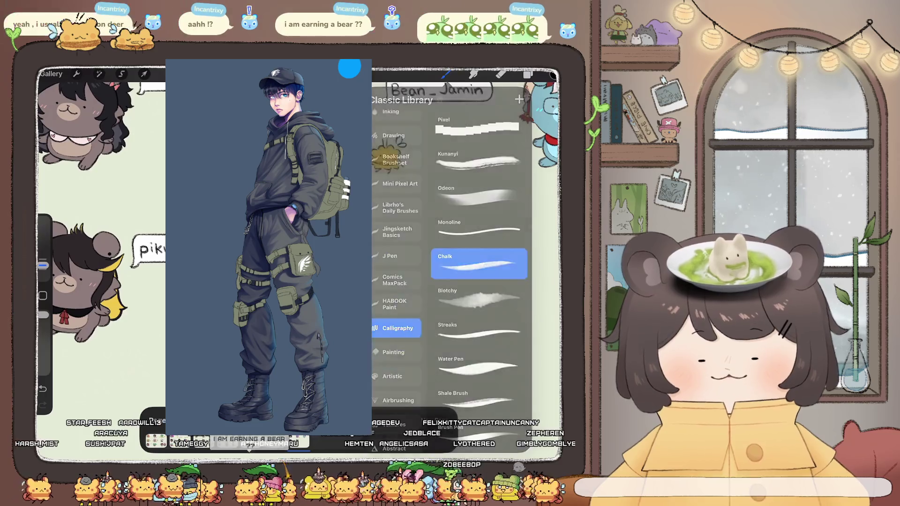
scroll(300, 253, up, 2)
mouse_move(350, 67)
mouse_down()
mouse_move(634, 81)
mouse_move(191, 76)
mouse_move(155, 159)
mouse_move(177, 127)
mouse_move(167, 113)
mouse_up()
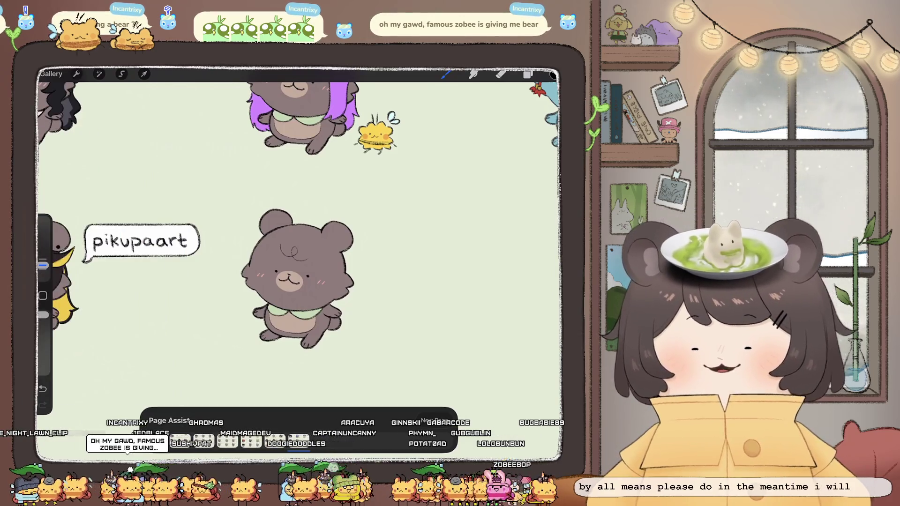
On a new layer, hand-letter the viewer's username beside the bear in Chalk.
scroll(298, 279, up, 5)
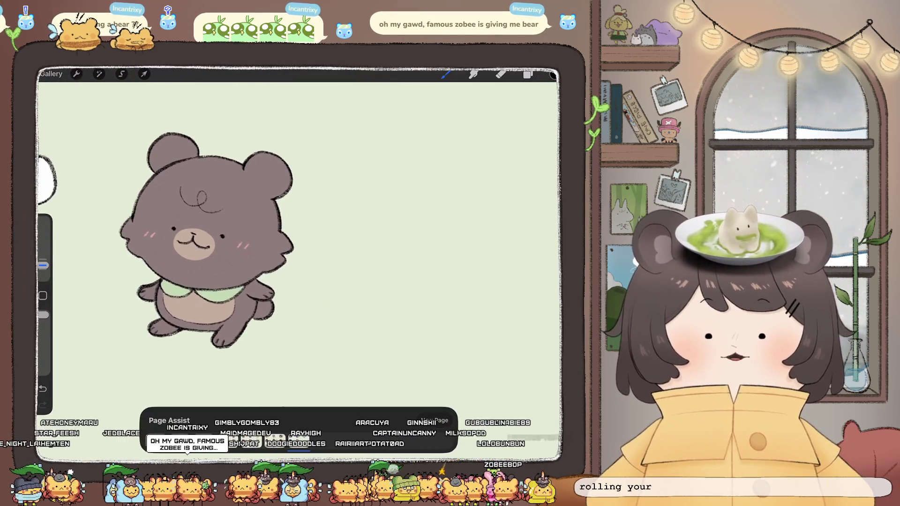
click(527, 74)
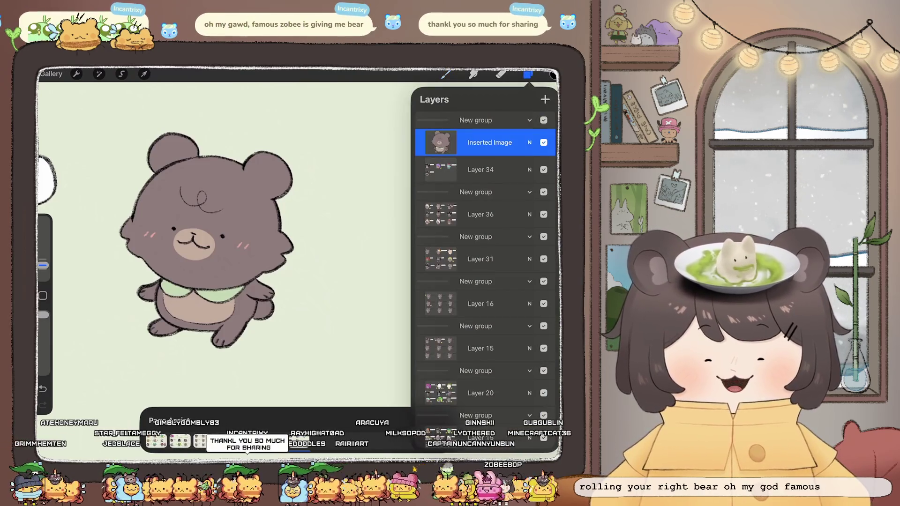
click(446, 74)
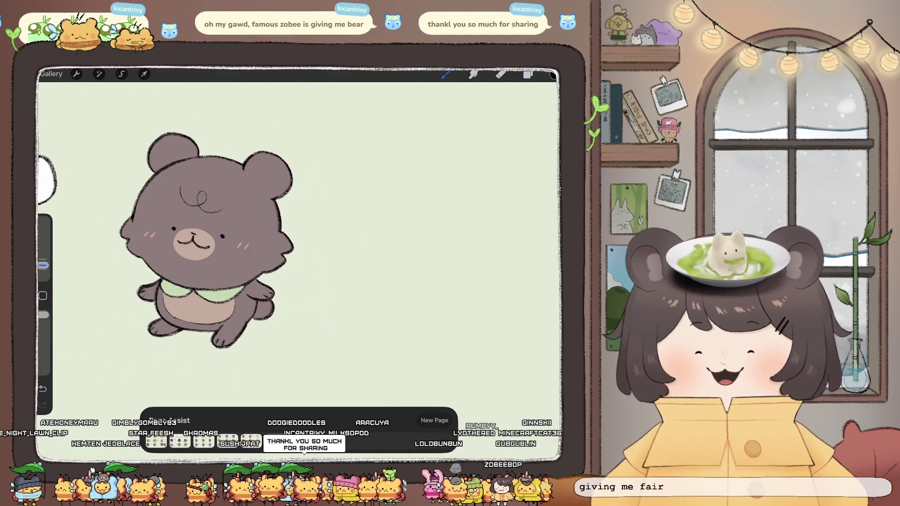
scroll(160, 233, down, 2)
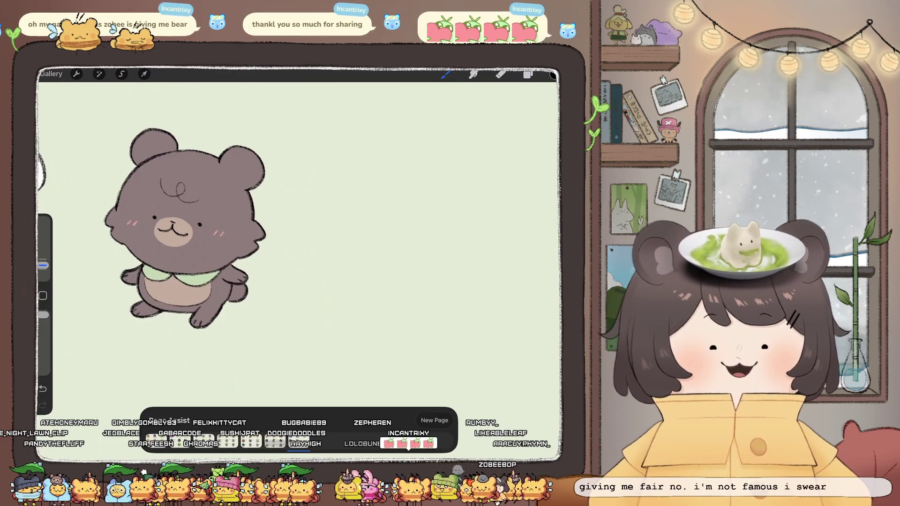
scroll(173, 234, up, 2)
click(528, 74)
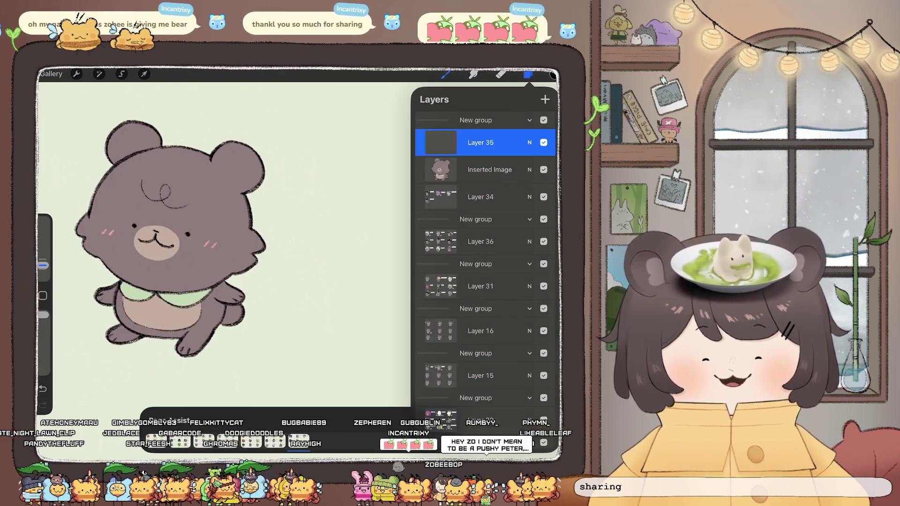
click(316, 188)
mouse_move(315, 180)
mouse_down()
mouse_move(317, 198)
mouse_move(303, 199)
mouse_move(352, 199)
mouse_up()
scroll(174, 234, up, 2)
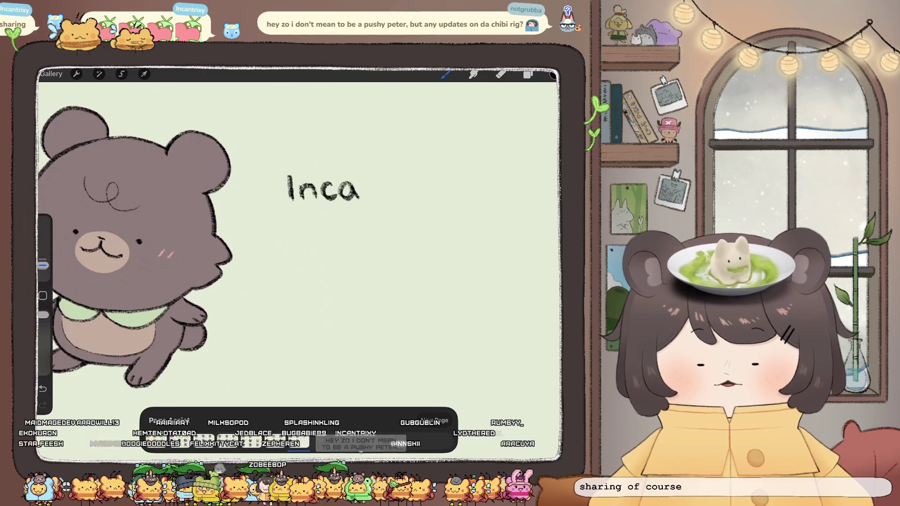
scroll(300, 234, right, 3)
mouse_move(321, 178)
mouse_down()
mouse_move(324, 190)
mouse_move(373, 189)
mouse_move(387, 205)
mouse_up()
click(359, 164)
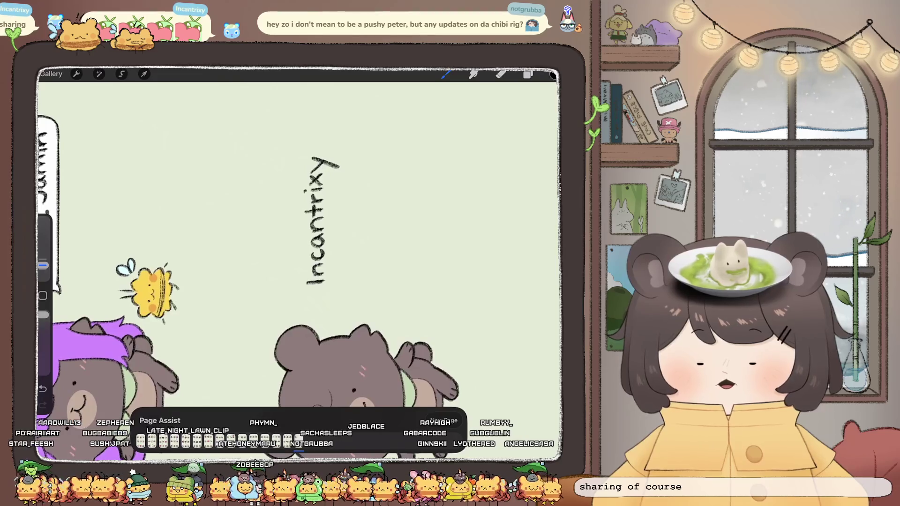
Draw a speech-bubble outline around the name with a tail pointing toward the bear.
drag(296, 161, 290, 296)
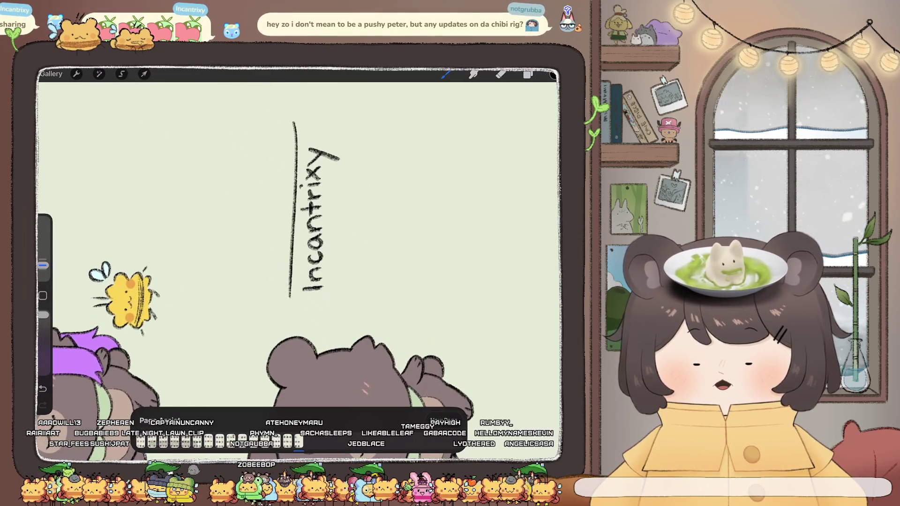
key(ctrl+z)
drag(286, 150, 290, 298)
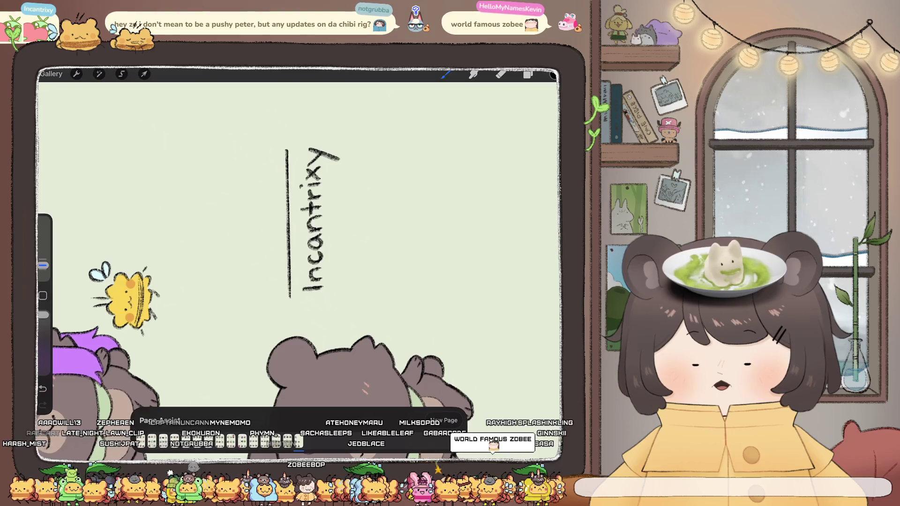
drag(294, 139, 290, 297)
drag(335, 136, 350, 284)
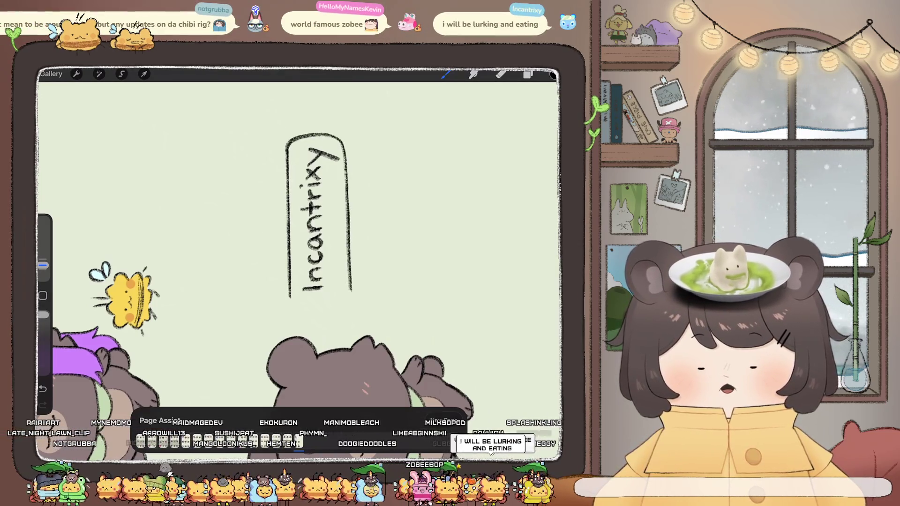
drag(348, 192, 350, 294)
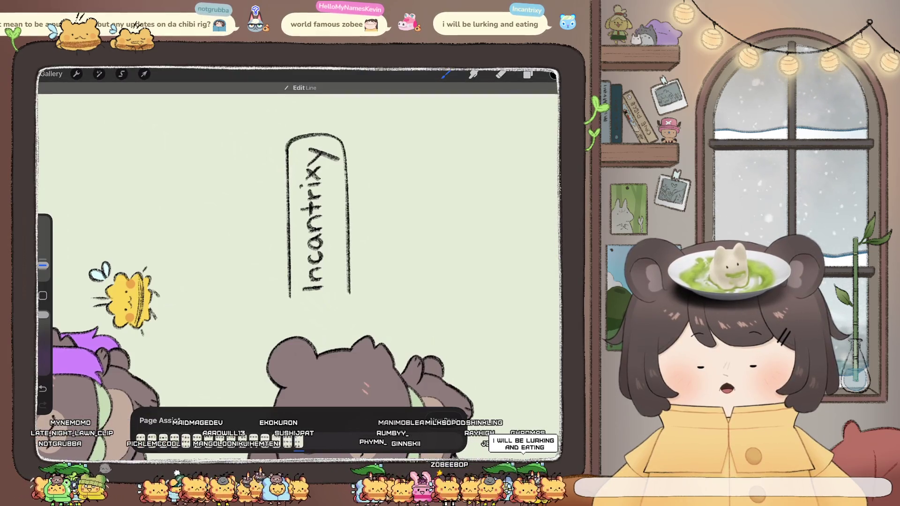
drag(291, 298, 336, 304)
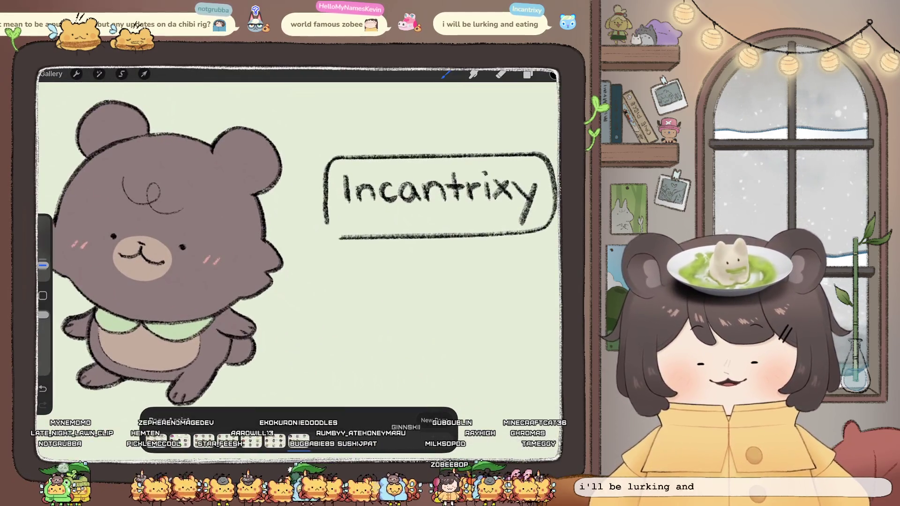
drag(325, 236, 339, 239)
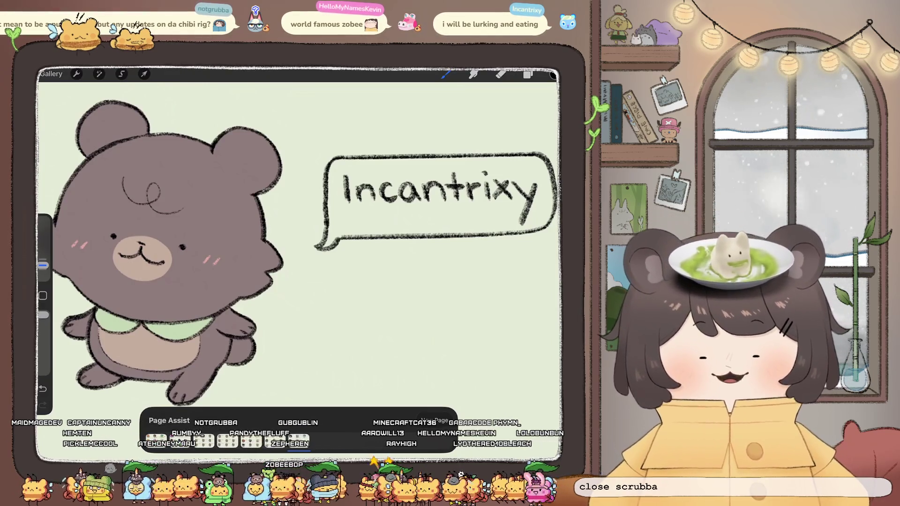
scroll(300, 244, down, 3)
click(528, 74)
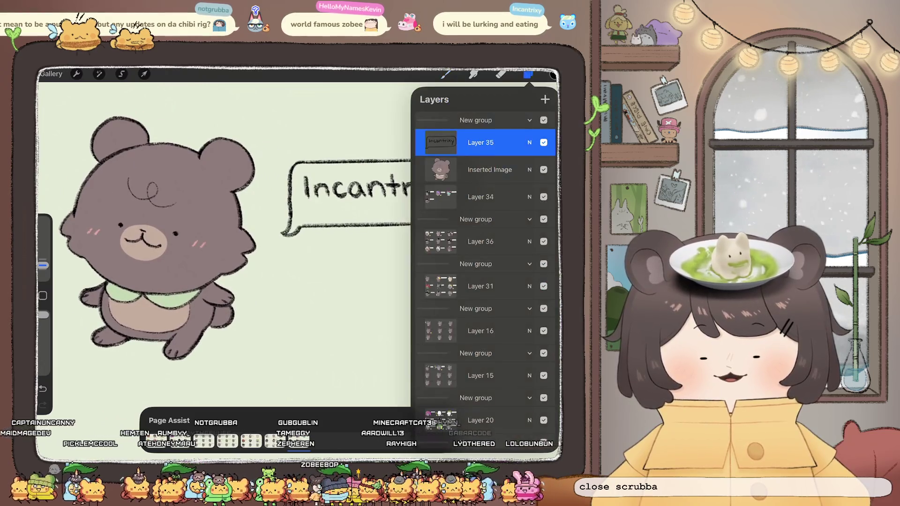
Open Liquify, set its size to 34%, and exit without distorting anything.
click(99, 73)
click(82, 356)
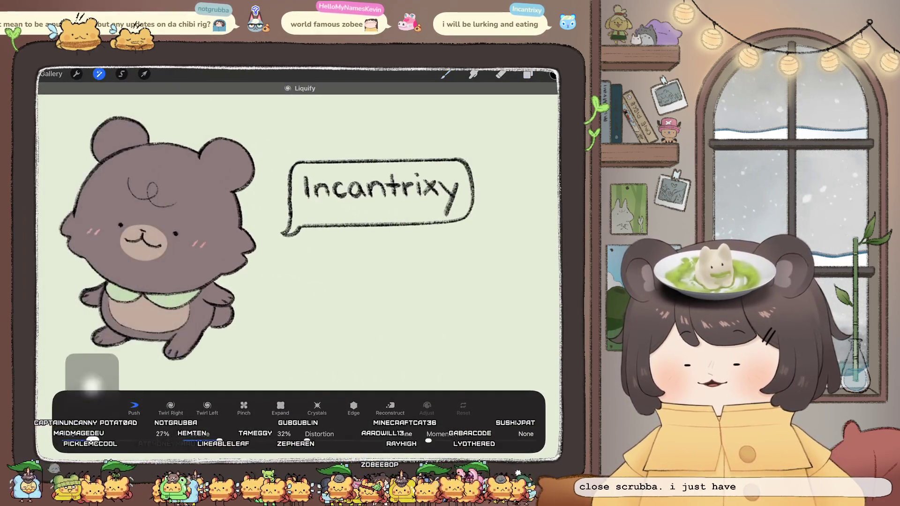
drag(159, 441, 167, 440)
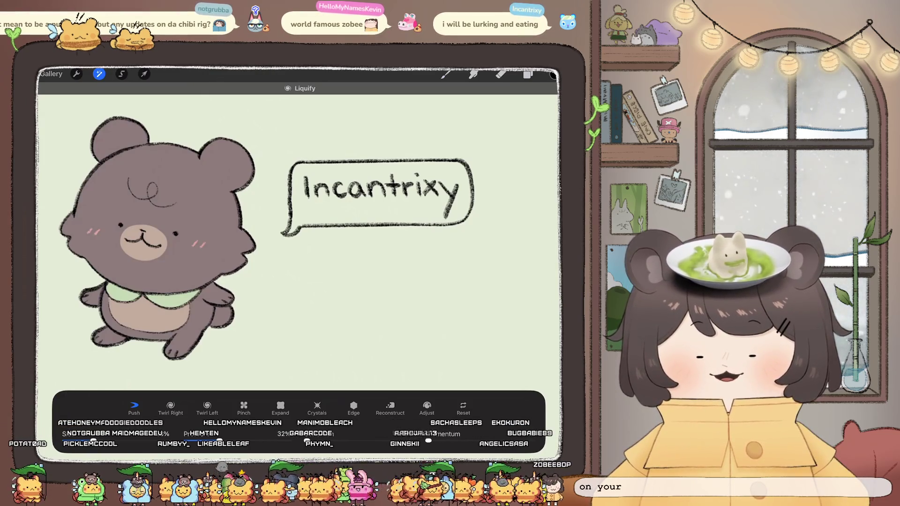
click(528, 74)
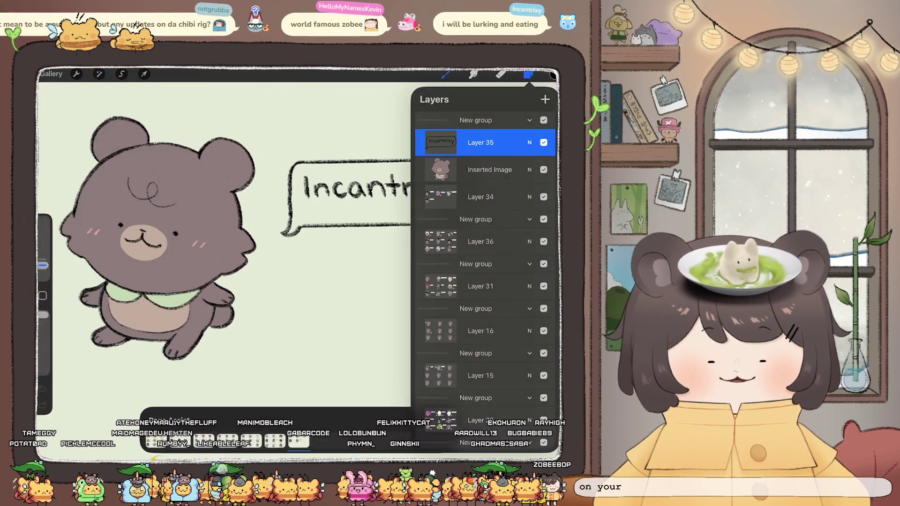
Reselect Layer 35, bring up the brush library, and center the bear in view.
click(490, 170)
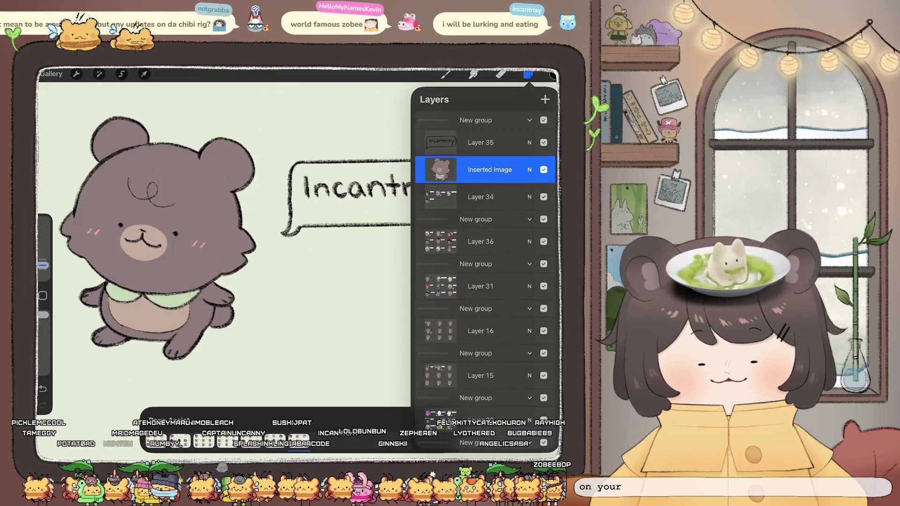
click(481, 142)
click(446, 74)
drag(187, 235, 291, 272)
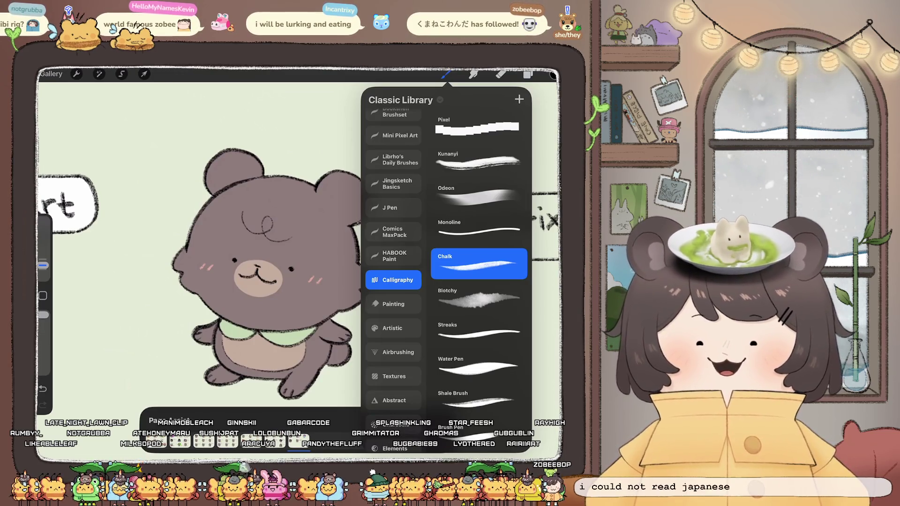
Sketch messy hair strands across the bear's forehead.
click(528, 74)
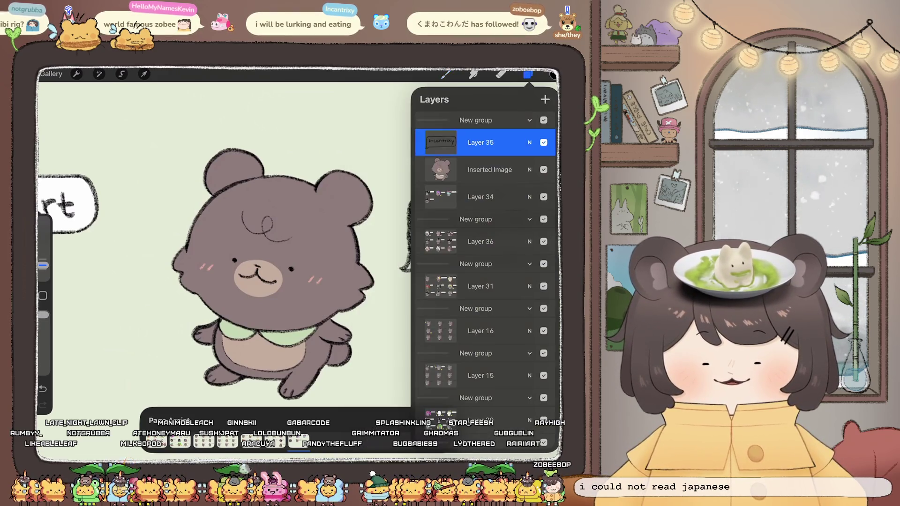
scroll(291, 281, up, 2)
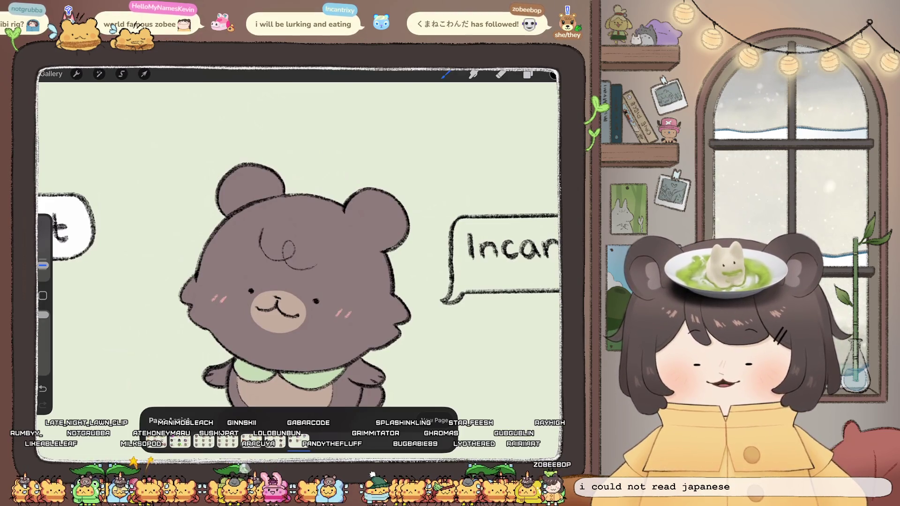
drag(262, 232, 272, 281)
mouse_move(293, 242)
mouse_down()
mouse_move(341, 285)
mouse_move(349, 328)
mouse_up()
drag(281, 282, 338, 283)
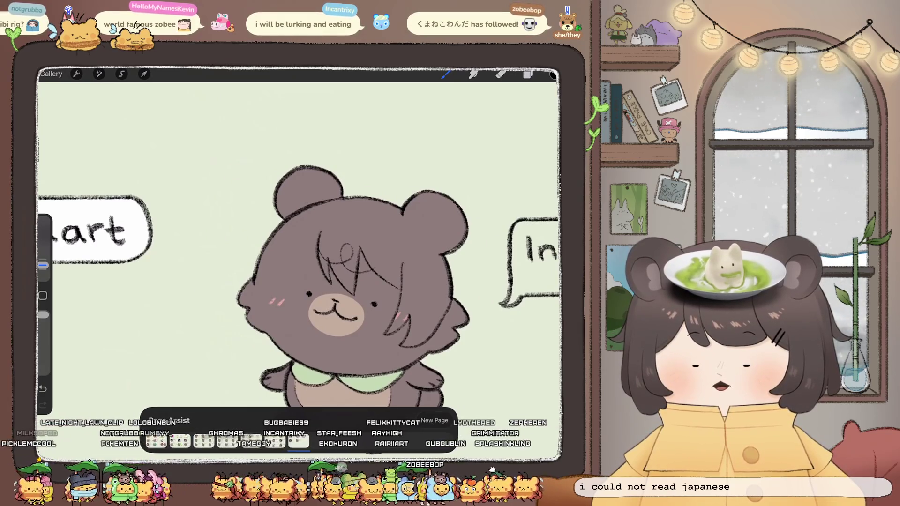
drag(283, 276, 323, 255)
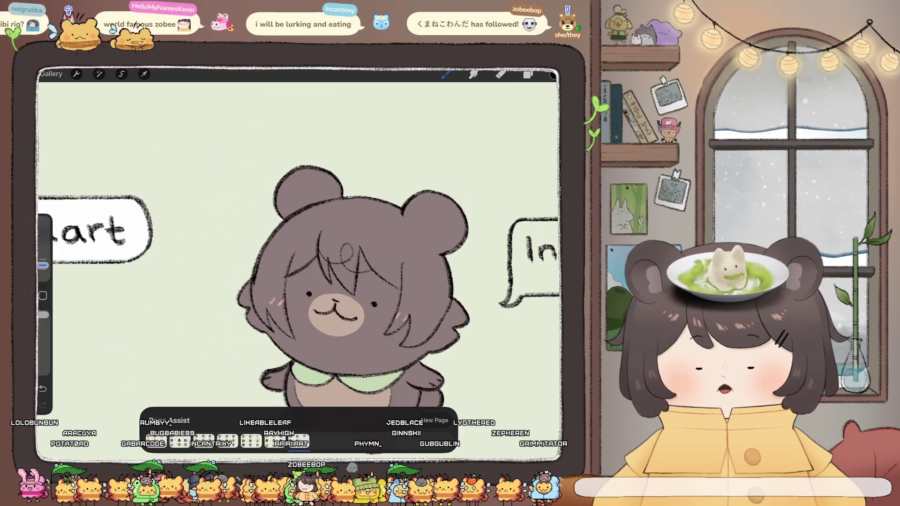
key(e)
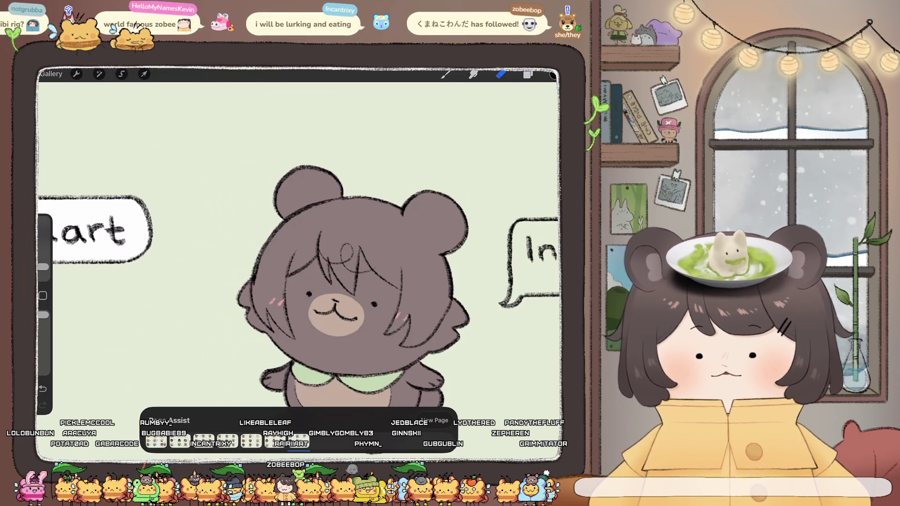
click(446, 73)
Sketch a bow loop above the bear's ear, keeping the latest stroke.
drag(370, 272, 402, 289)
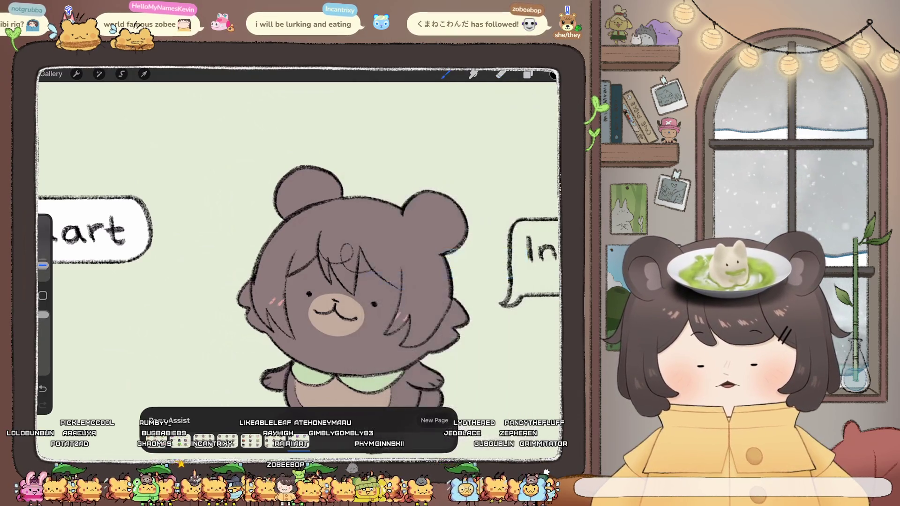
drag(319, 199, 367, 144)
key(ctrl+z)
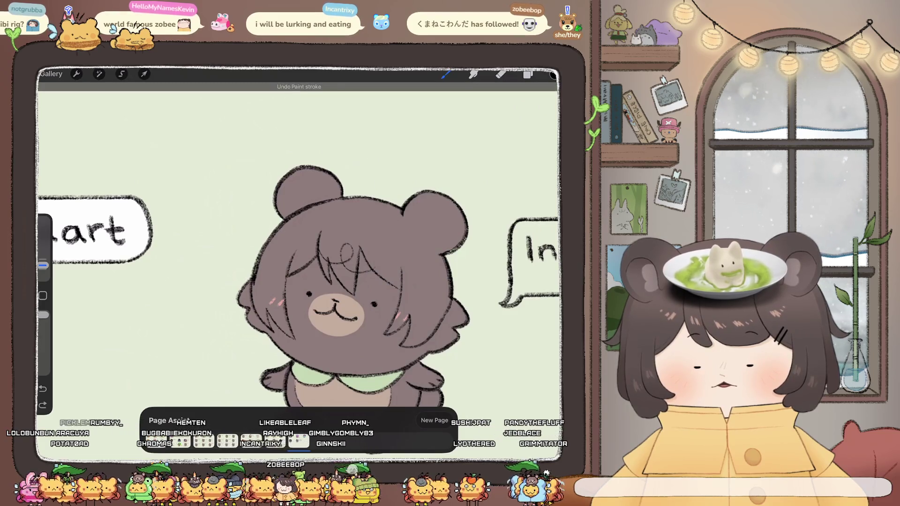
key(ctrl+shift+z)
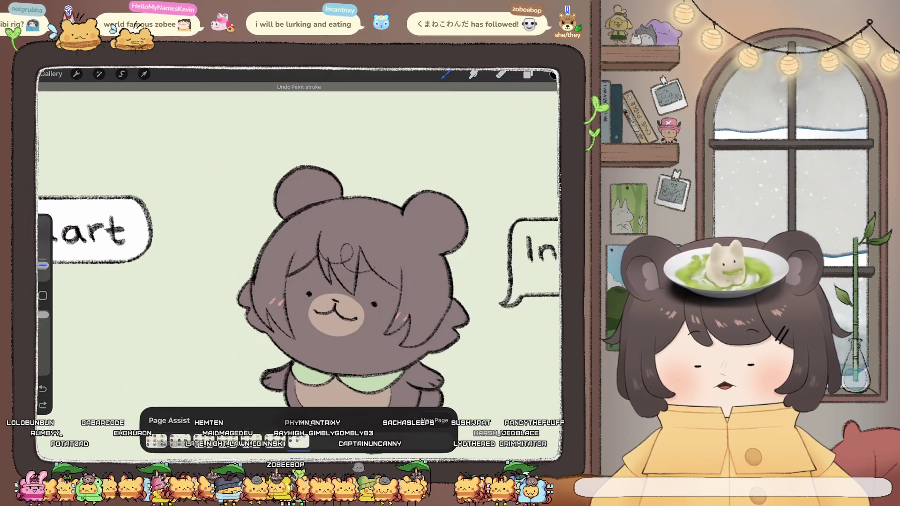
key(ctrl+z)
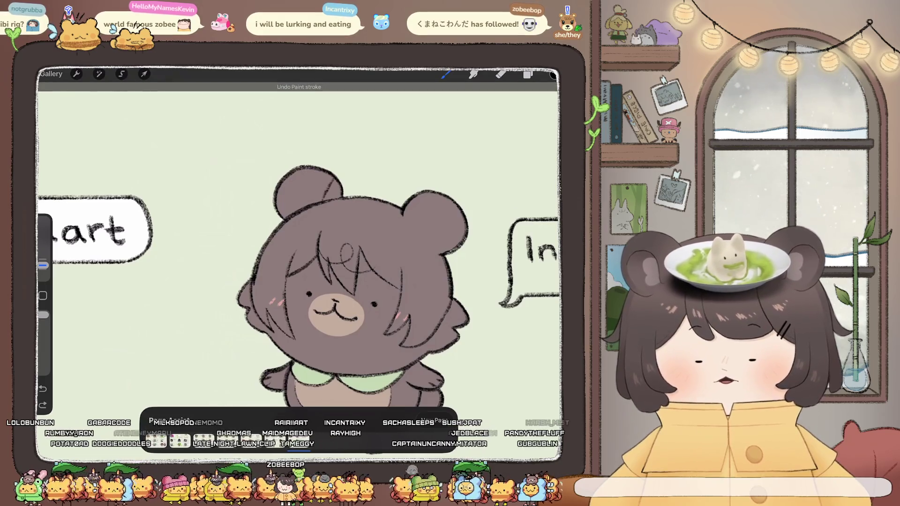
key(ctrl+z)
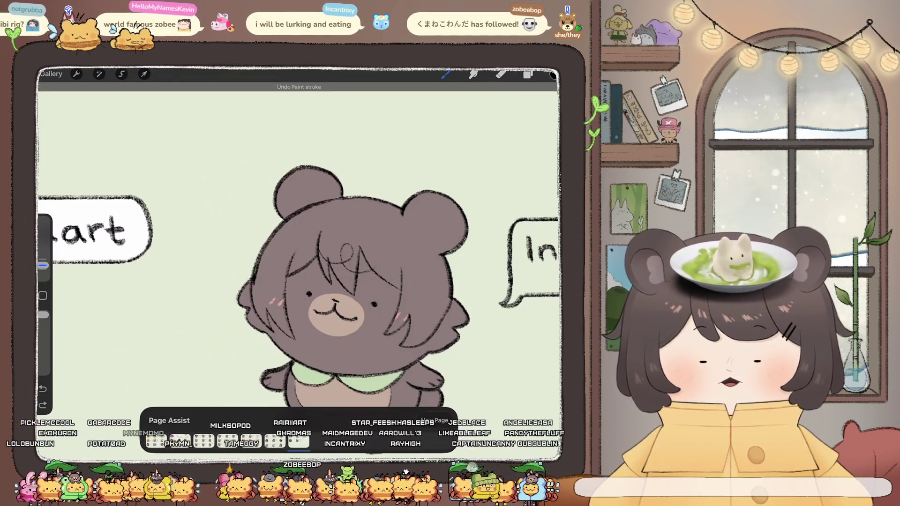
key(ctrl+shift+z)
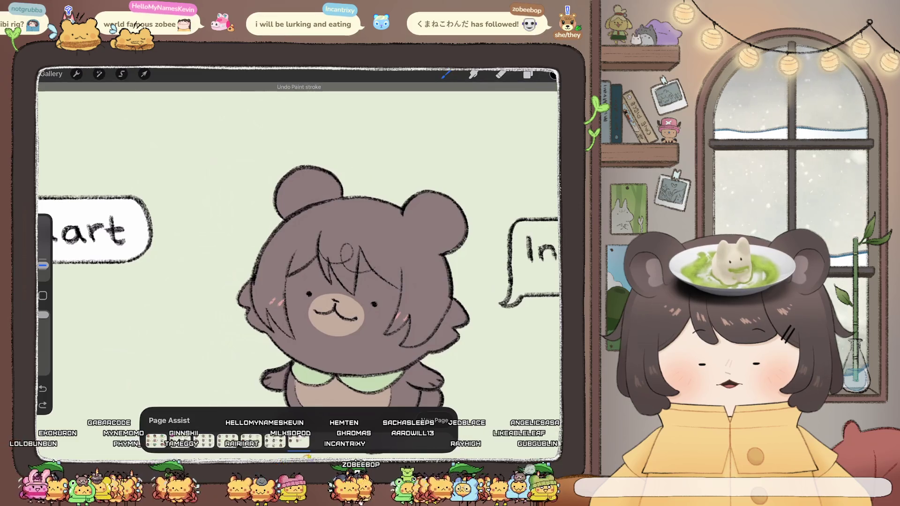
key(ctrl+shift+z)
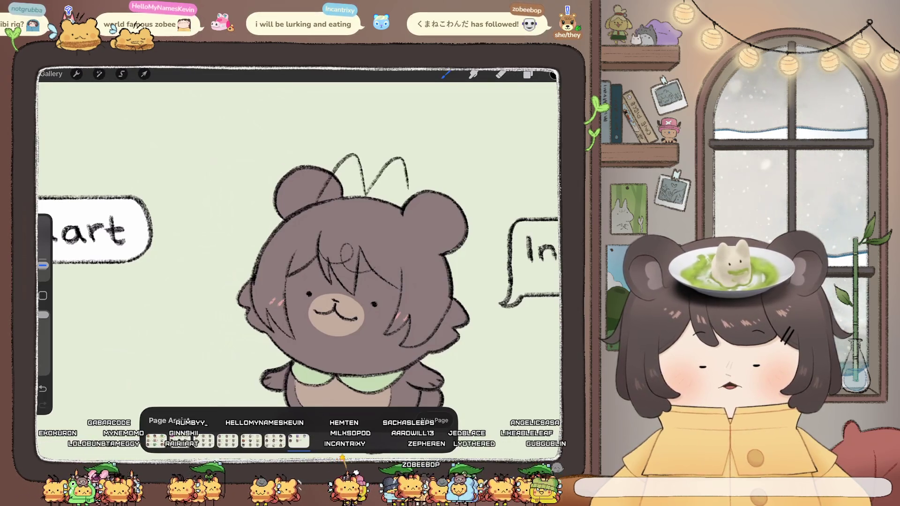
scroll(300, 263, up, 3)
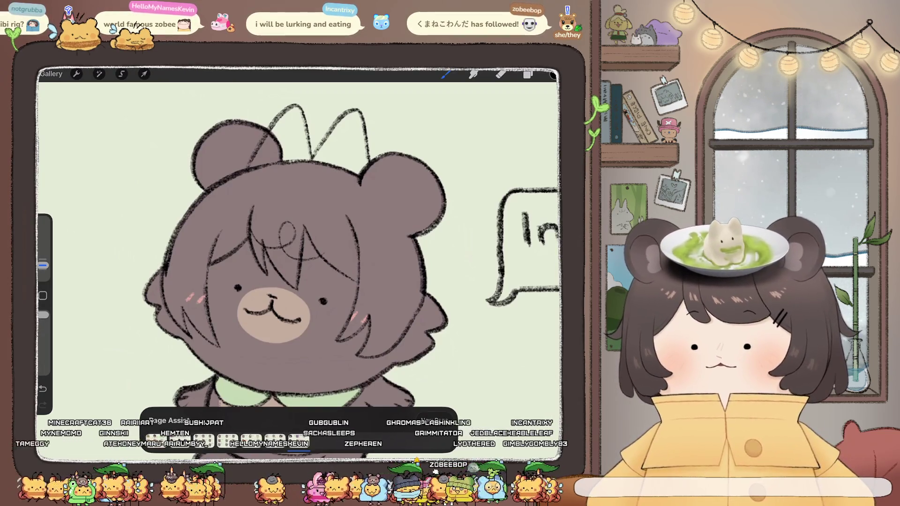
scroll(442, 288, up, 2)
Sketch a small flower clip in the hair with a curved stroke beside it.
mouse_move(323, 229)
mouse_down()
mouse_move(323, 238)
mouse_move(357, 227)
mouse_up()
click(500, 74)
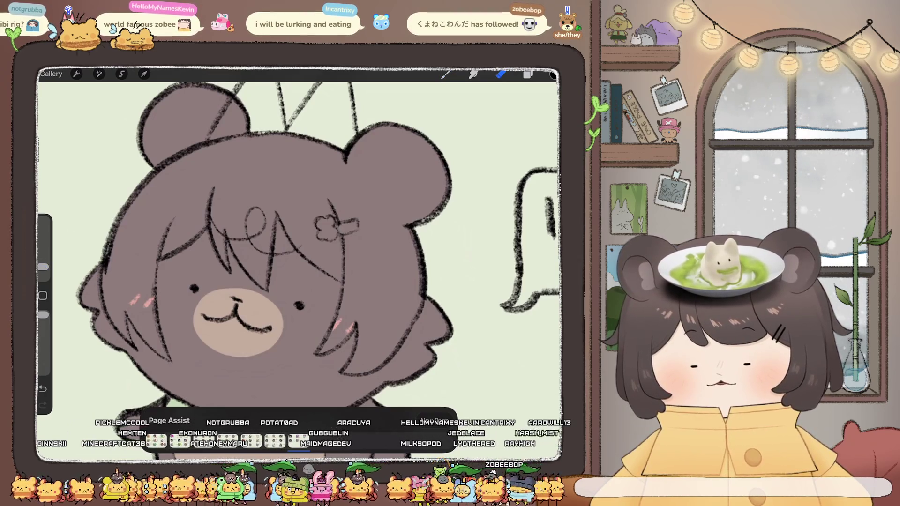
click(446, 74)
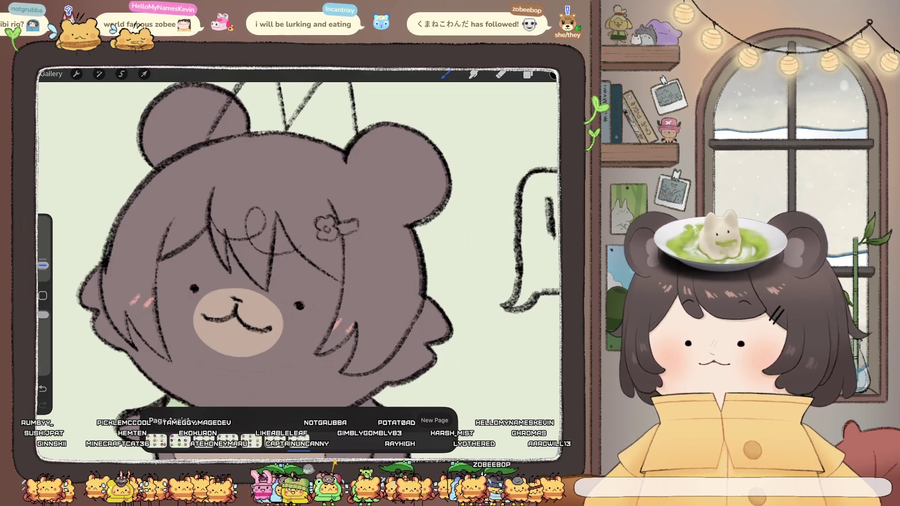
click(501, 74)
click(501, 74)
click(501, 74)
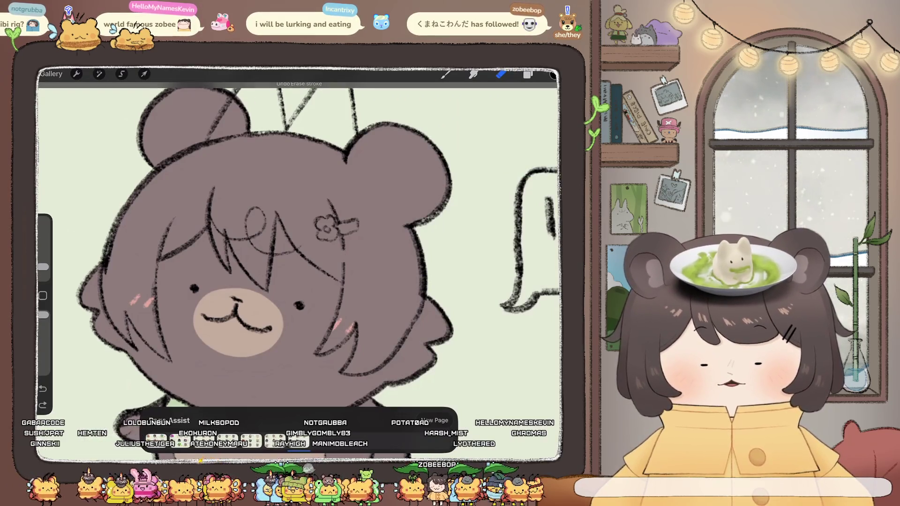
click(446, 74)
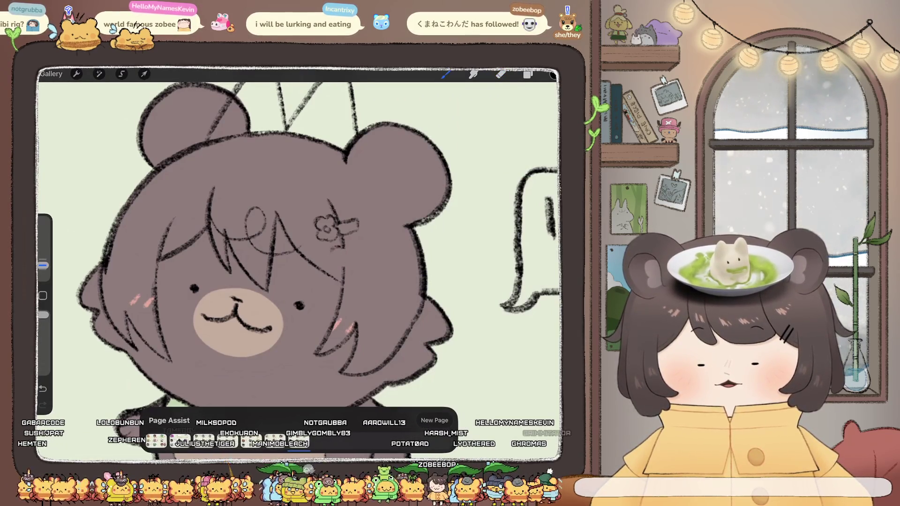
drag(344, 248, 342, 264)
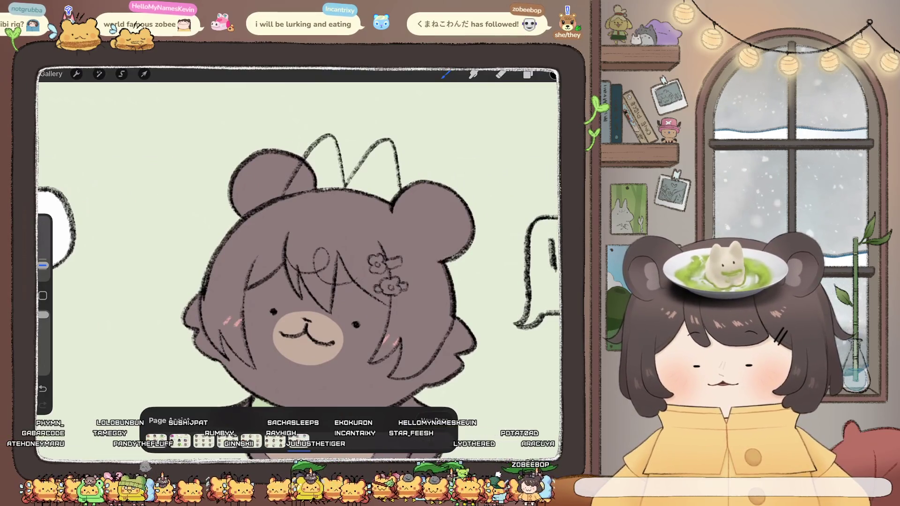
Add a short clip line and a small loop to the bow.
key(e)
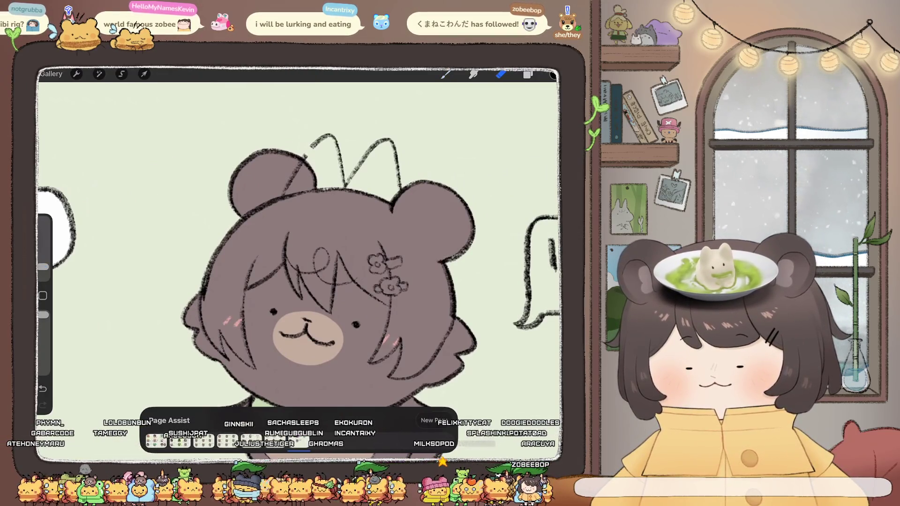
key(b)
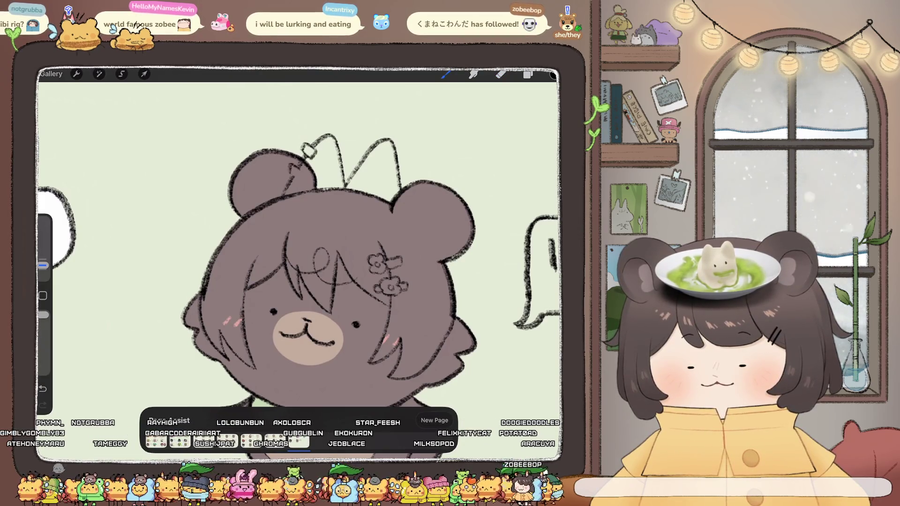
drag(324, 150, 324, 174)
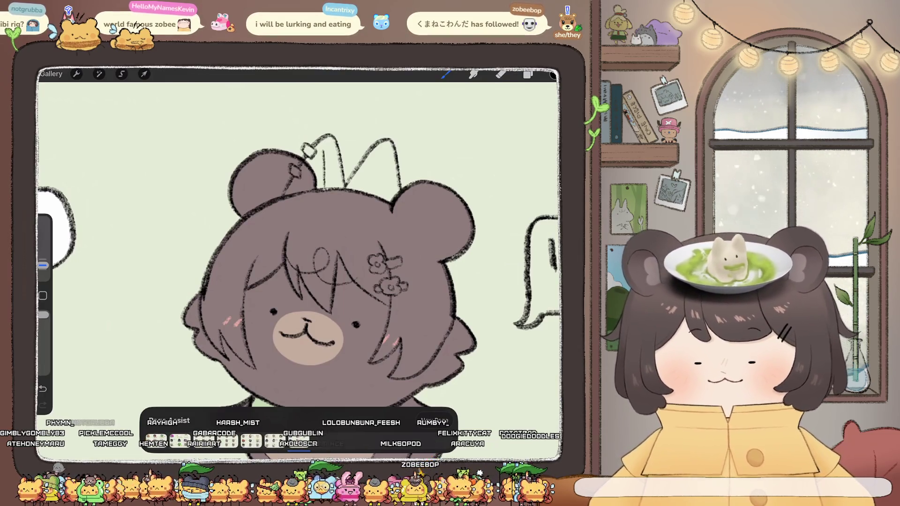
drag(361, 147, 391, 155)
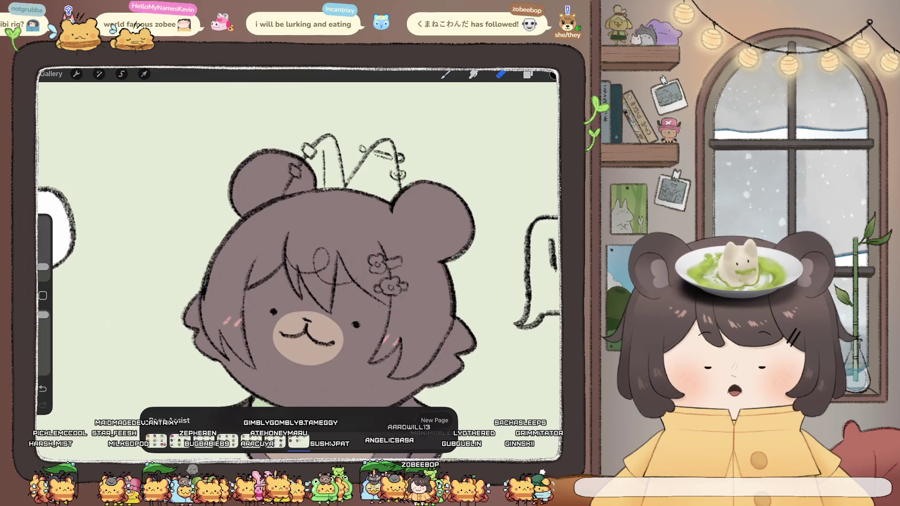
key(e)
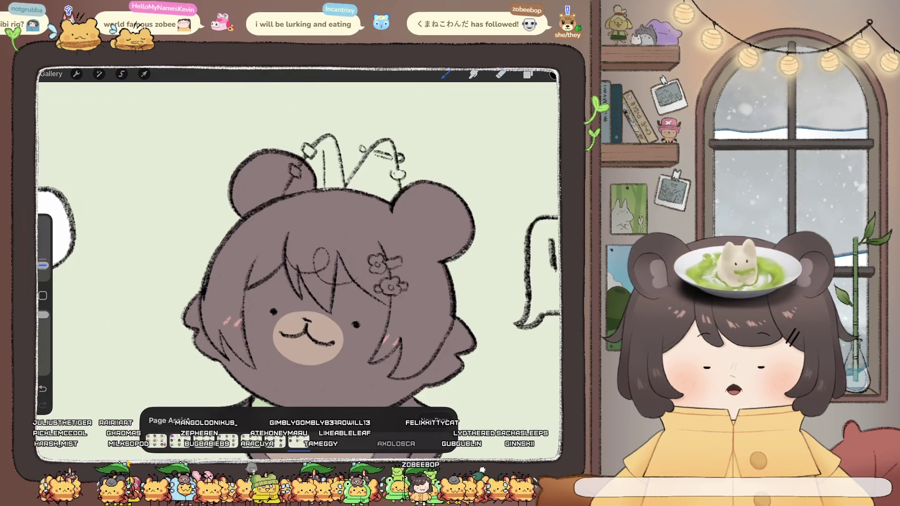
key(b)
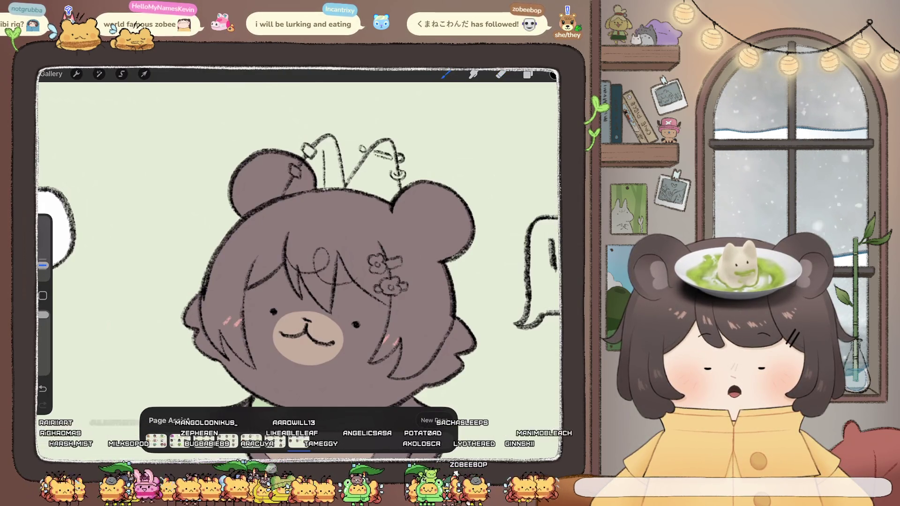
scroll(300, 244, down, 5)
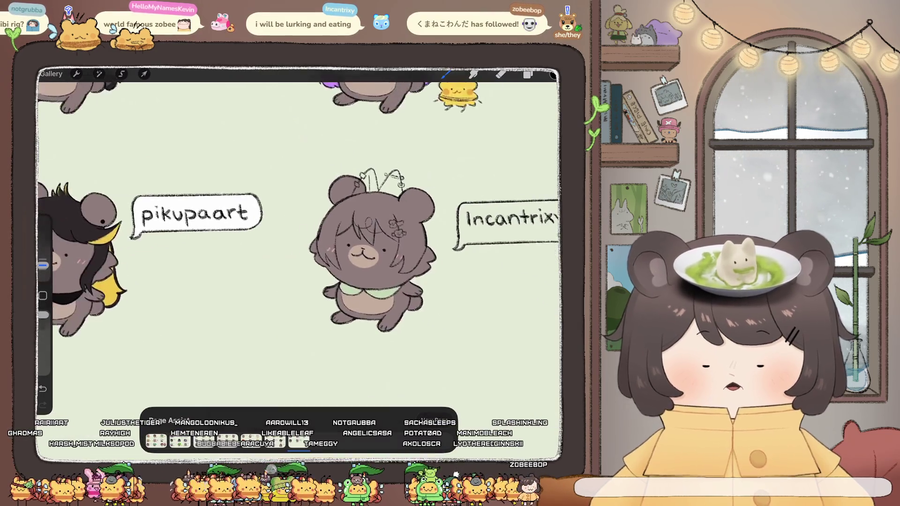
Try a long hair strand falling down the bear's left side.
scroll(328, 263, up, 5)
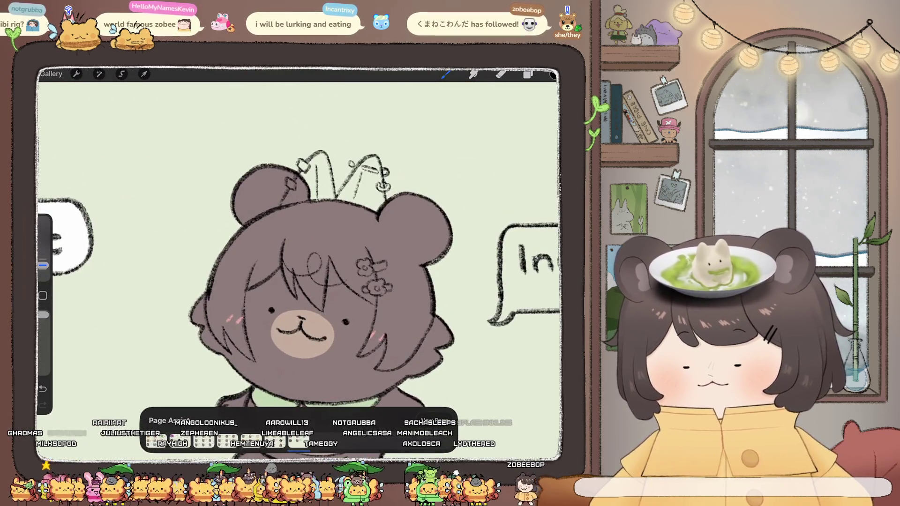
scroll(300, 244, down, 5)
scroll(328, 262, up, 4)
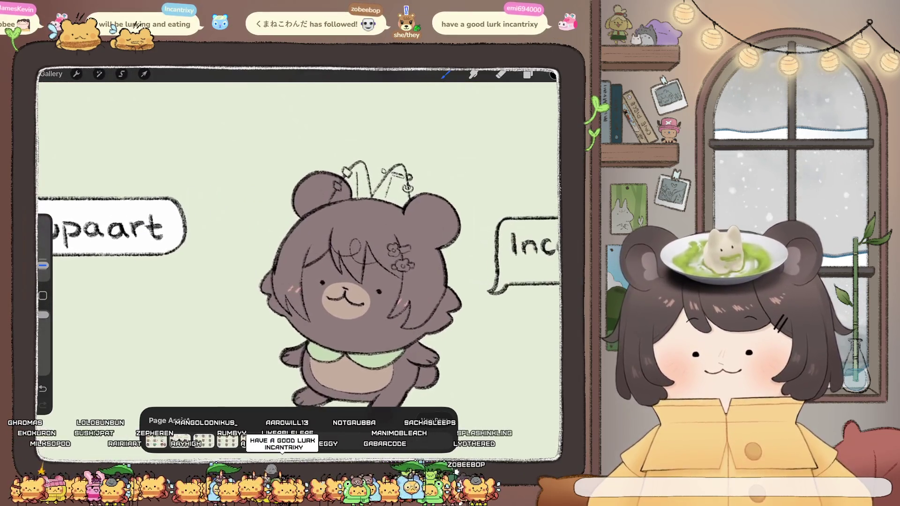
scroll(361, 281, down, 1)
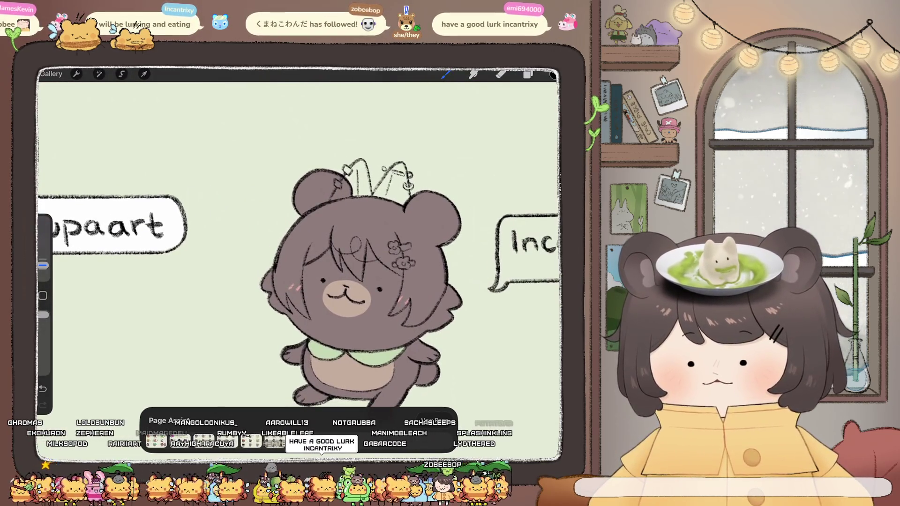
scroll(361, 272, down, 2)
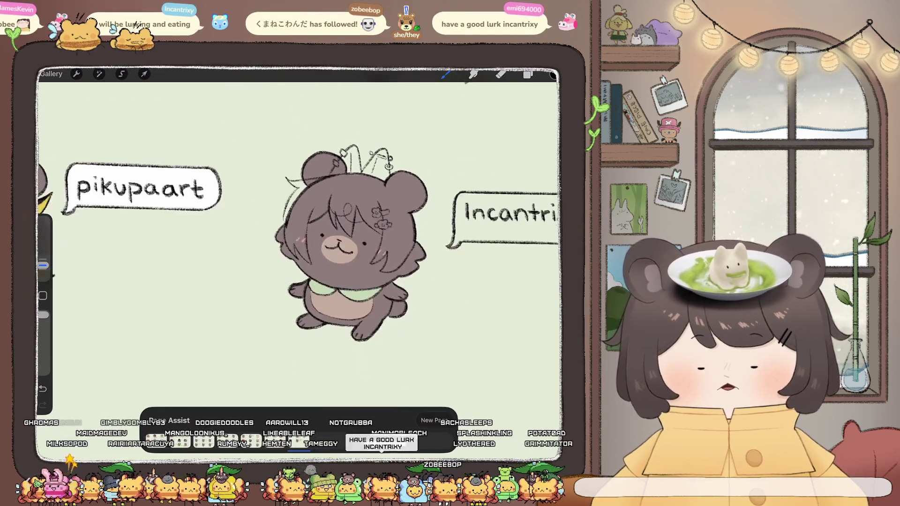
scroll(347, 244, up, 2)
scroll(361, 239, up, 2)
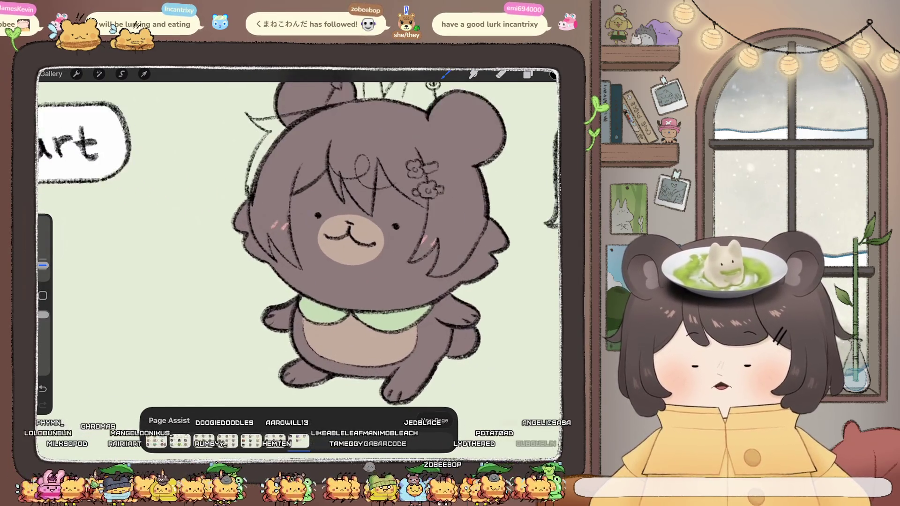
scroll(362, 225, down, 3)
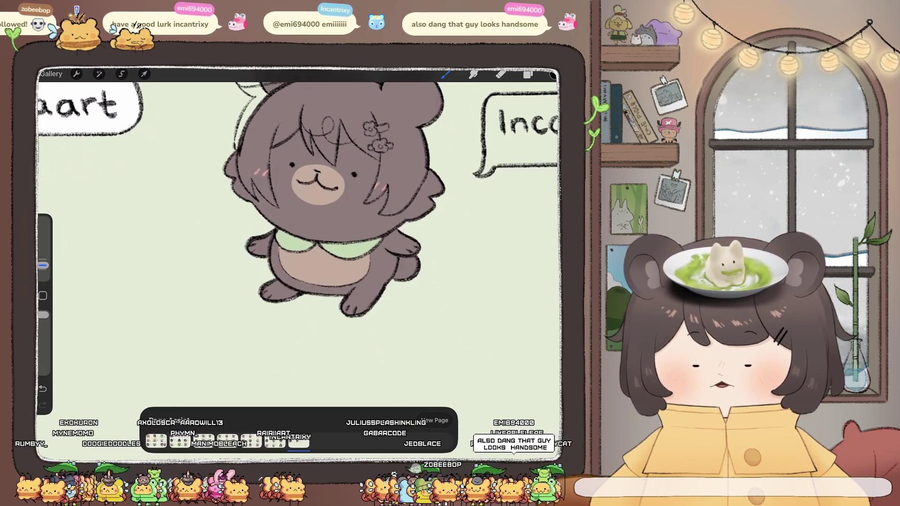
drag(252, 208, 218, 241)
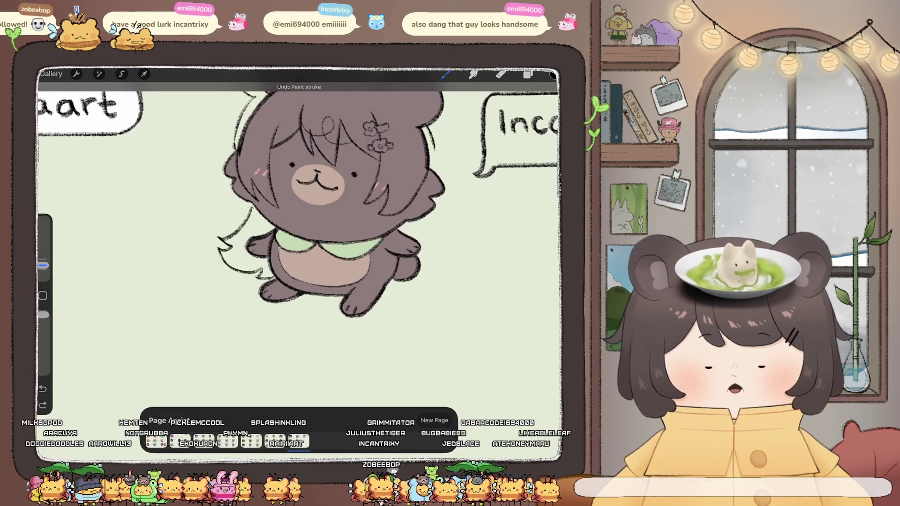
key(ctrl+z)
Draw the right-side hair strand as a smooth curve down the bear.
mouse_move(438, 200)
mouse_down()
mouse_move(454, 251)
mouse_move(424, 272)
mouse_up()
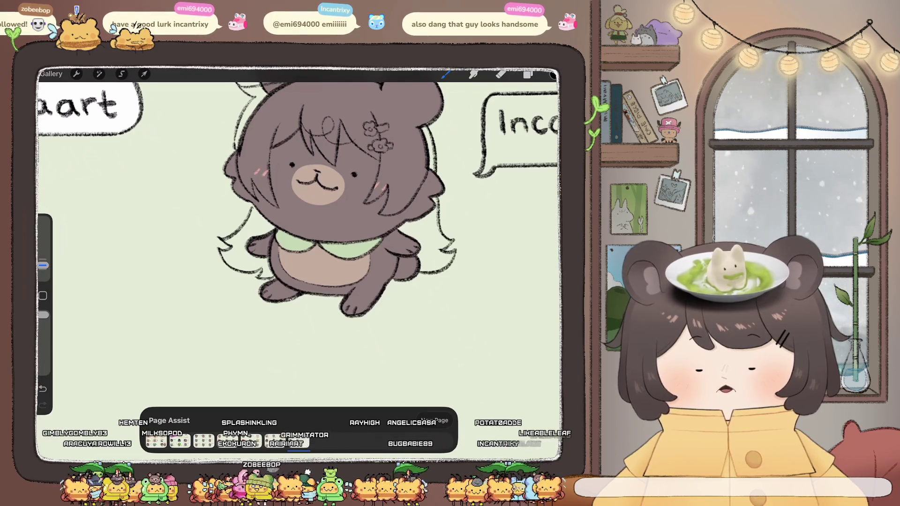
key(ctrl+z)
key(ctrl+z)
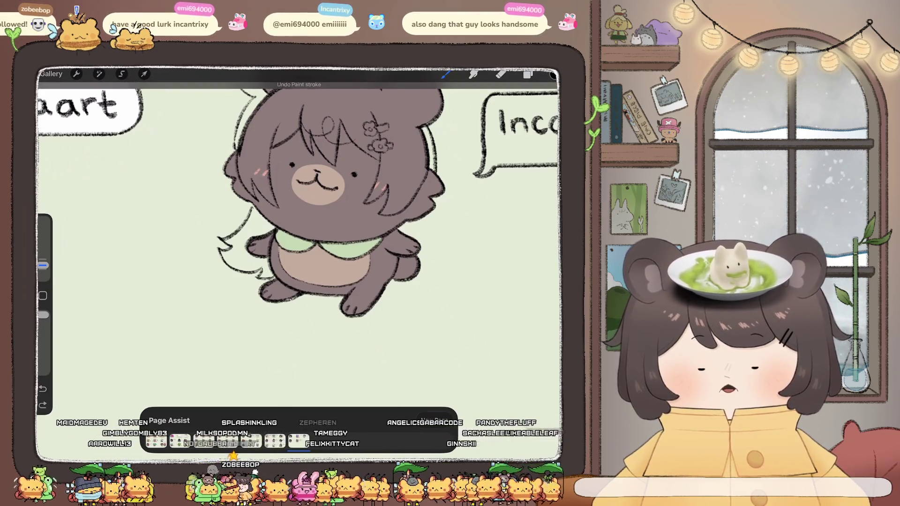
drag(439, 199, 432, 272)
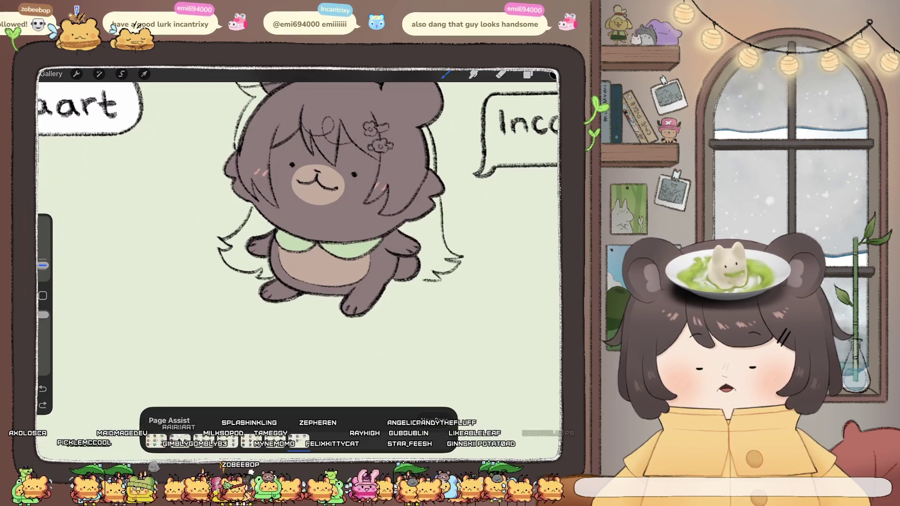
key(ctrl+z)
mouse_move(439, 199)
mouse_down()
mouse_move(469, 267)
mouse_move(440, 283)
mouse_up()
scroll(298, 235, down, 3)
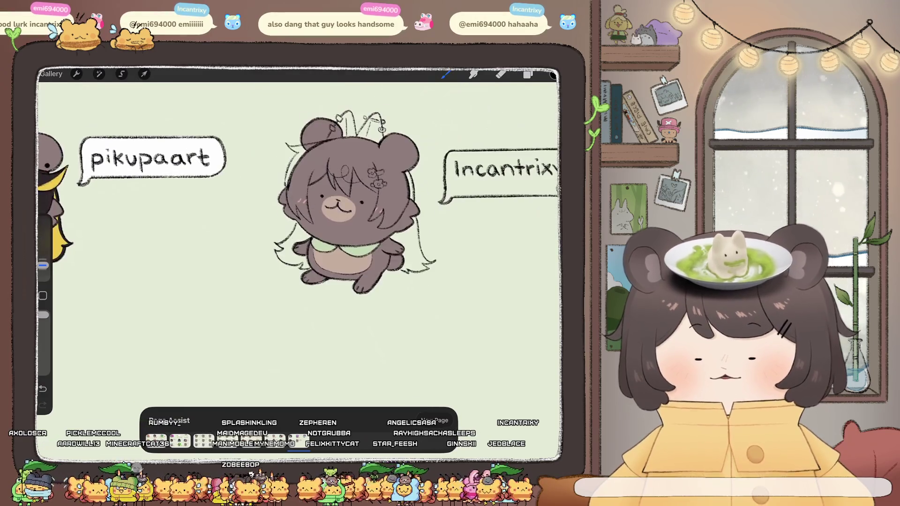
scroll(299, 234, up, 4)
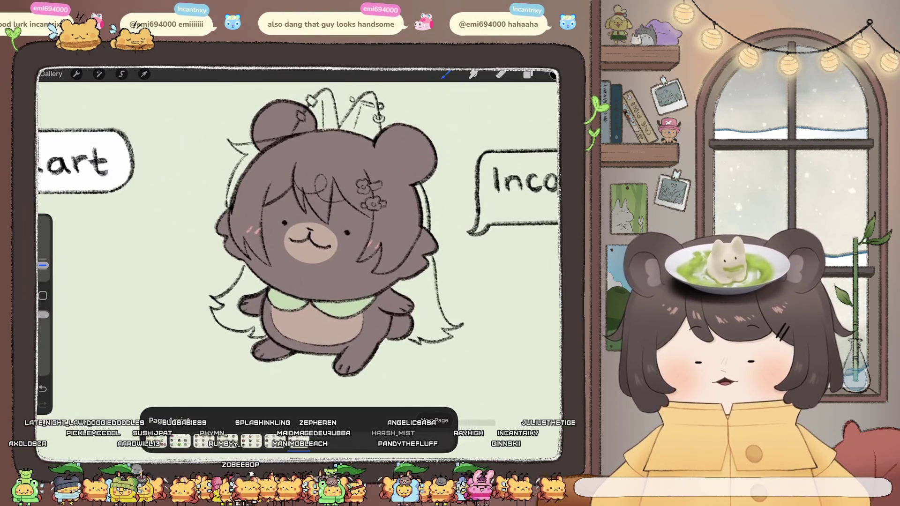
scroll(328, 243, up, 2)
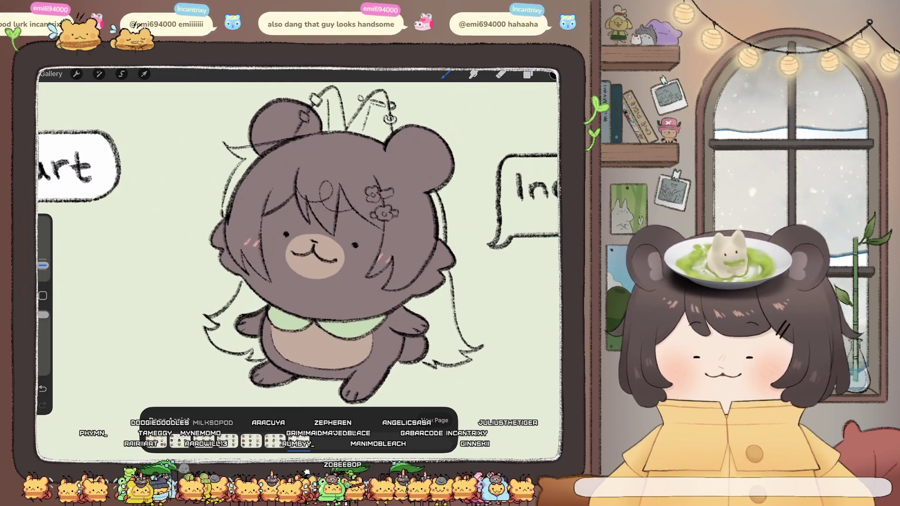
scroll(328, 235, up, 2)
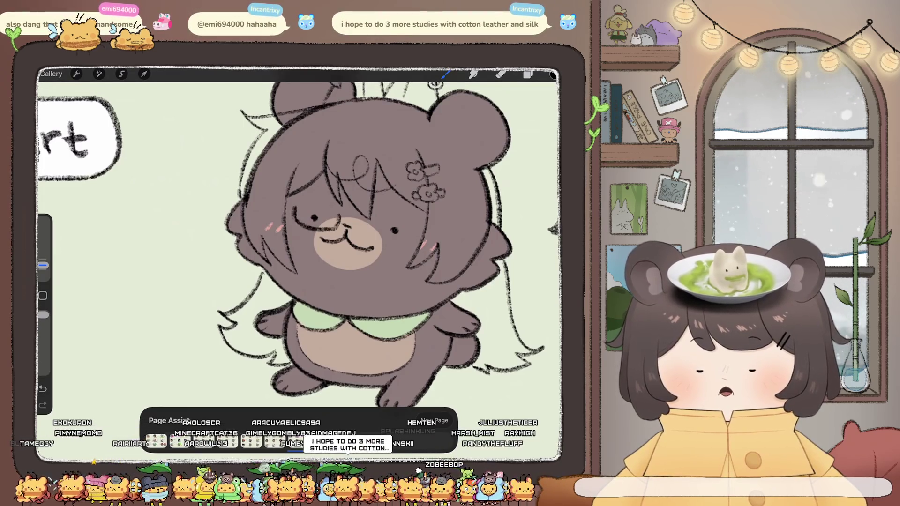
Try glasses strokes near the muzzle and eyes, then undo them.
drag(341, 220, 355, 222)
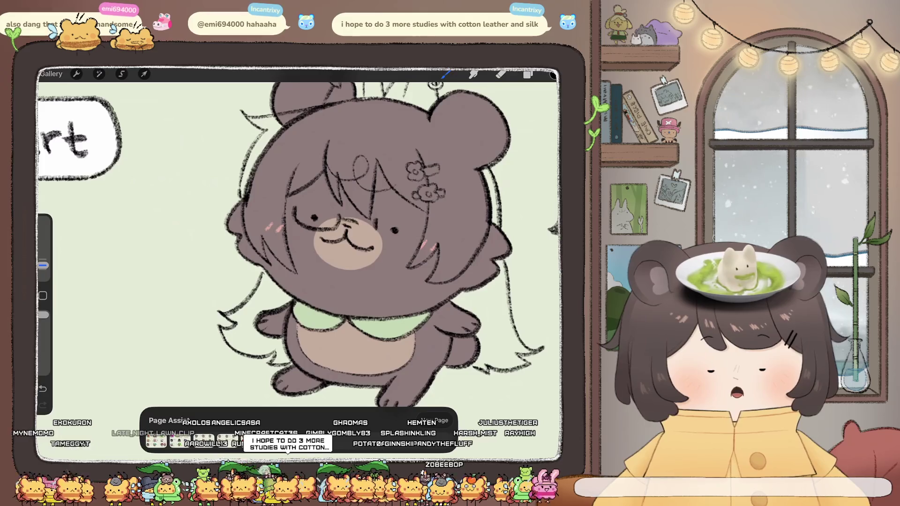
key(ctrl+z)
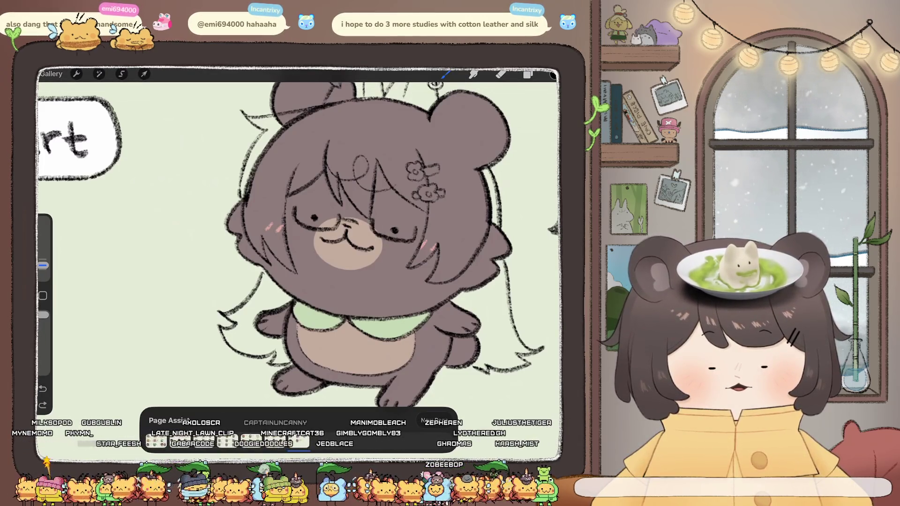
key(ctrl+shift+z)
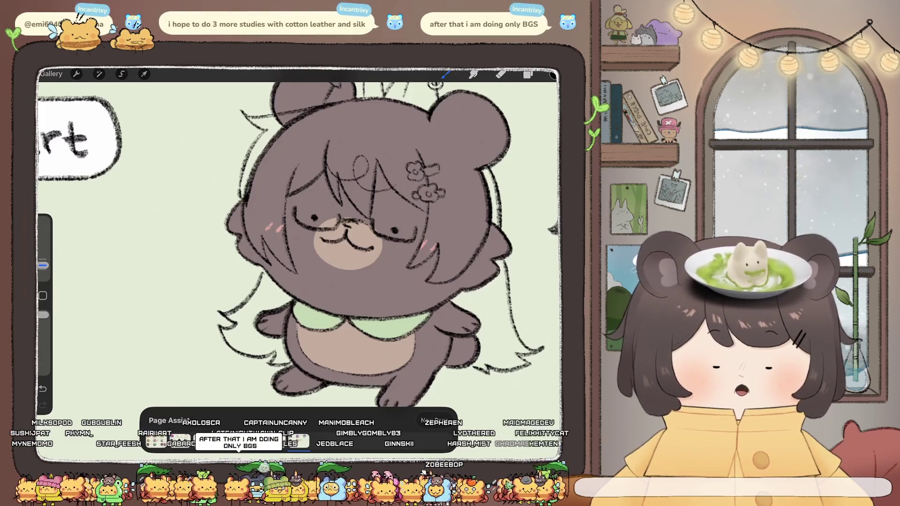
key(ctrl+z)
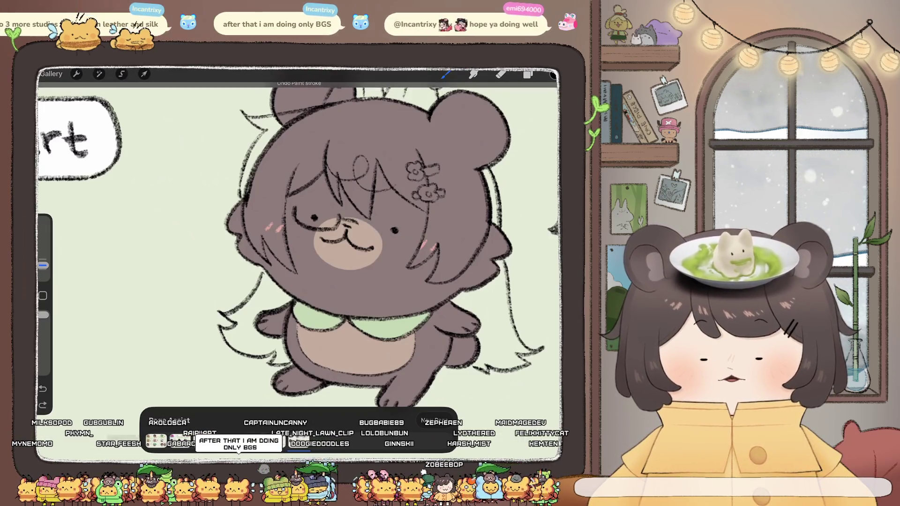
key(ctrl+z)
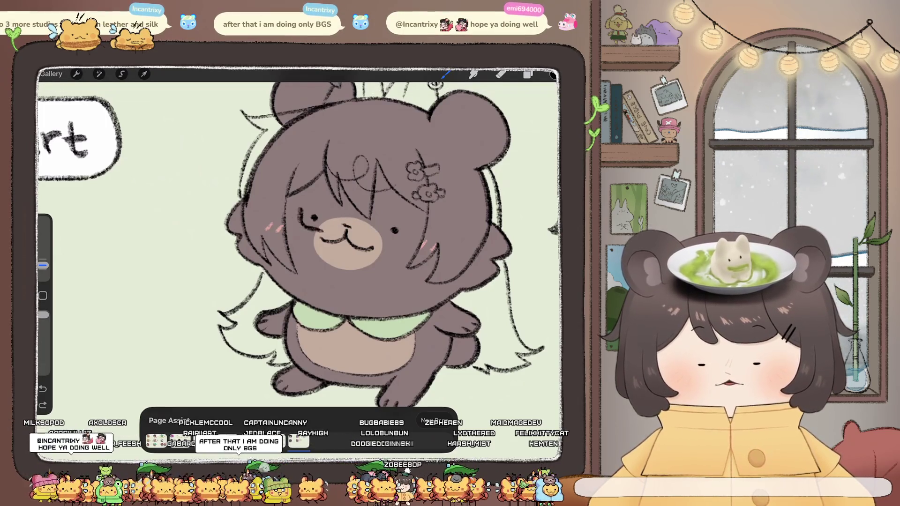
key(ctrl+shift+z)
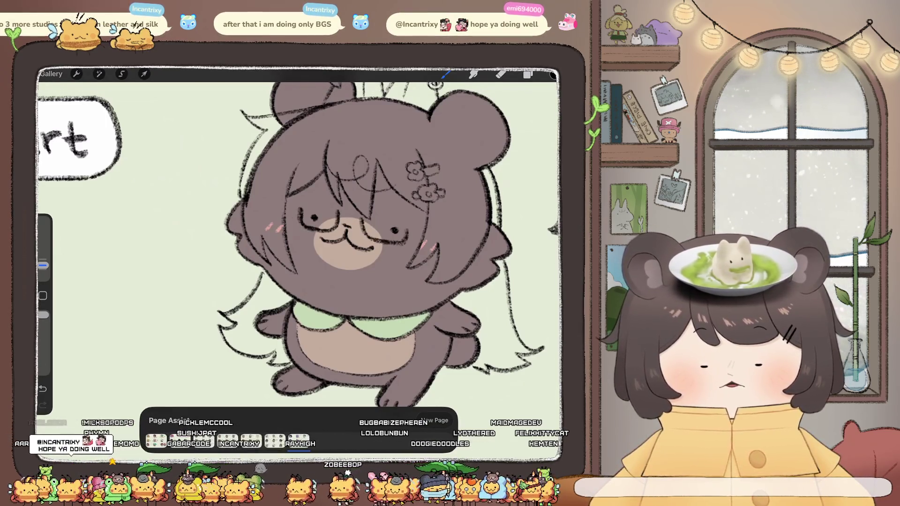
key(ctrl+z)
key(ctrl+z)
Draw glasses lines beside the left eye and right of the nose, then open Liquify.
key(l)
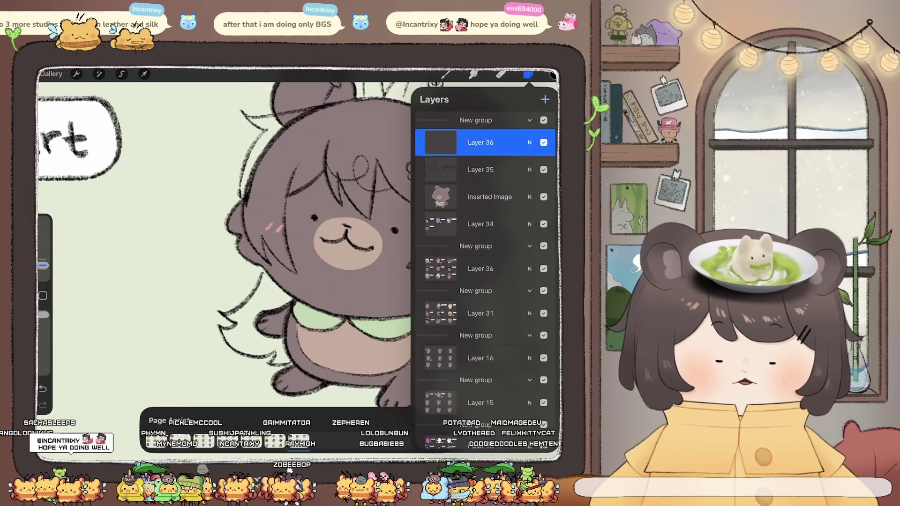
key(b)
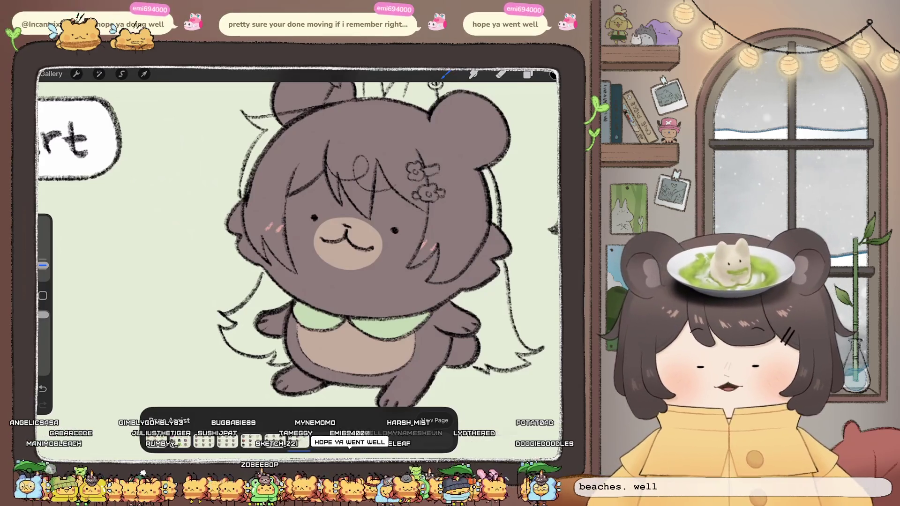
scroll(440, 284, up, 2)
drag(262, 183, 257, 206)
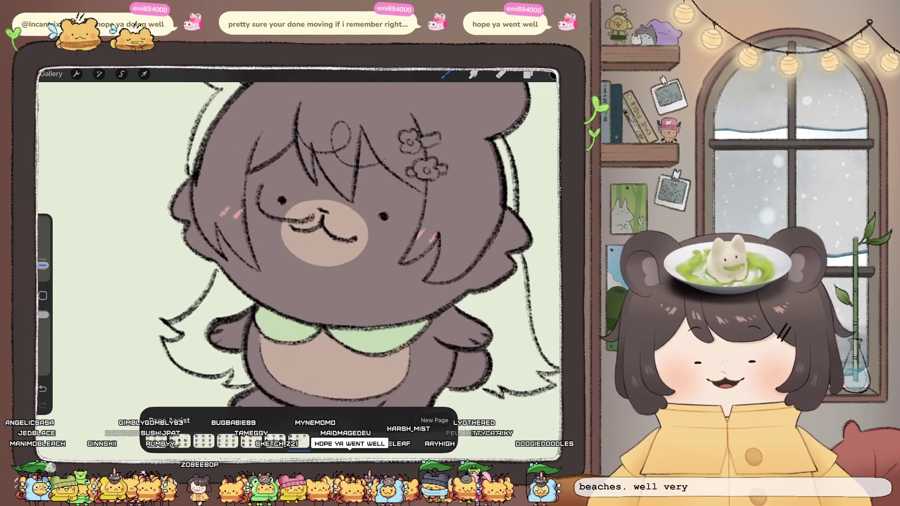
drag(348, 205, 345, 228)
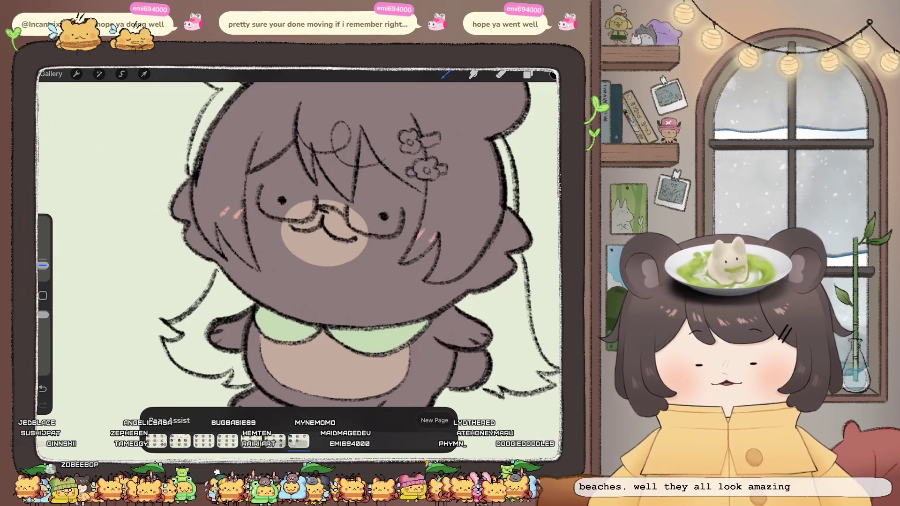
click(99, 73)
click(70, 352)
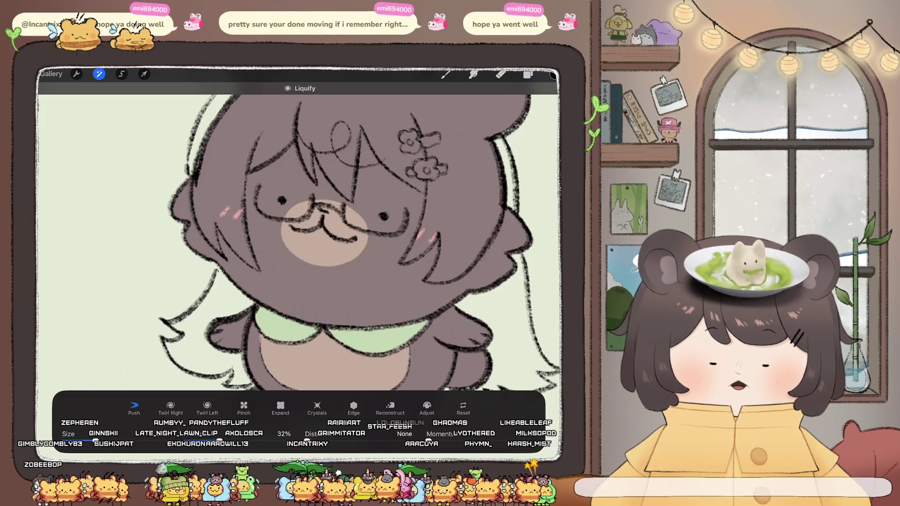
Use Liquify on the Inserted Image layer to nudge the bear's right eye slightly left.
click(528, 74)
click(490, 197)
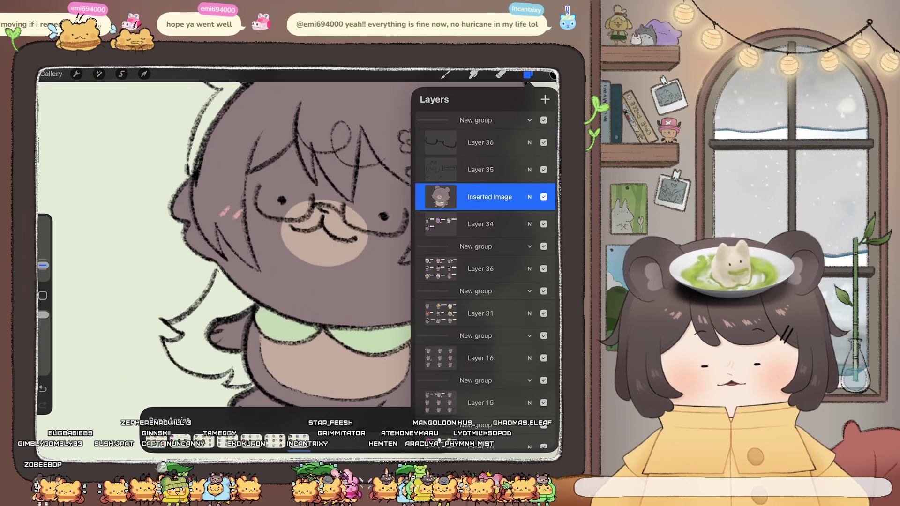
click(99, 74)
click(80, 355)
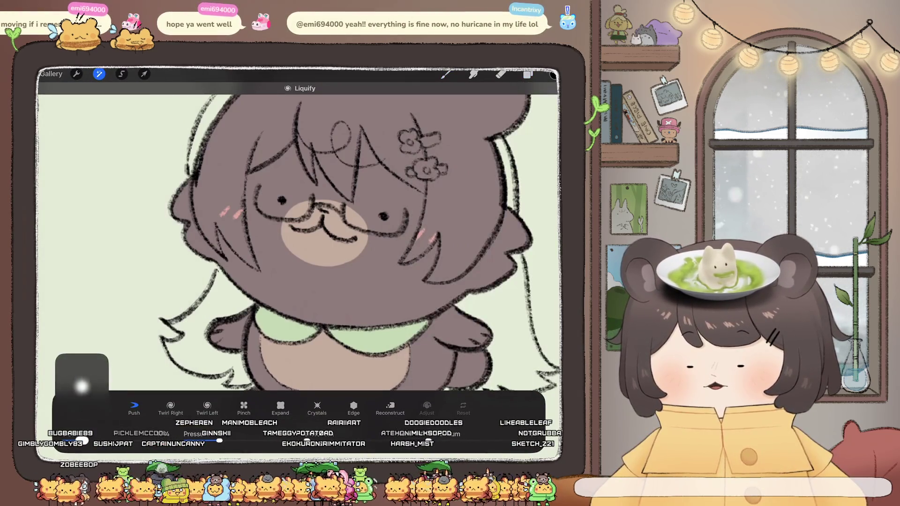
drag(385, 216, 382, 216)
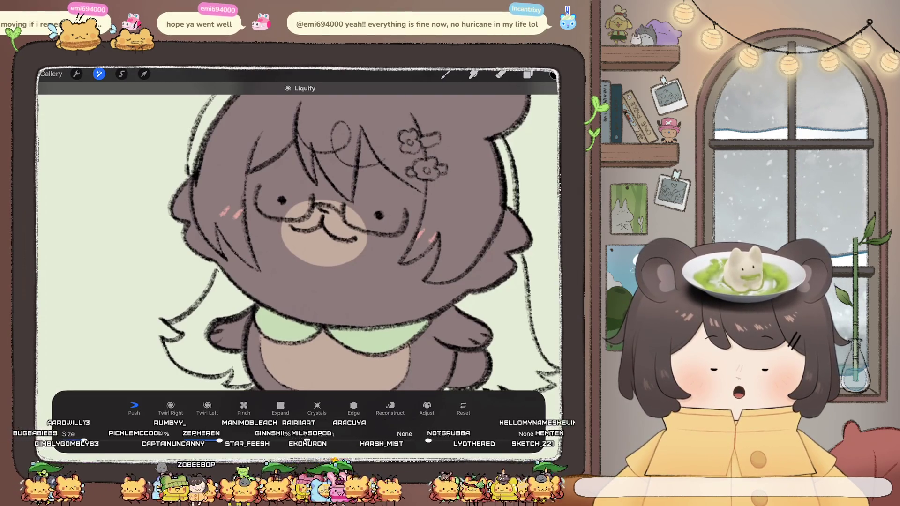
scroll(298, 242, down, 5)
scroll(298, 242, up, 5)
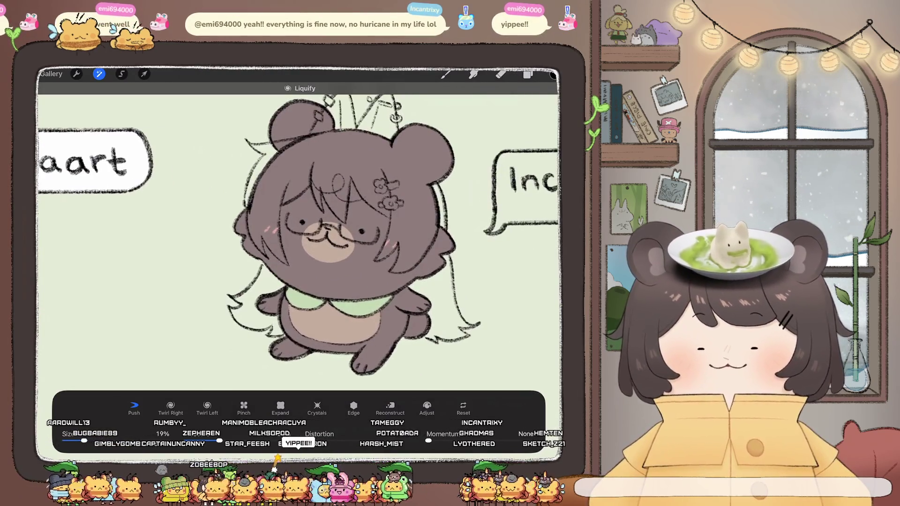
click(528, 74)
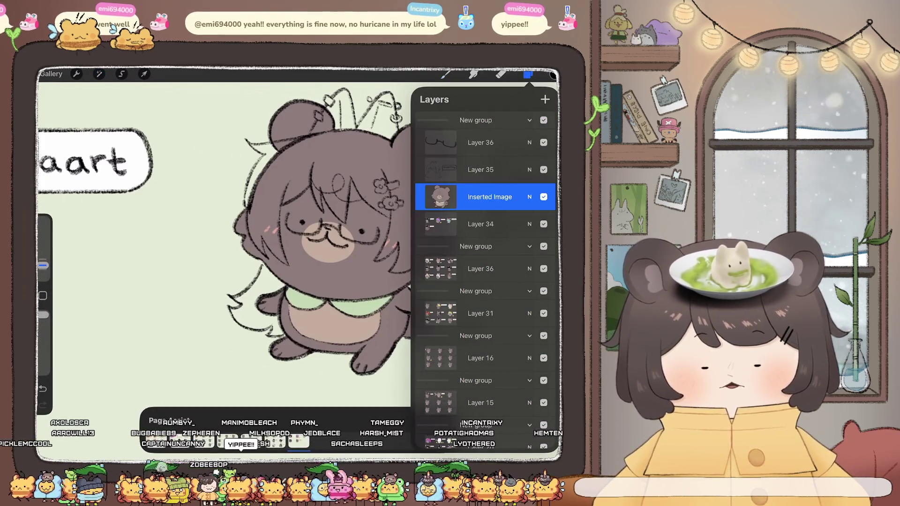
Switch to the Monoline brush and add a new empty layer above the bear image.
scroll(291, 235, up, 3)
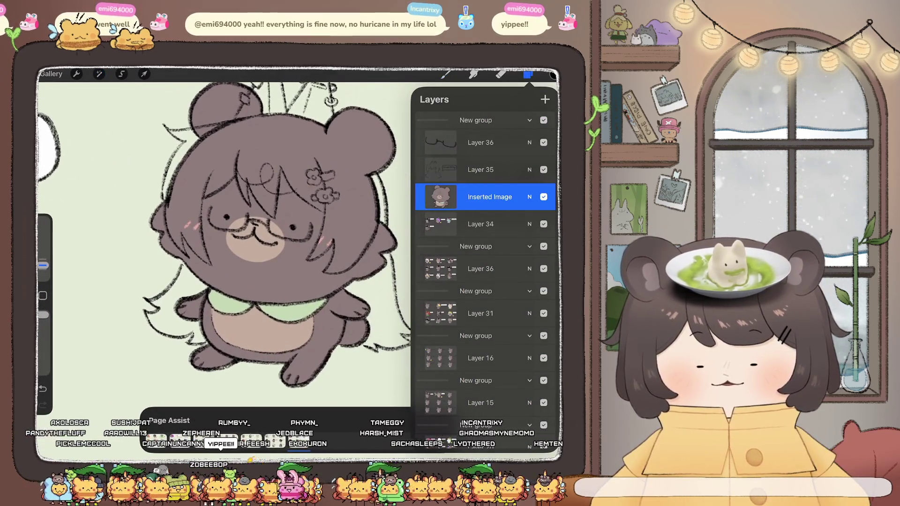
click(528, 74)
click(446, 74)
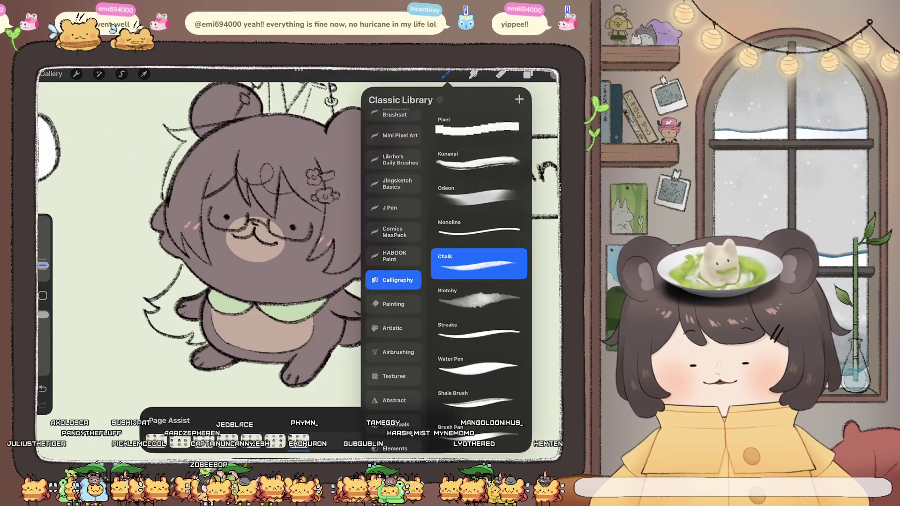
click(478, 229)
click(445, 74)
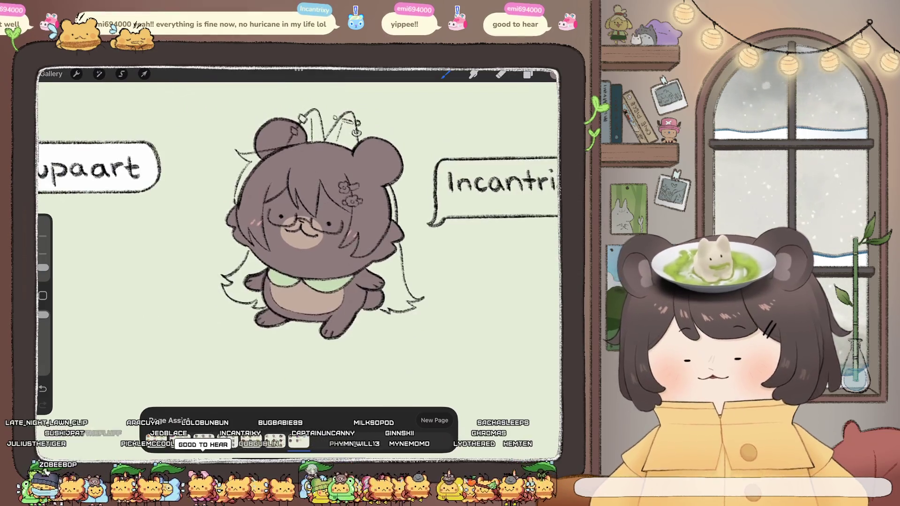
scroll(300, 234, up, 2)
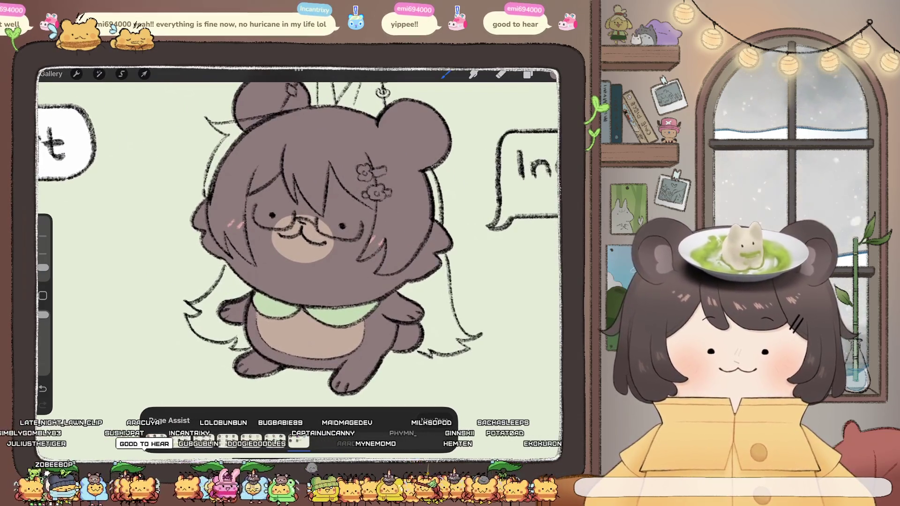
click(528, 74)
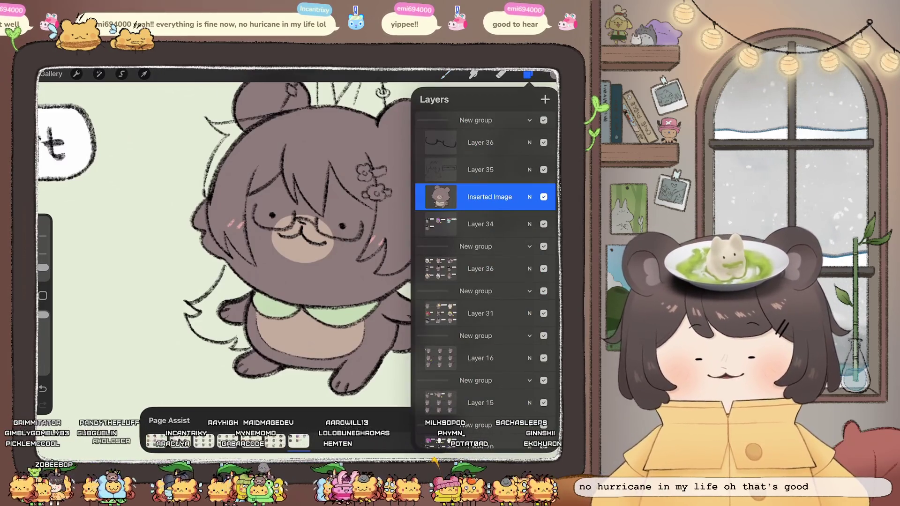
click(545, 99)
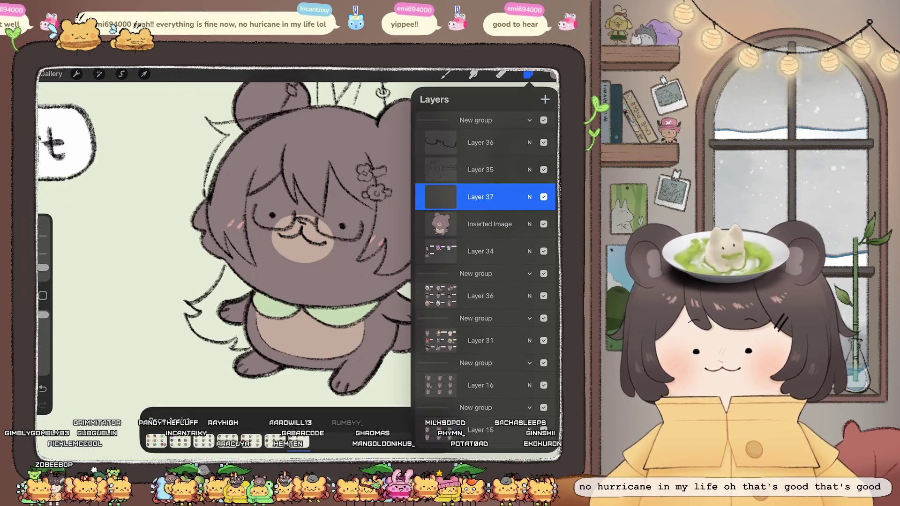
Choose a muted, greyish purple as the drawing colour.
click(529, 74)
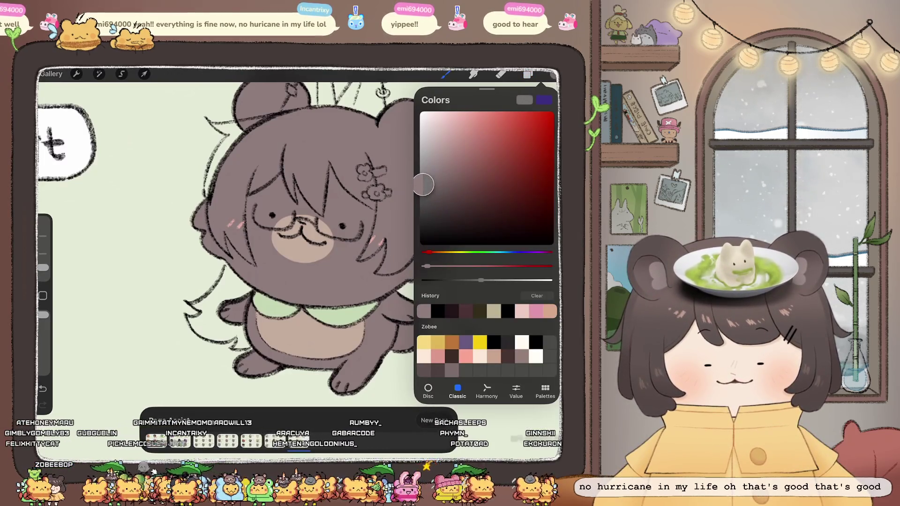
click(424, 184)
drag(429, 253, 527, 252)
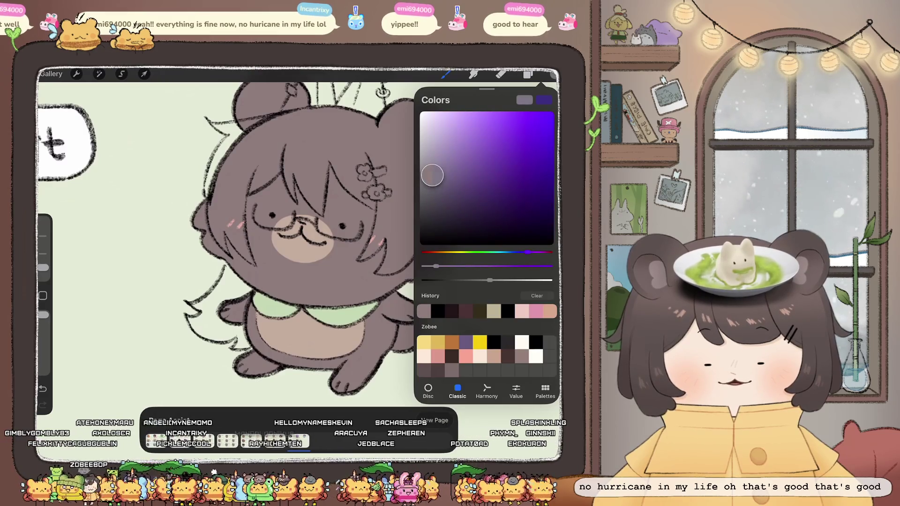
drag(432, 176, 427, 176)
click(446, 74)
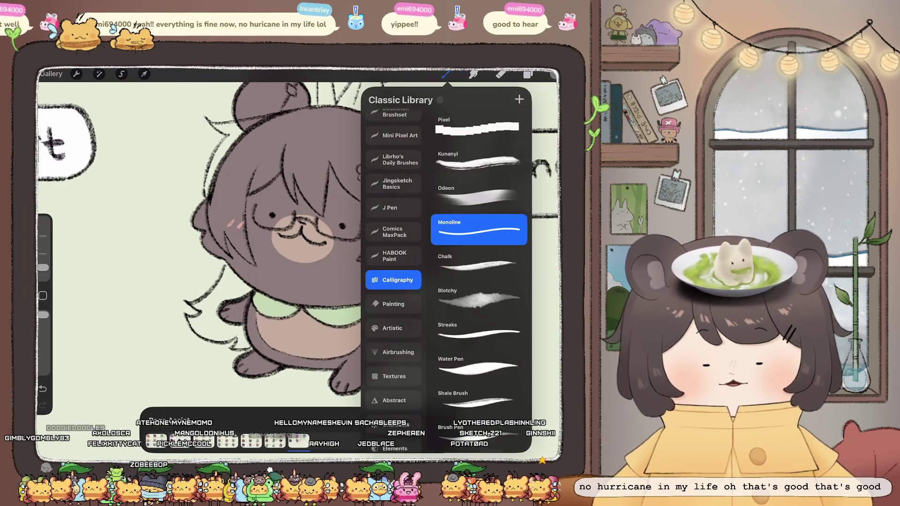
click(446, 74)
Trace the hair's outer edge and ColorDrop the grey-violet into the outlined hair.
scroll(300, 244, up, 2)
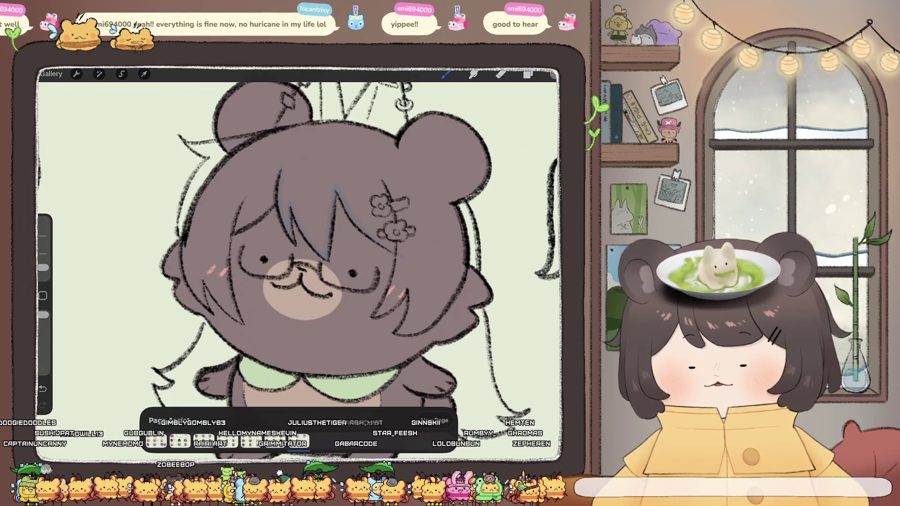
scroll(305, 258, up, 3)
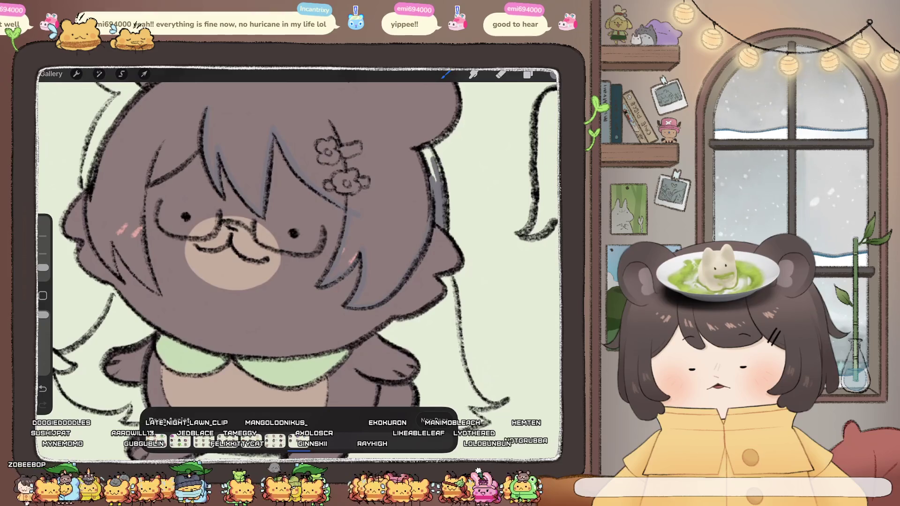
scroll(298, 262, down, 3)
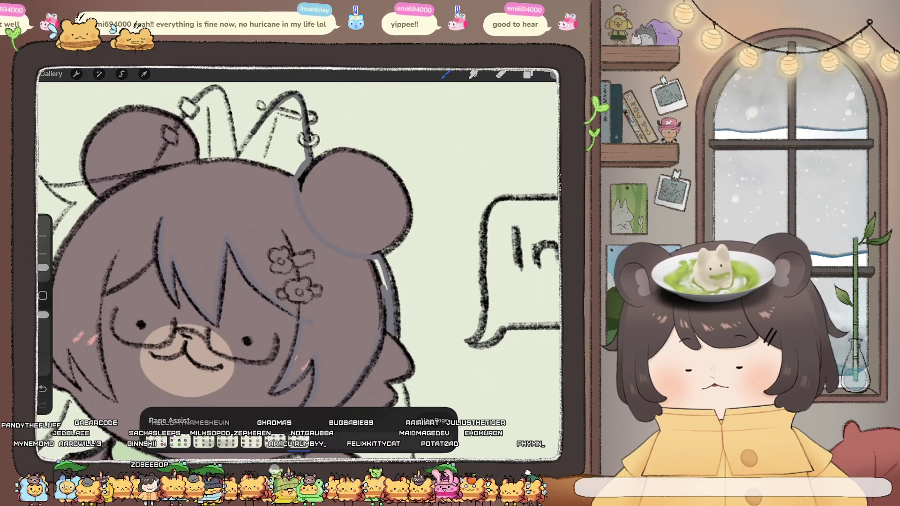
drag(293, 277, 390, 329)
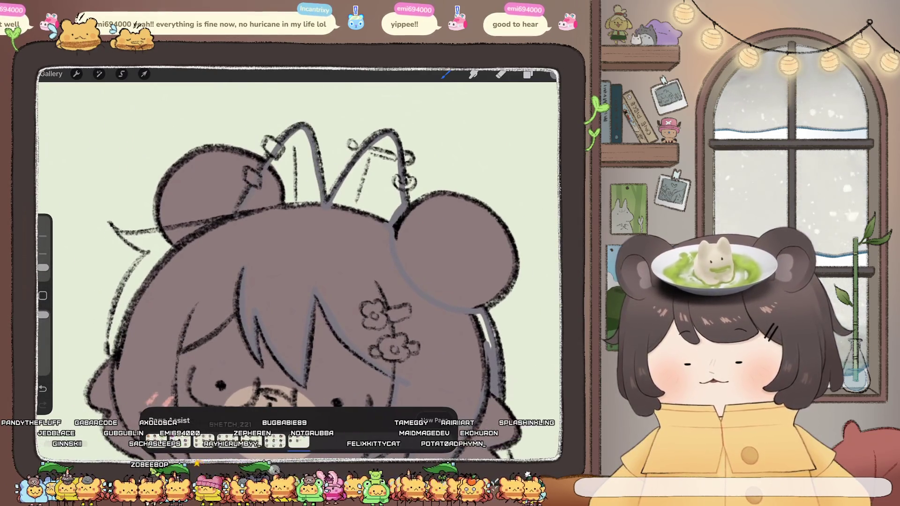
drag(281, 281, 406, 248)
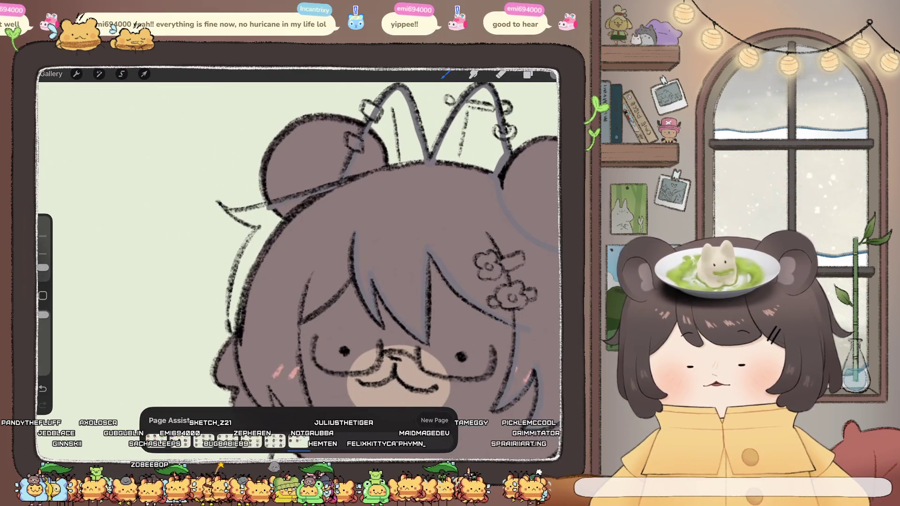
drag(261, 226, 241, 261)
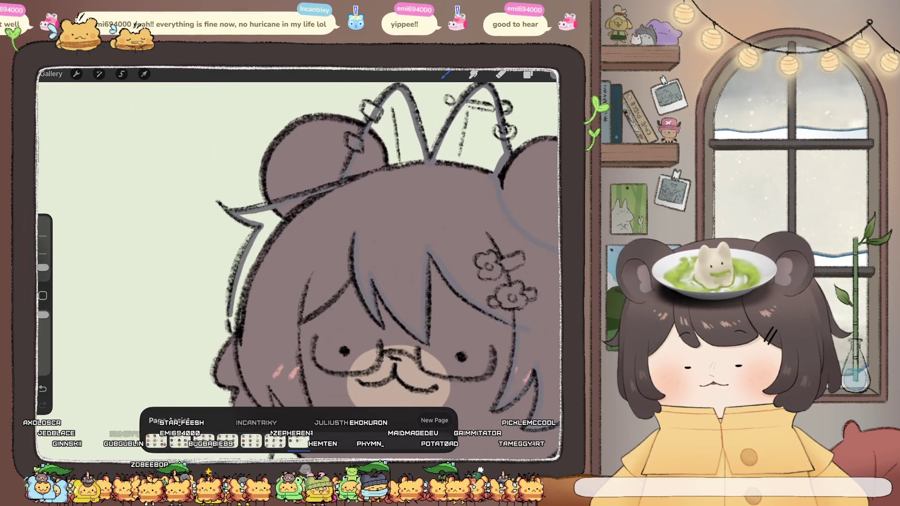
drag(375, 351, 387, 239)
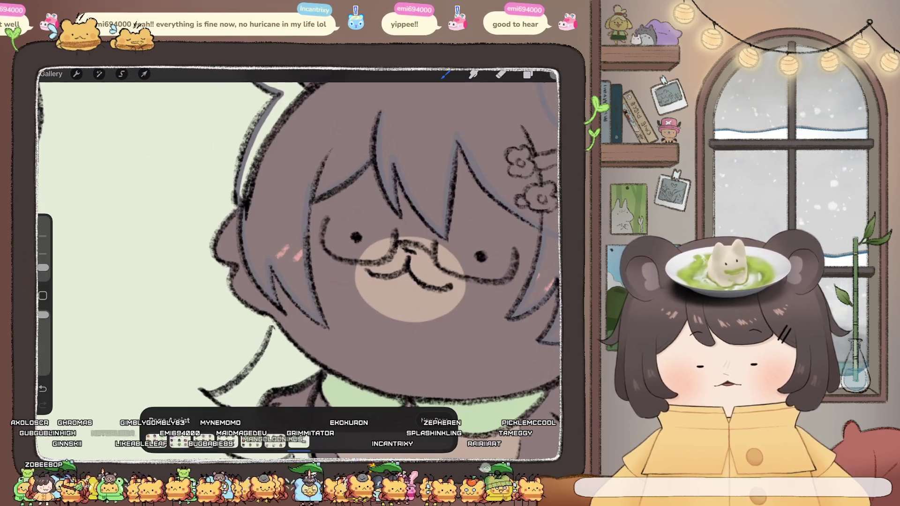
drag(553, 74, 422, 140)
scroll(300, 244, down, 5)
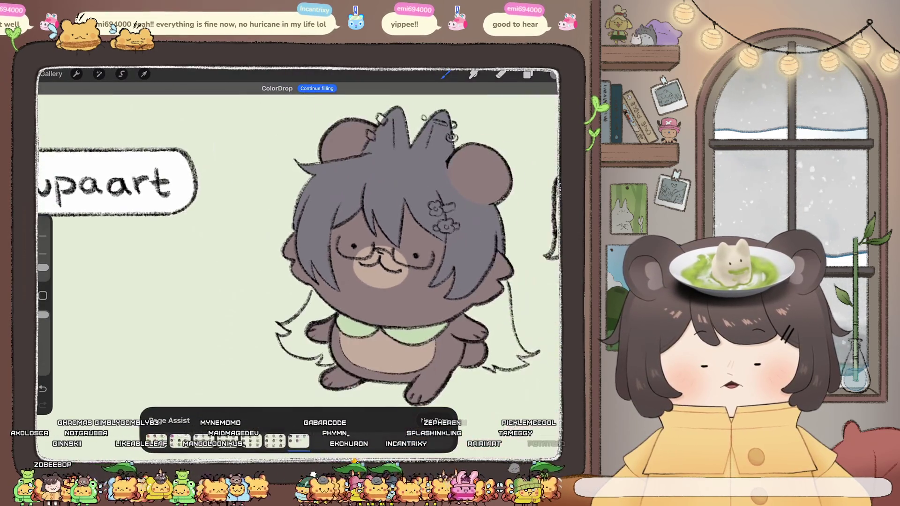
Refill the bear's hair with a darker charcoal grey.
scroll(385, 244, up, 5)
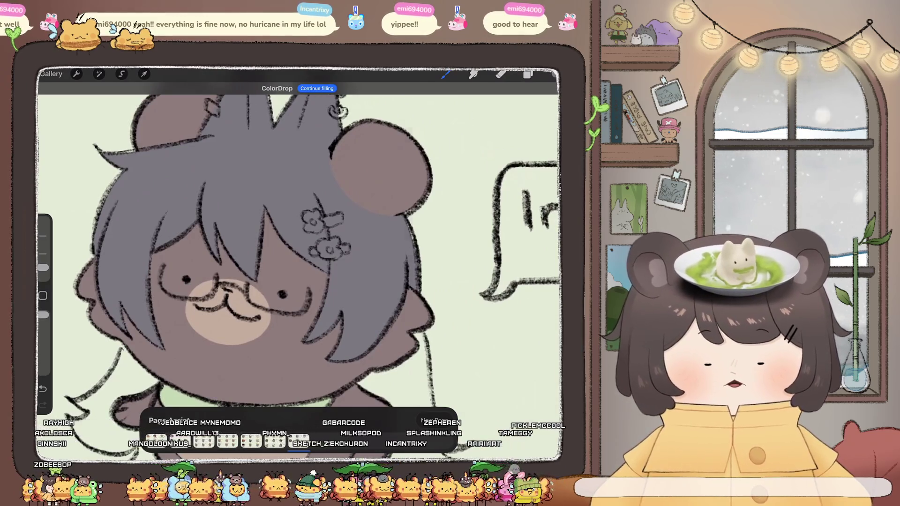
click(546, 74)
click(426, 201)
drag(553, 74, 225, 159)
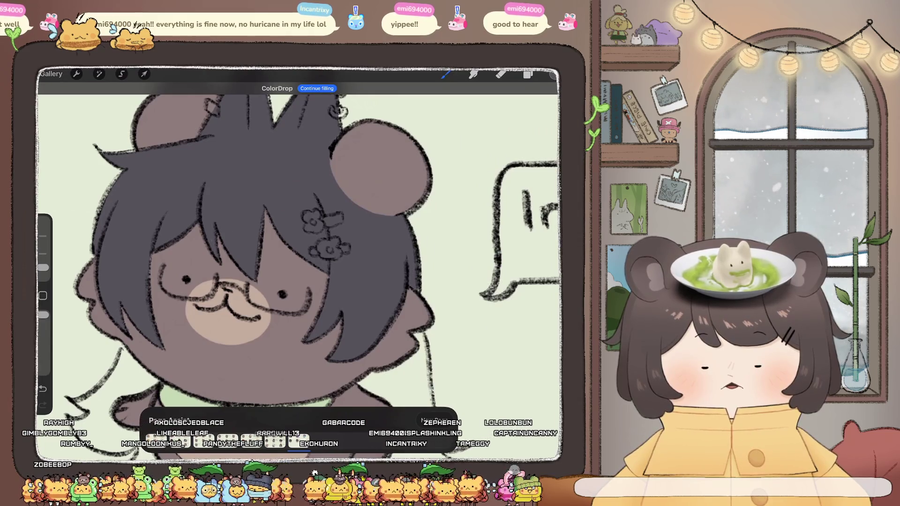
Select a different layer and switch to a different brush.
click(528, 74)
click(482, 171)
click(553, 74)
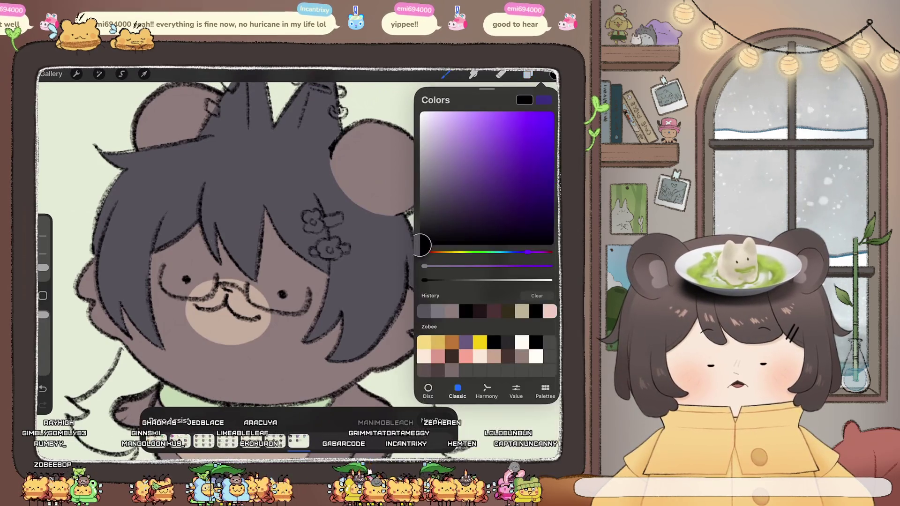
click(446, 74)
click(479, 258)
click(446, 75)
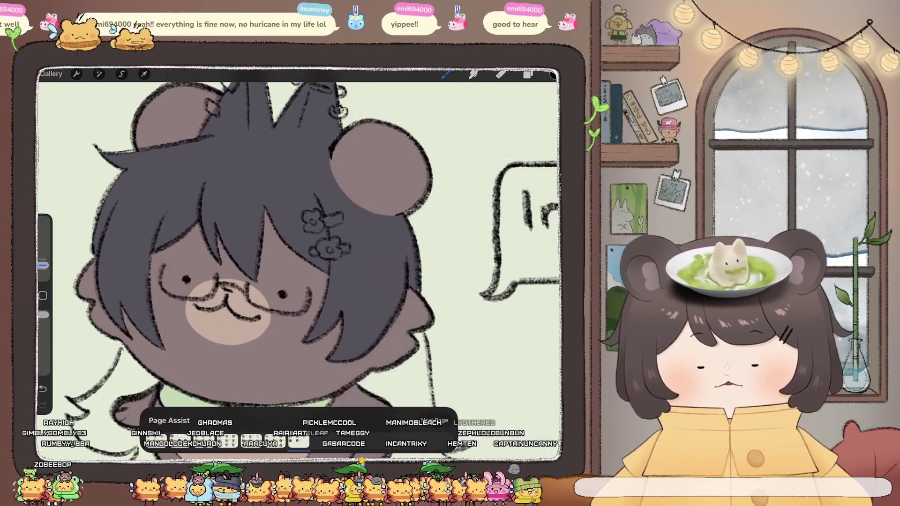
scroll(300, 234, up, 5)
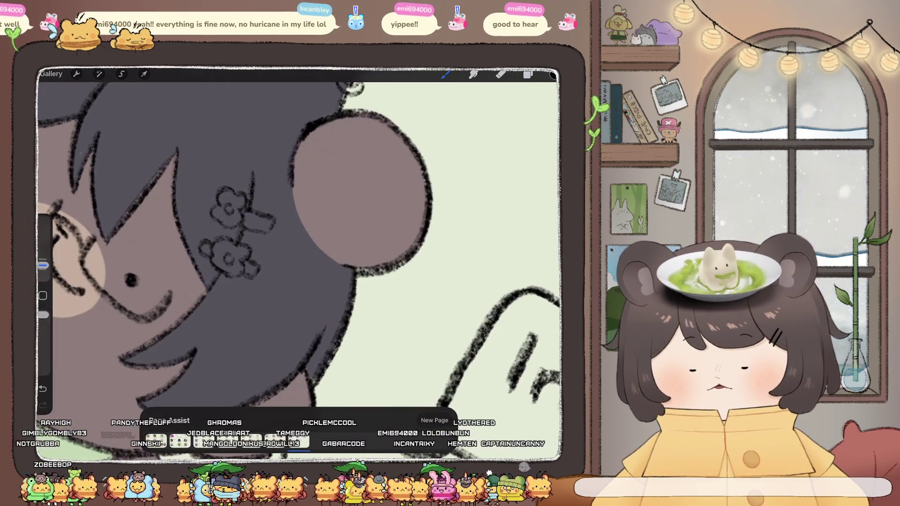
scroll(300, 234, down, 5)
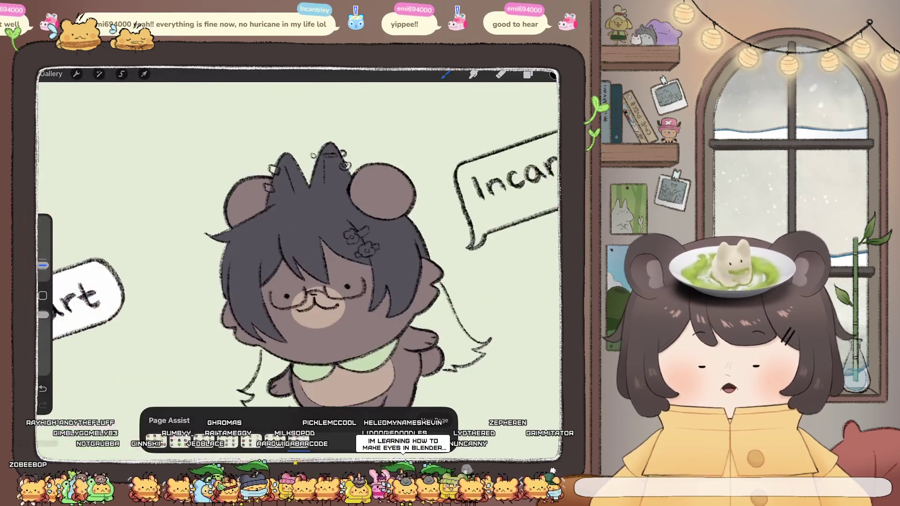
scroll(300, 234, up, 3)
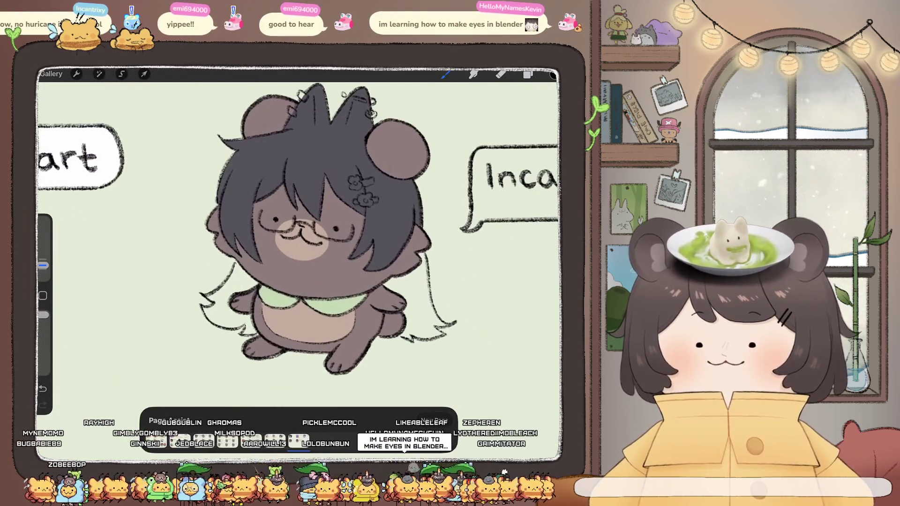
Add a new layer below Layer 35 and pick a light lavender colour.
click(528, 74)
click(545, 99)
click(483, 197)
click(483, 197)
click(553, 74)
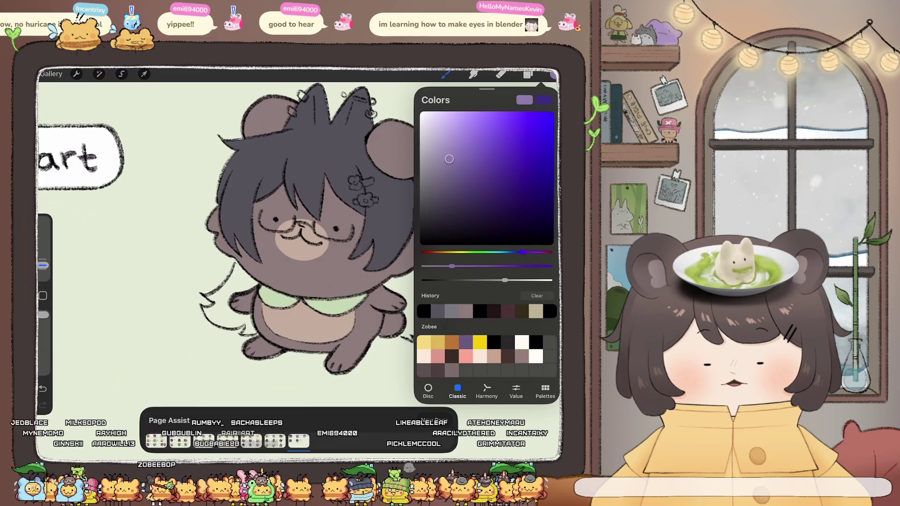
Shade the hair's lower right and left spike purple with a soft brush.
click(445, 74)
click(398, 257)
click(482, 277)
click(446, 74)
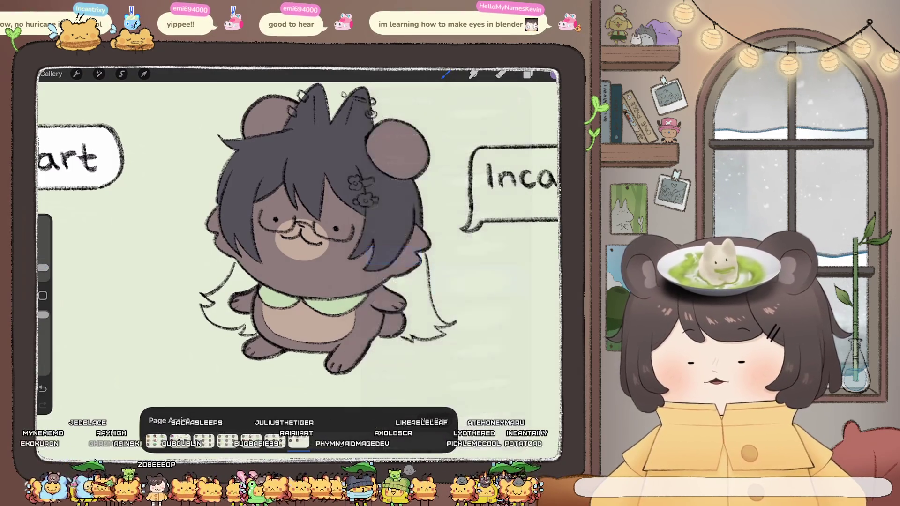
drag(42, 267, 43, 261)
drag(361, 239, 399, 270)
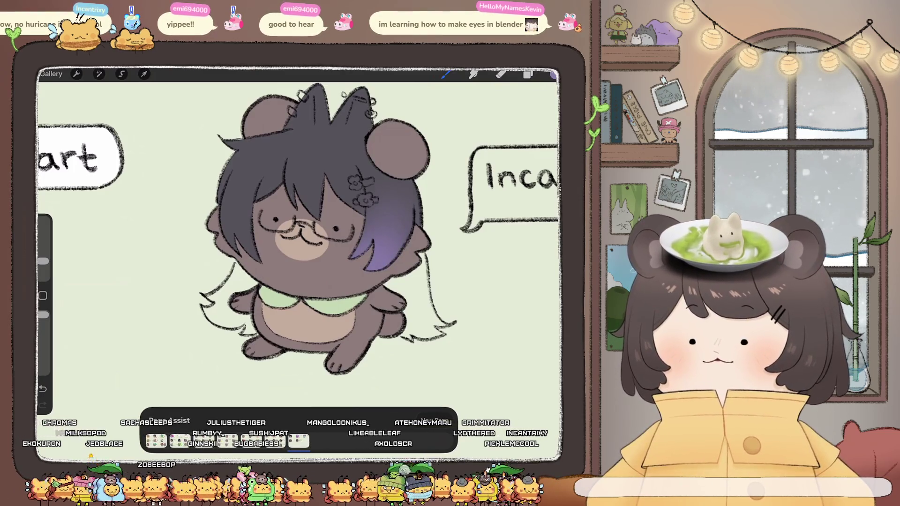
scroll(305, 234, up, 3)
drag(43, 261, 42, 270)
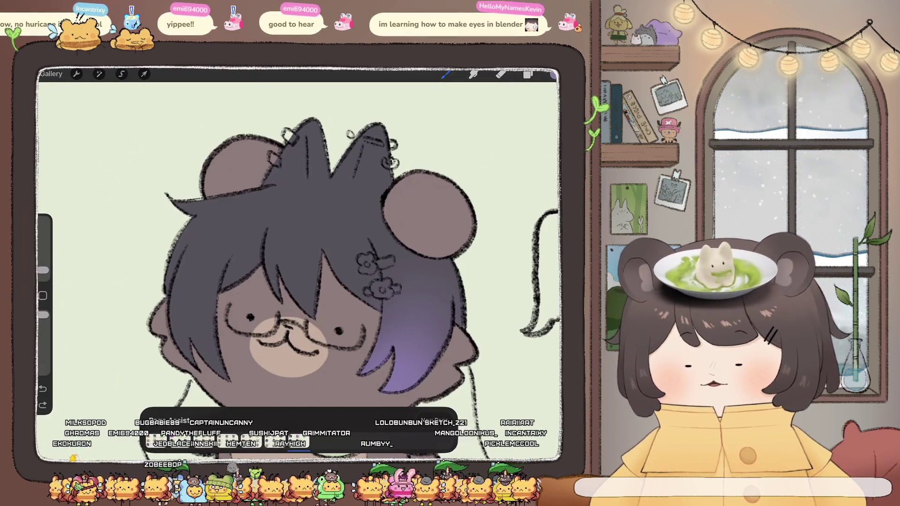
drag(281, 155, 295, 178)
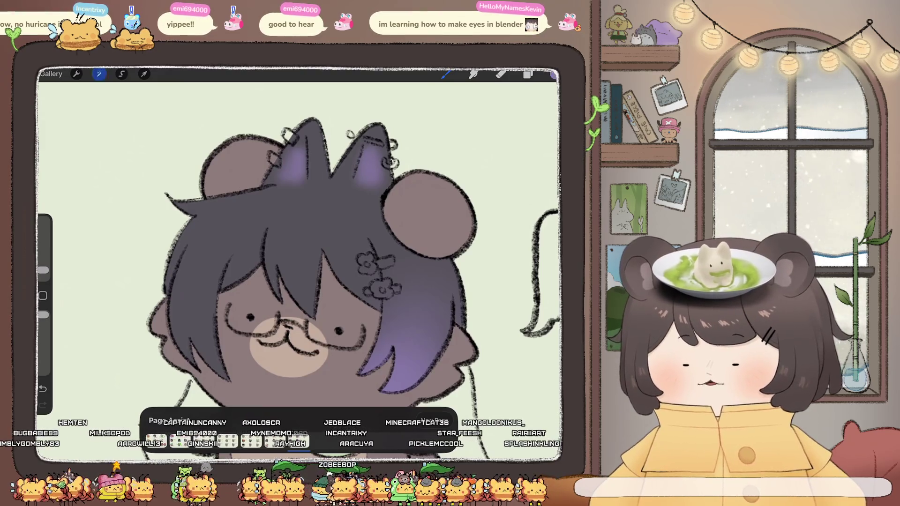
Apply a 5% Gaussian Blur to the hair shading layer.
click(99, 73)
click(94, 193)
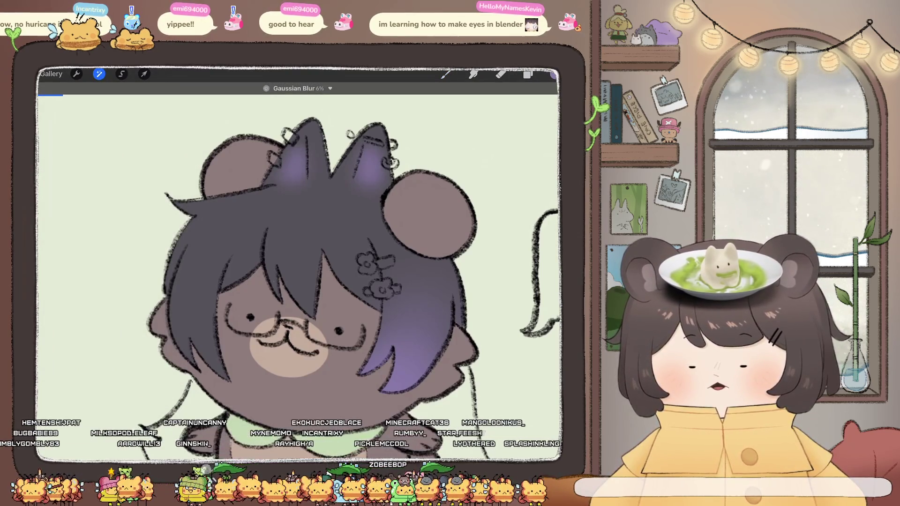
drag(300, 263, 295, 263)
scroll(300, 272, down, 5)
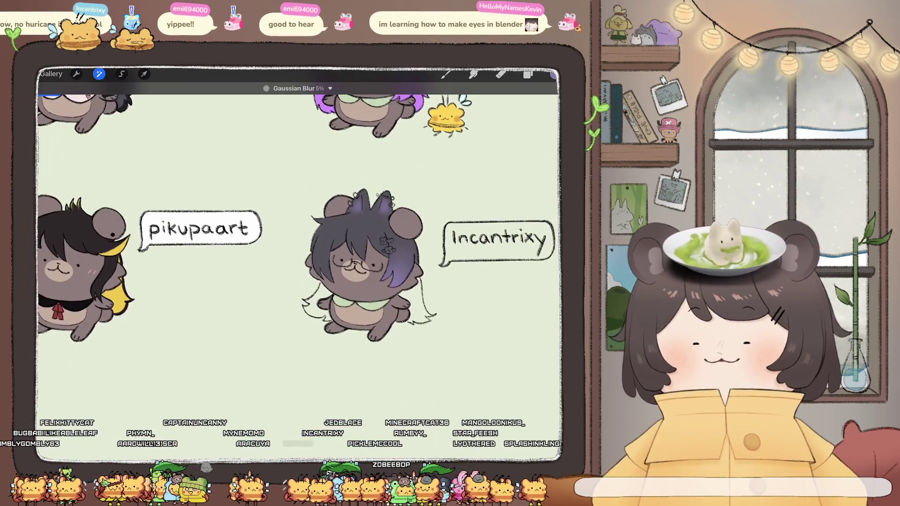
scroll(365, 263, up, 5)
scroll(366, 263, up, 3)
click(528, 74)
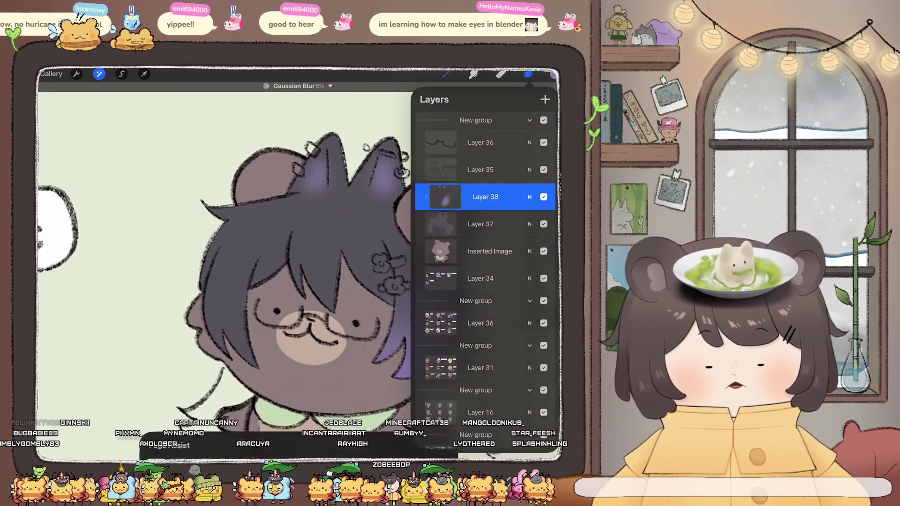
Commit the blur, undo the last stroke and make the brush slightly larger.
click(99, 73)
scroll(300, 244, down, 3)
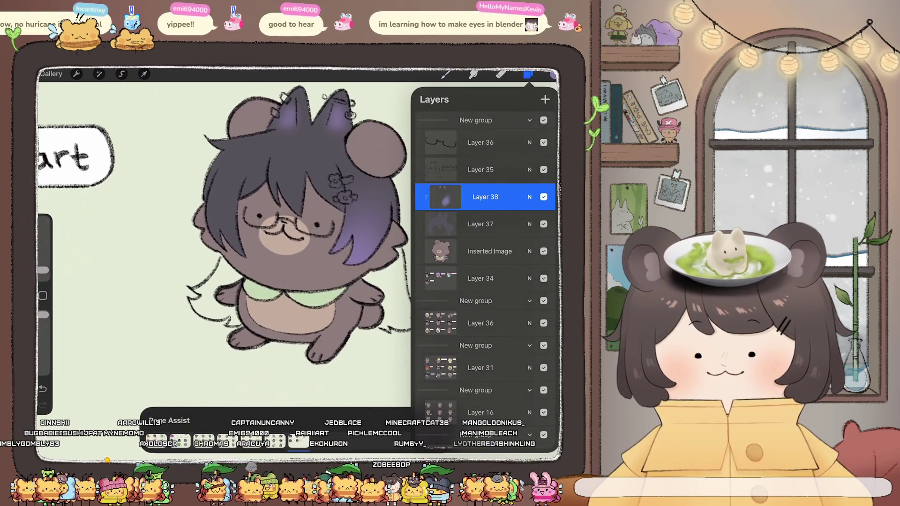
click(446, 73)
click(446, 74)
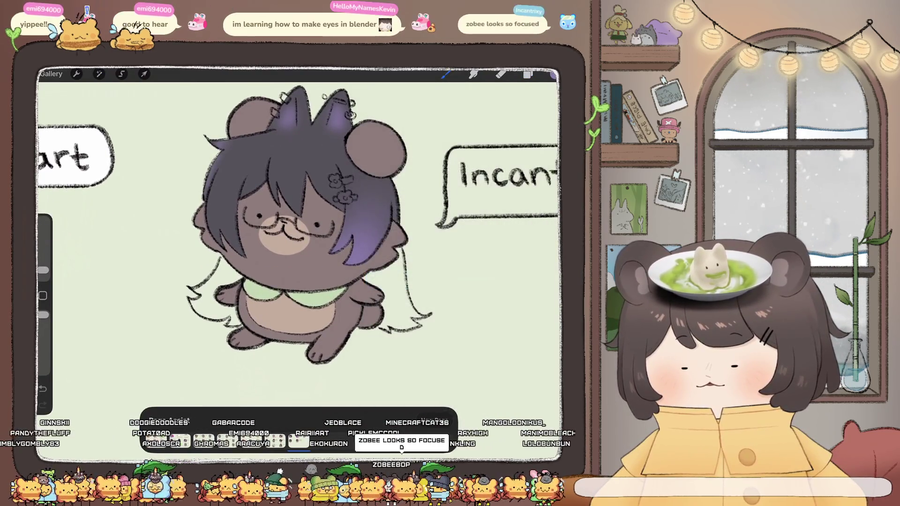
key(ctrl+z)
drag(43, 270, 43, 266)
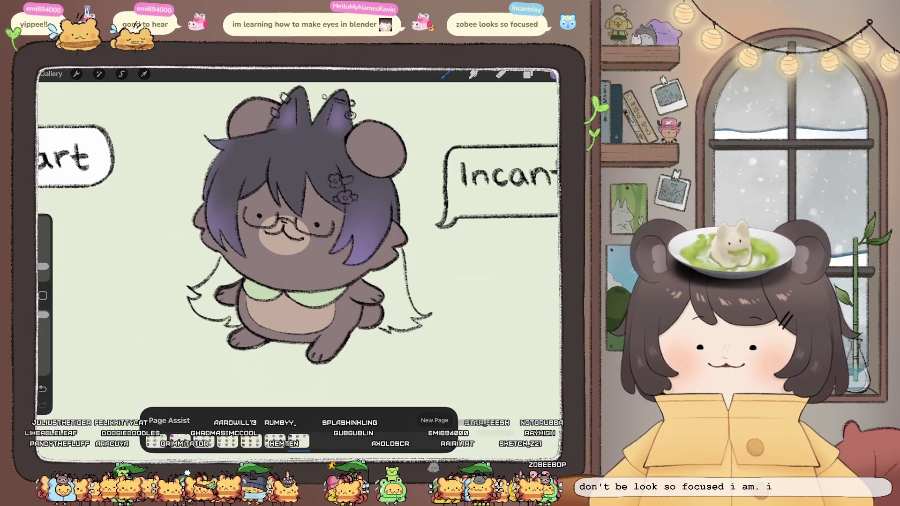
scroll(300, 225, up, 3)
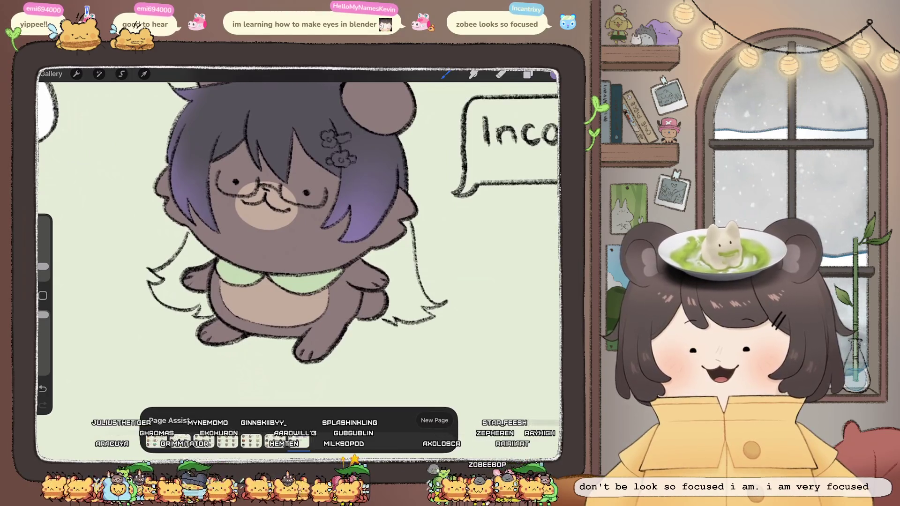
Select Layer 34 and briefly open its opacity adjustment.
click(528, 74)
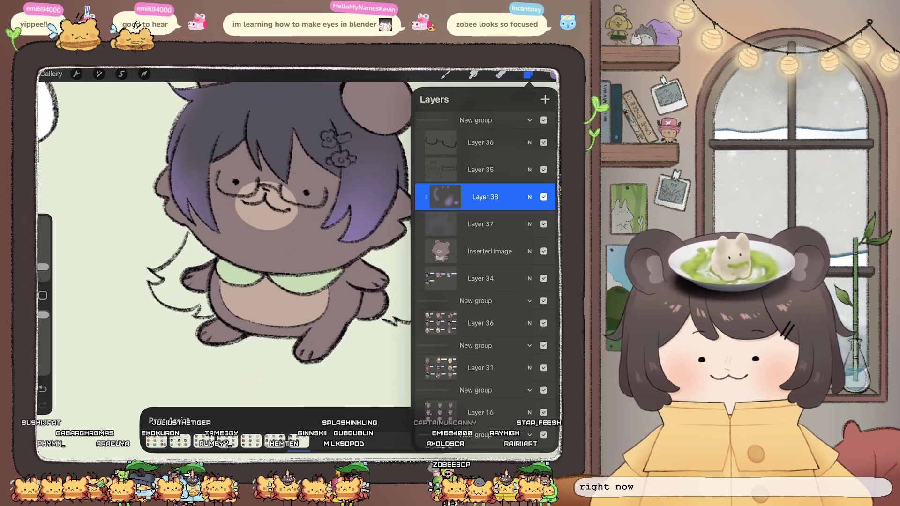
click(528, 75)
click(528, 74)
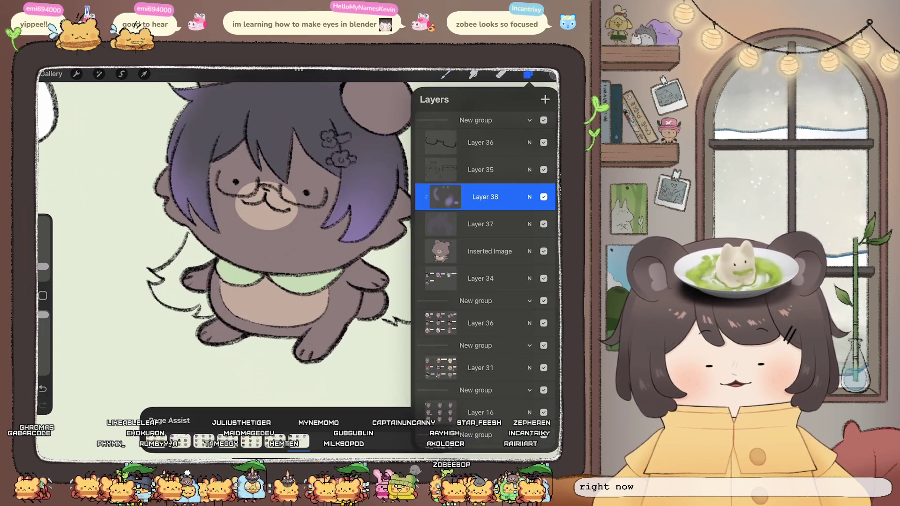
click(481, 279)
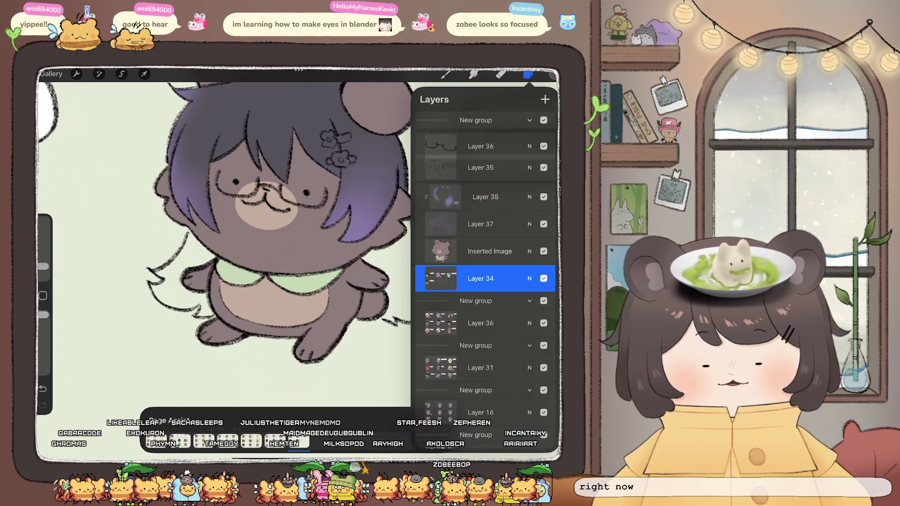
scroll(486, 263, down, 1)
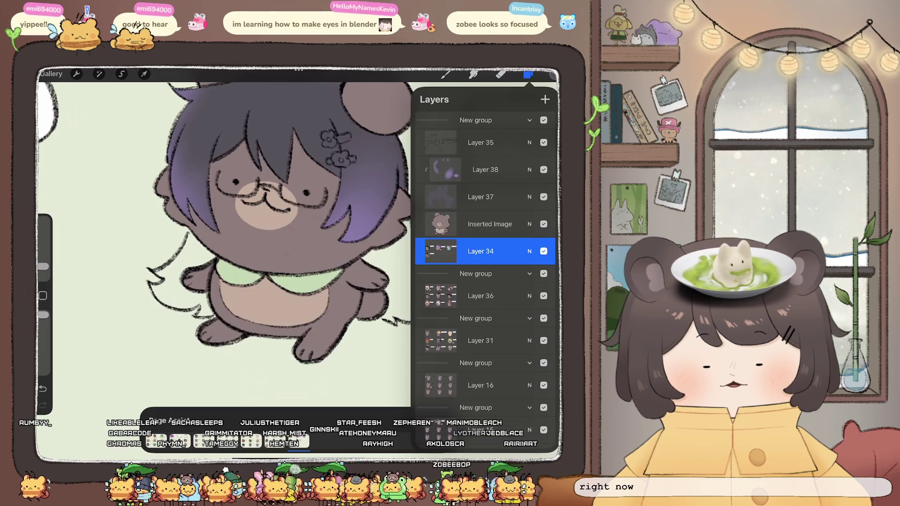
click(99, 73)
click(528, 73)
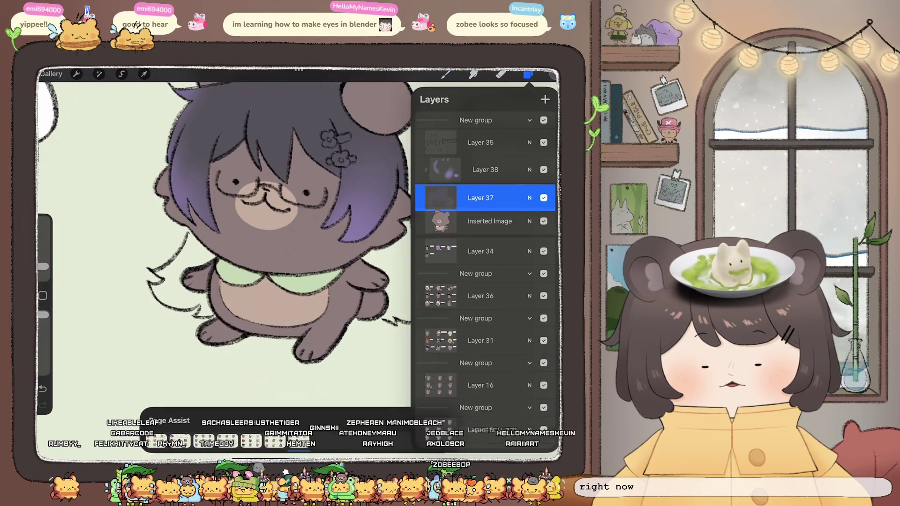
Merge Layer 38 down into Layer 37 and pick the HABOOK - Square UG Fine brush.
click(485, 170)
click(480, 224)
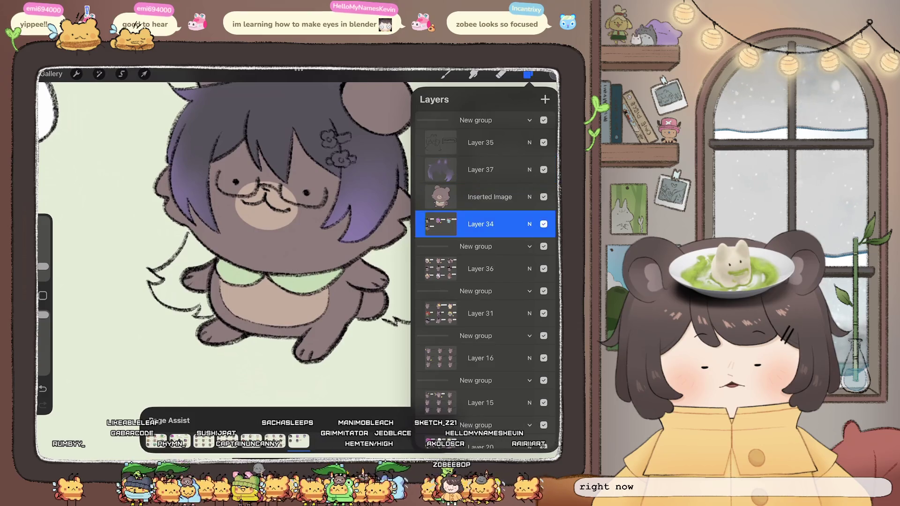
click(446, 73)
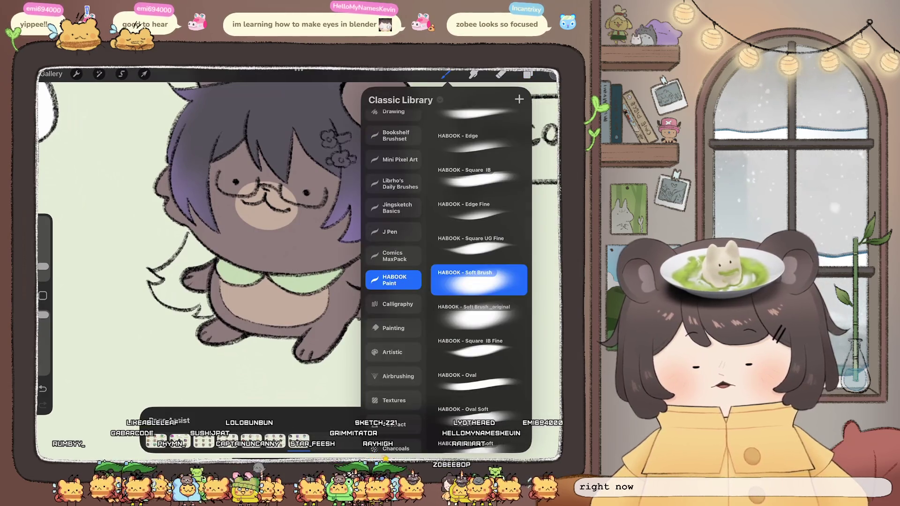
click(478, 244)
Fill the long hair strands dark purple-grey and add a new clipping-mask layer above.
click(446, 74)
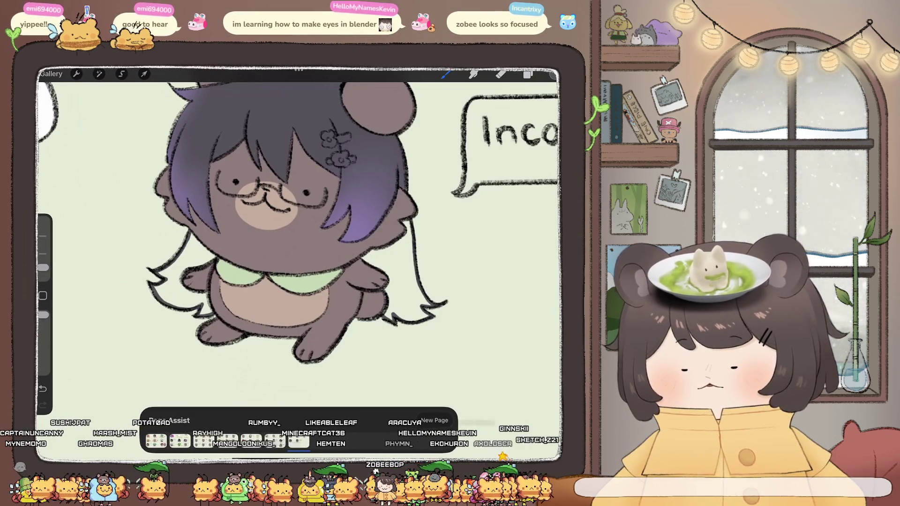
drag(553, 74, 415, 281)
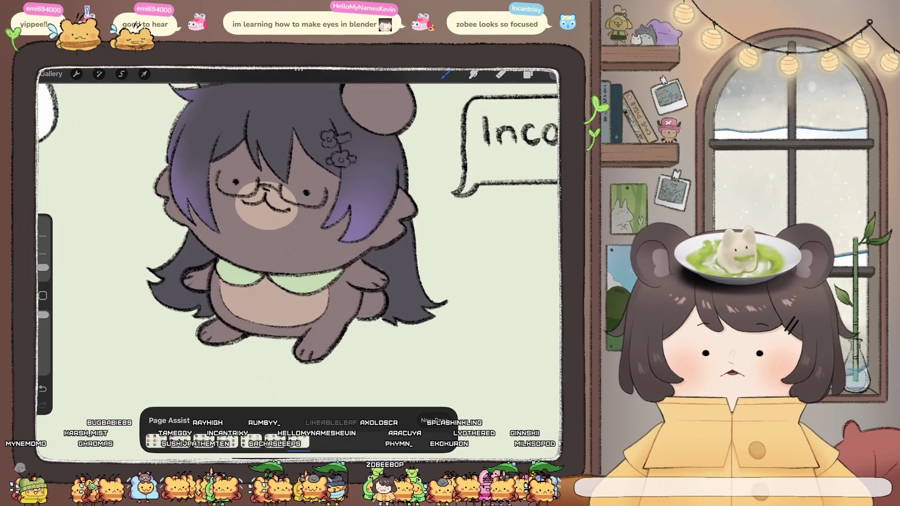
click(528, 74)
click(545, 99)
click(486, 224)
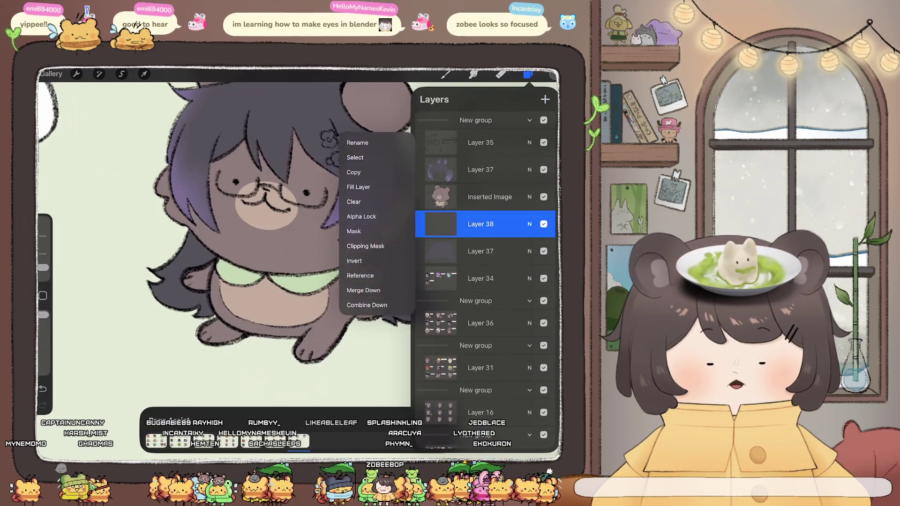
click(371, 232)
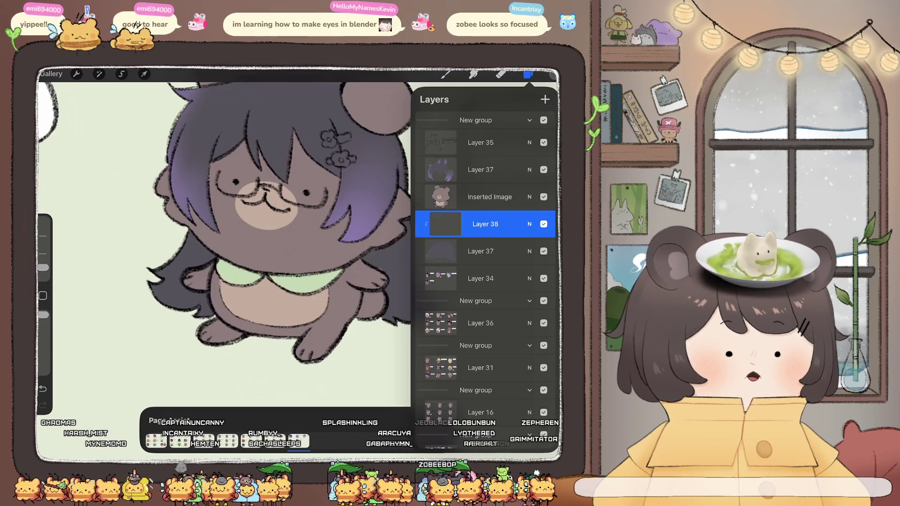
Pick purple, enlarge the soft shading brush and reopen the layers list.
click(552, 74)
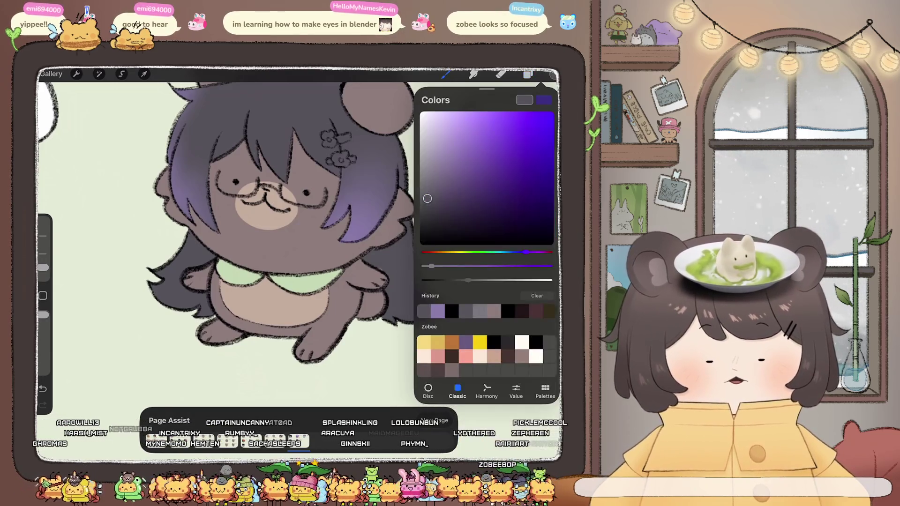
click(446, 74)
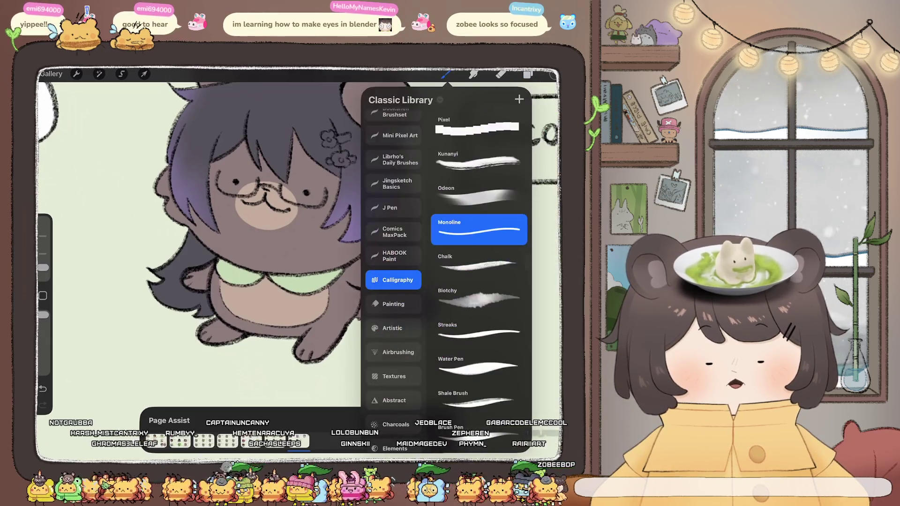
click(528, 74)
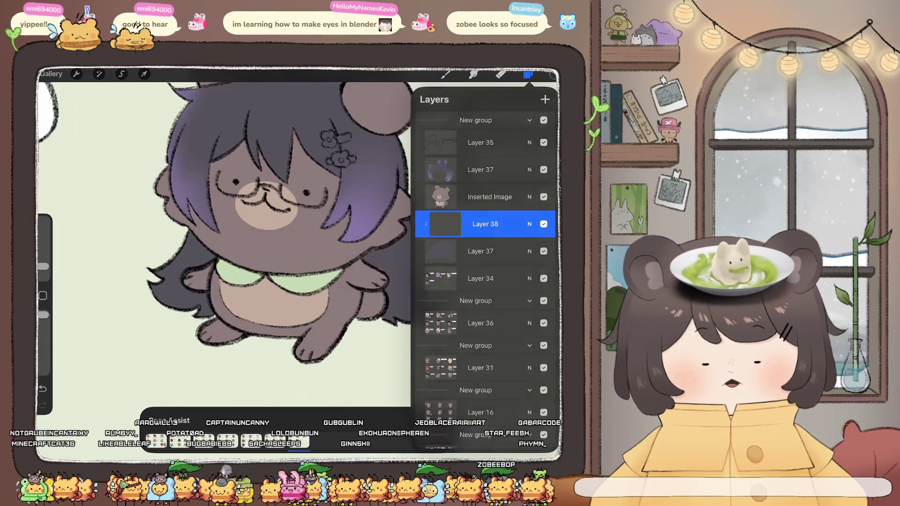
click(528, 73)
drag(42, 267, 43, 264)
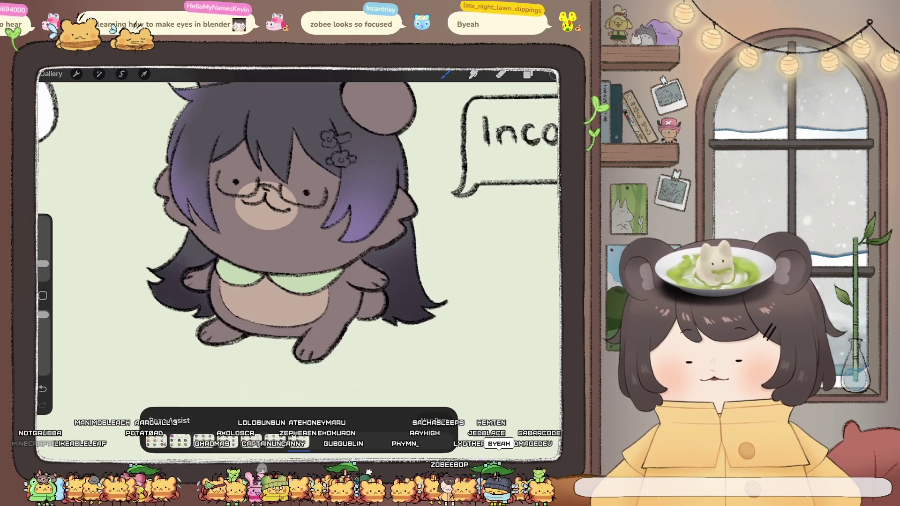
scroll(300, 225, down, 3)
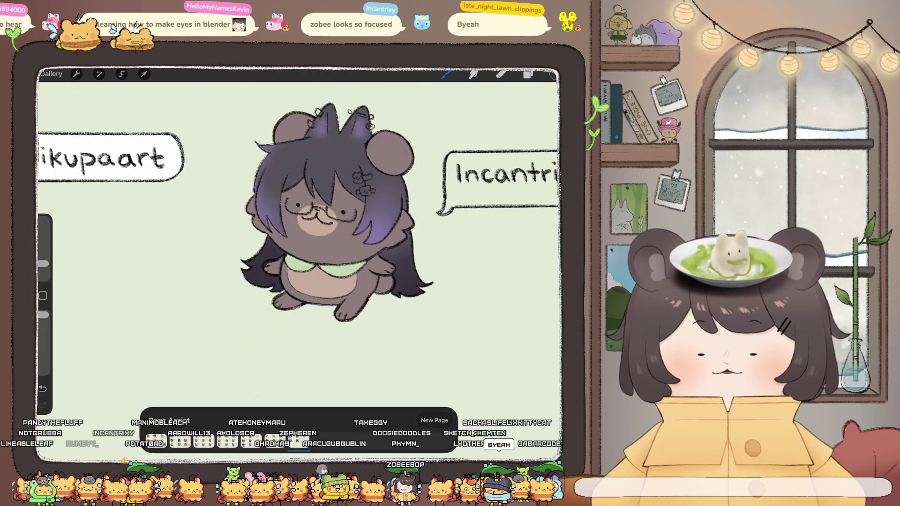
scroll(408, 277, up, 5)
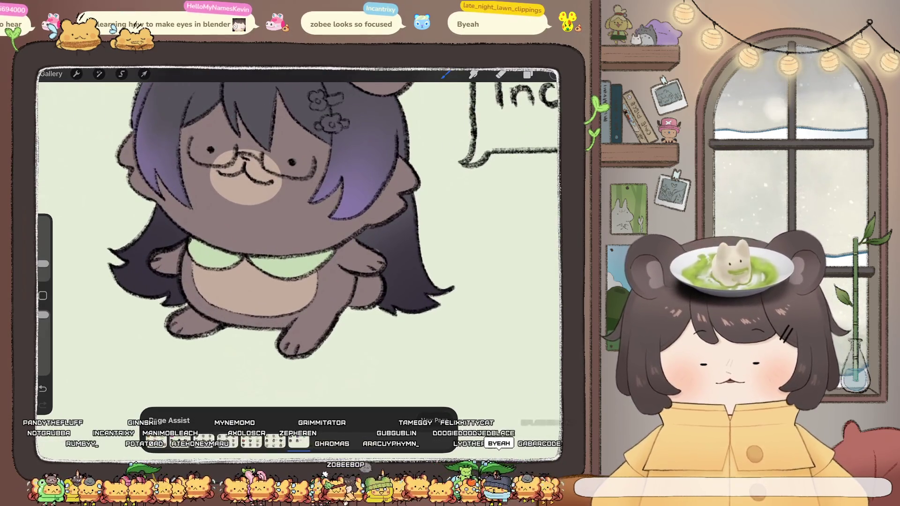
click(529, 75)
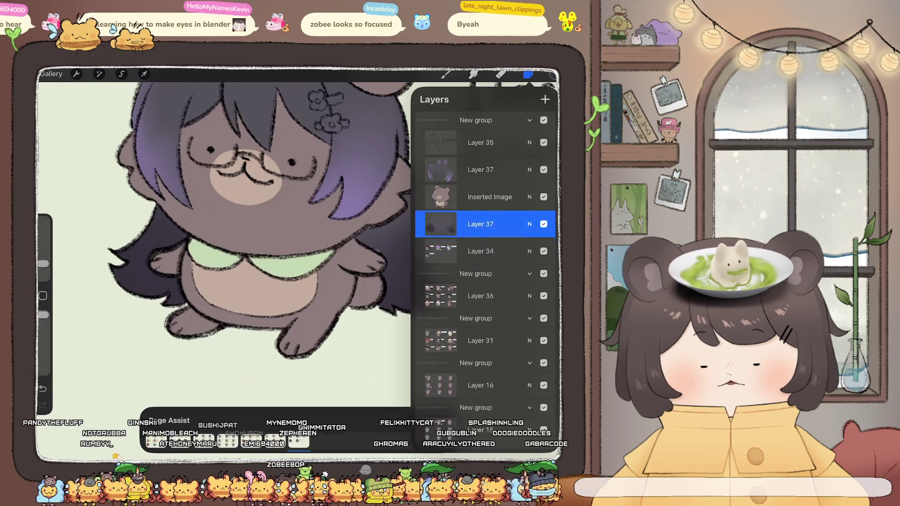
drag(485, 225, 486, 224)
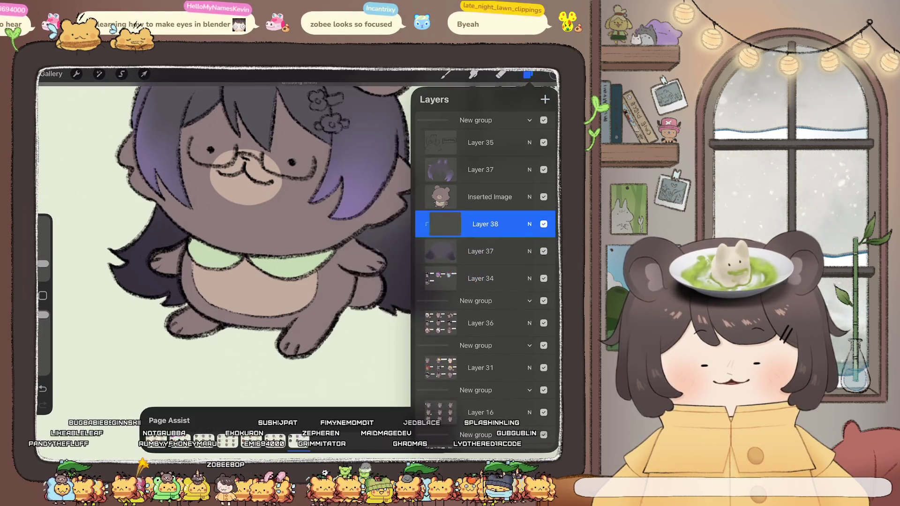
Merge Layer 38's purple shading down into hair Layer 37.
click(546, 75)
click(553, 75)
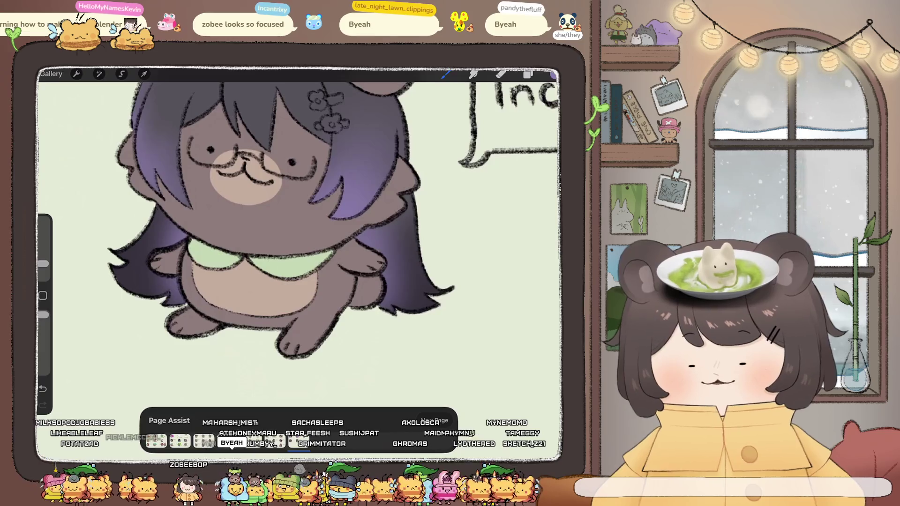
scroll(298, 216, down, 3)
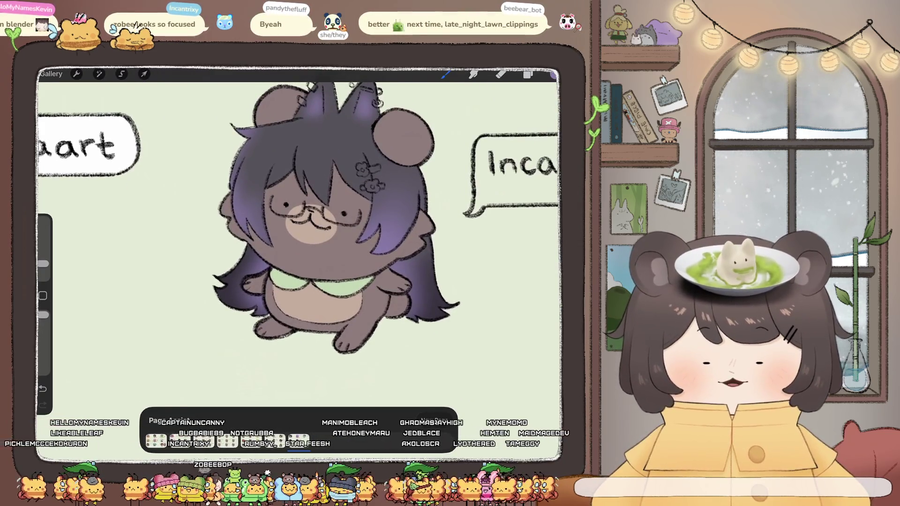
scroll(298, 234, up, 3)
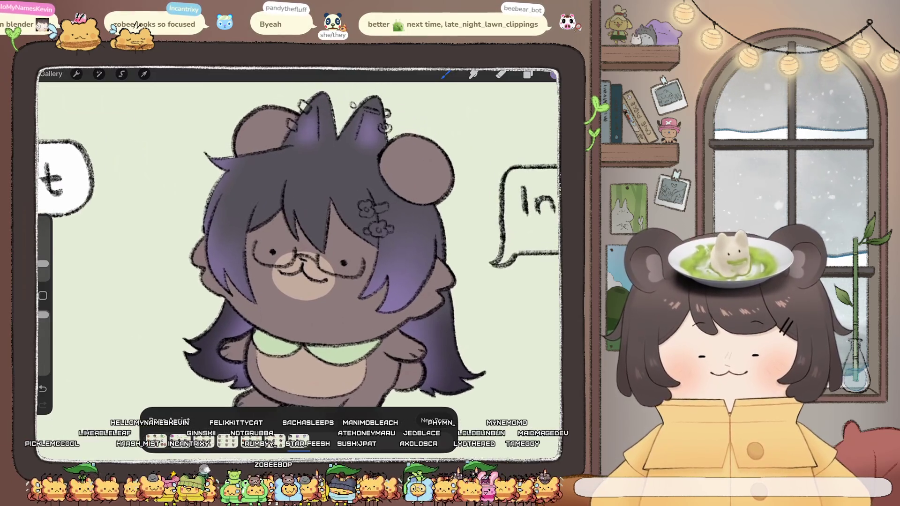
click(528, 74)
click(485, 225)
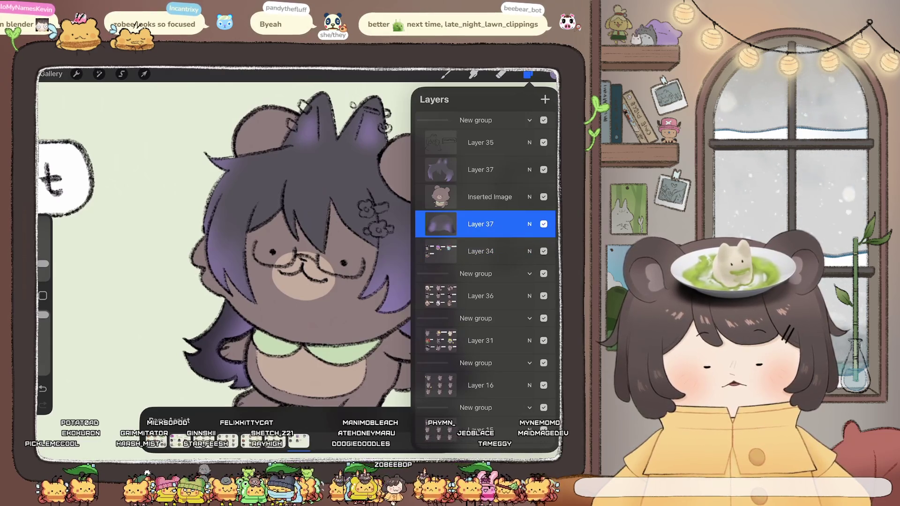
Switch from the Monoline brush to the Calligraphy Chalk brush.
scroll(316, 187, up, 2)
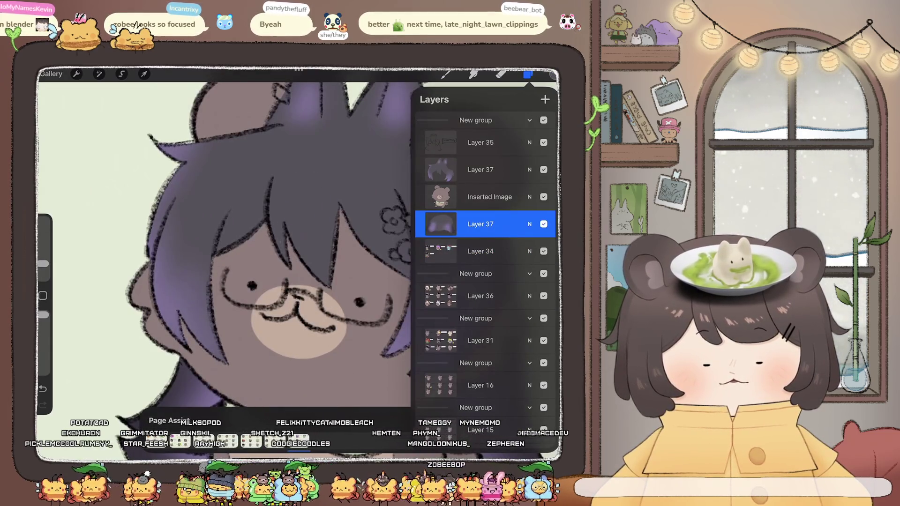
click(446, 74)
click(479, 230)
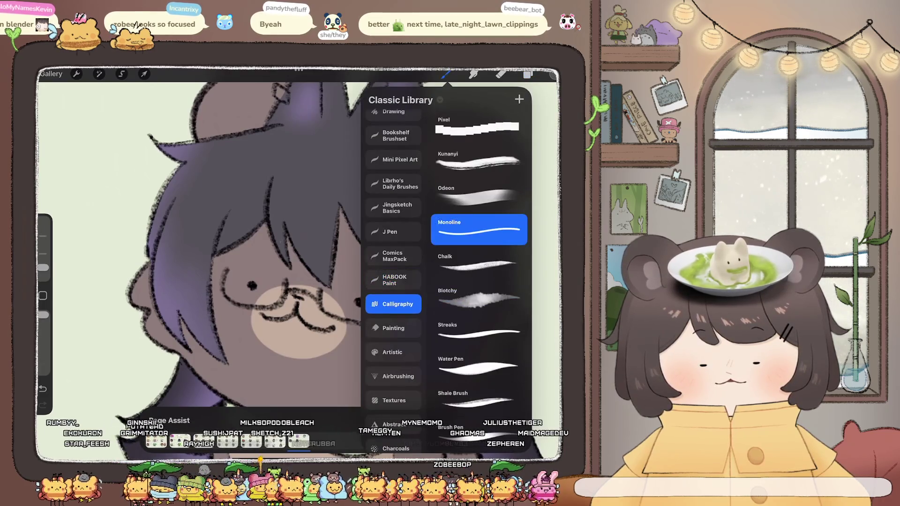
click(446, 74)
click(528, 74)
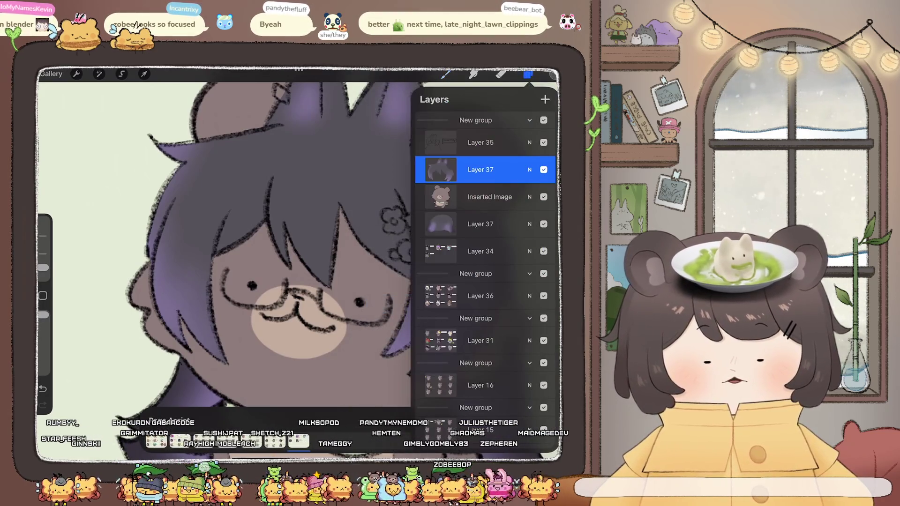
click(552, 74)
click(446, 74)
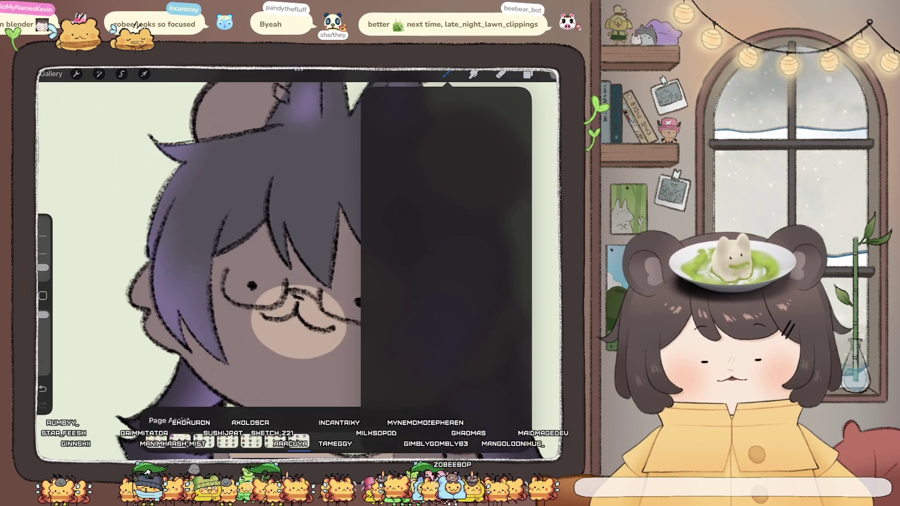
click(478, 264)
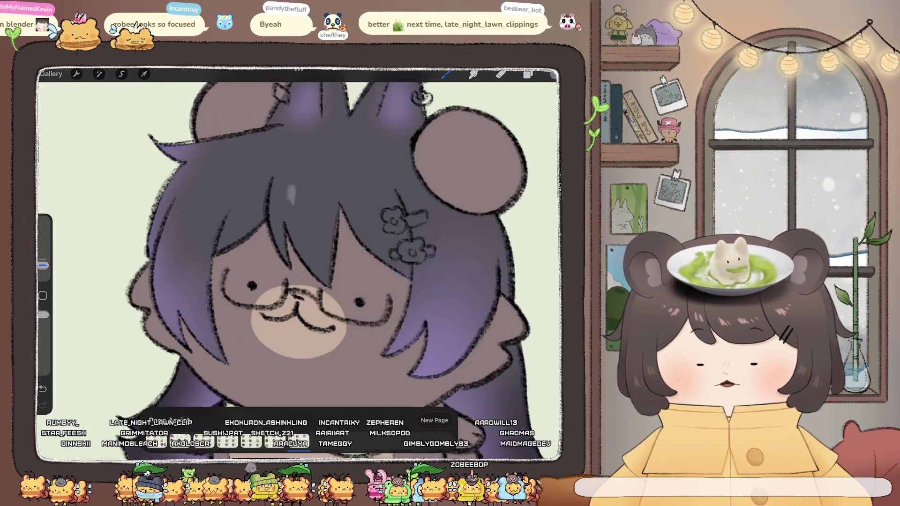
Paint a light chalk highlight stroke on the hair, undoing and redoing it.
drag(297, 193, 302, 203)
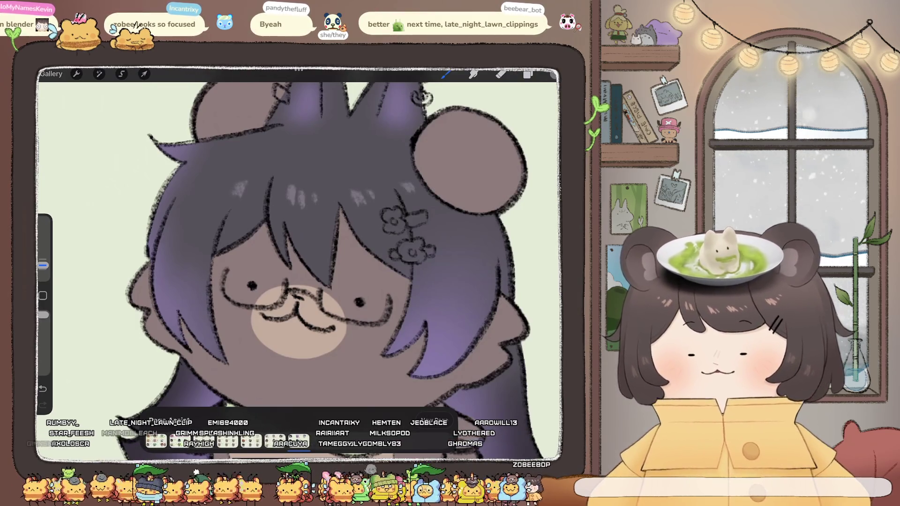
scroll(300, 244, down, 5)
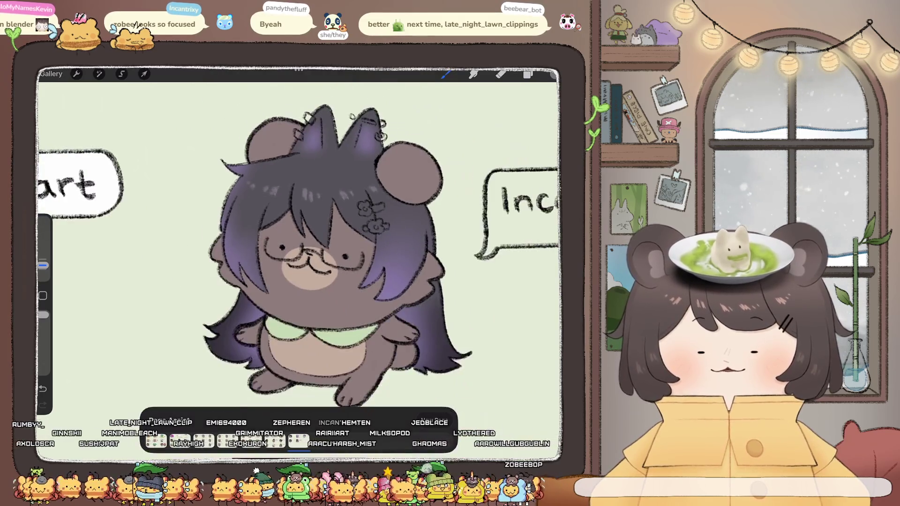
key(ctrl+z)
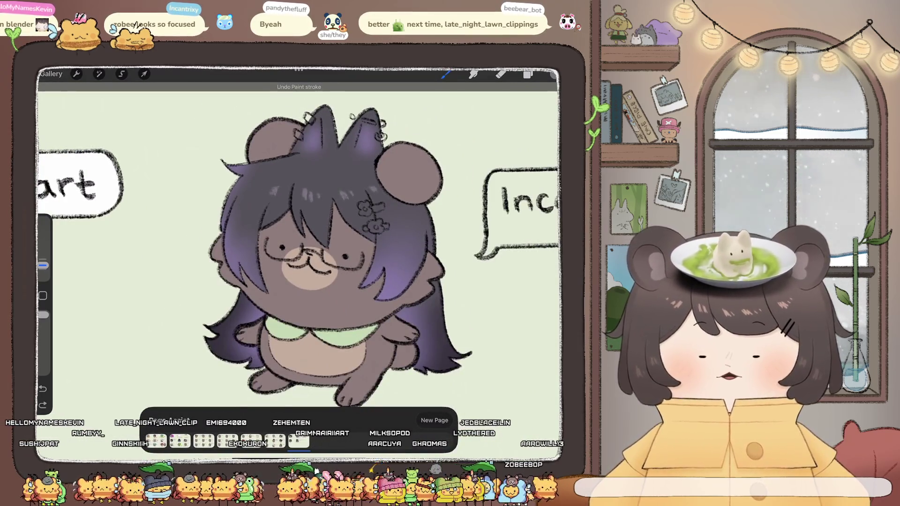
key(ctrl+shift+z)
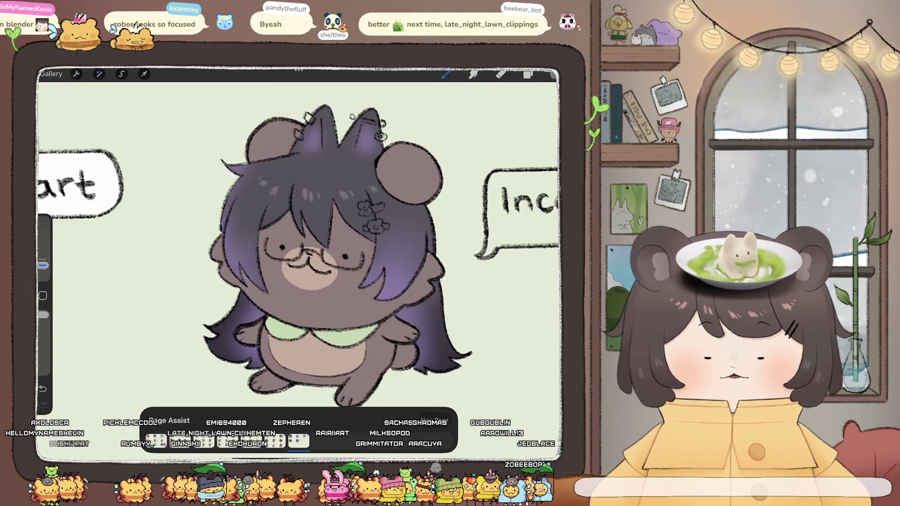
scroll(300, 243, up, 5)
scroll(300, 254, right, 2)
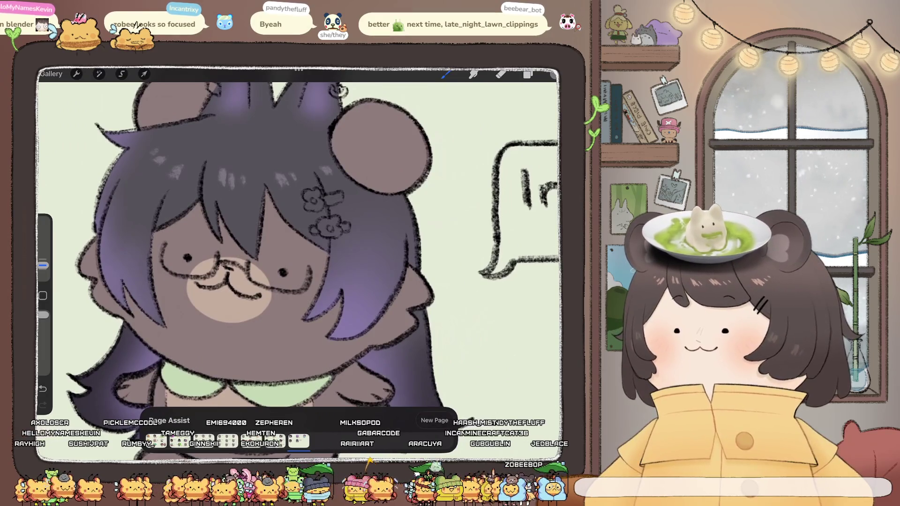
click(553, 74)
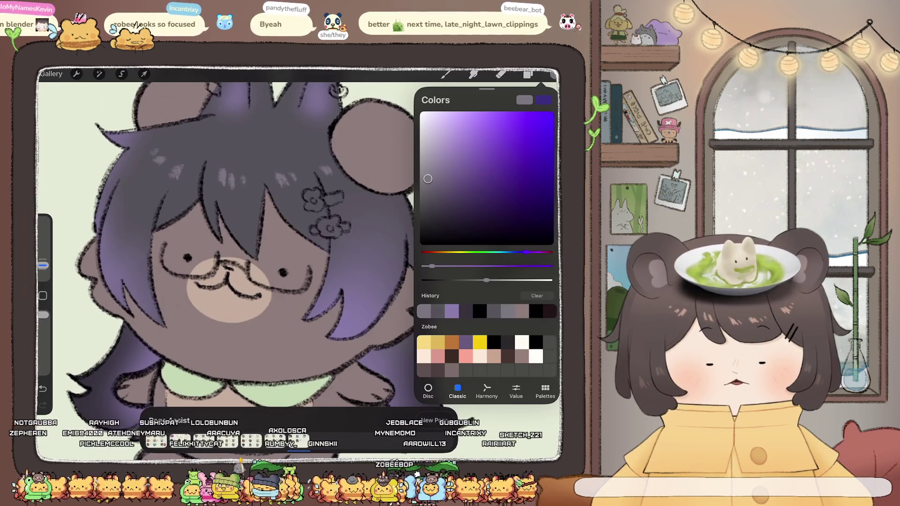
scroll(225, 244, up, 3)
Erase the bear's flower hair clips with the Eraser.
click(528, 74)
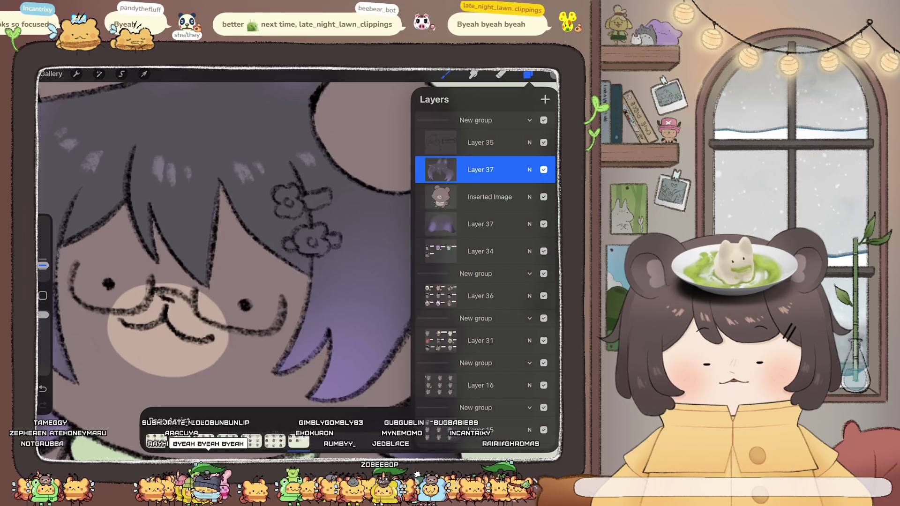
click(553, 74)
click(446, 74)
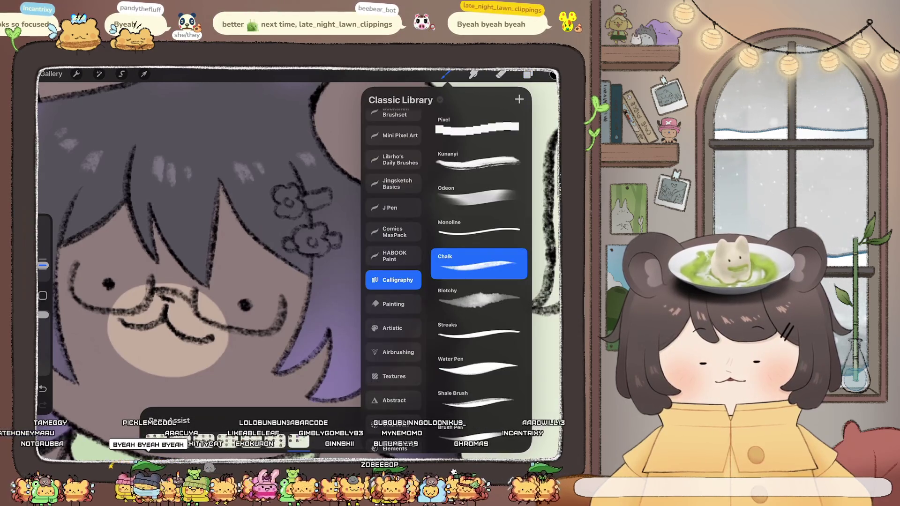
click(479, 229)
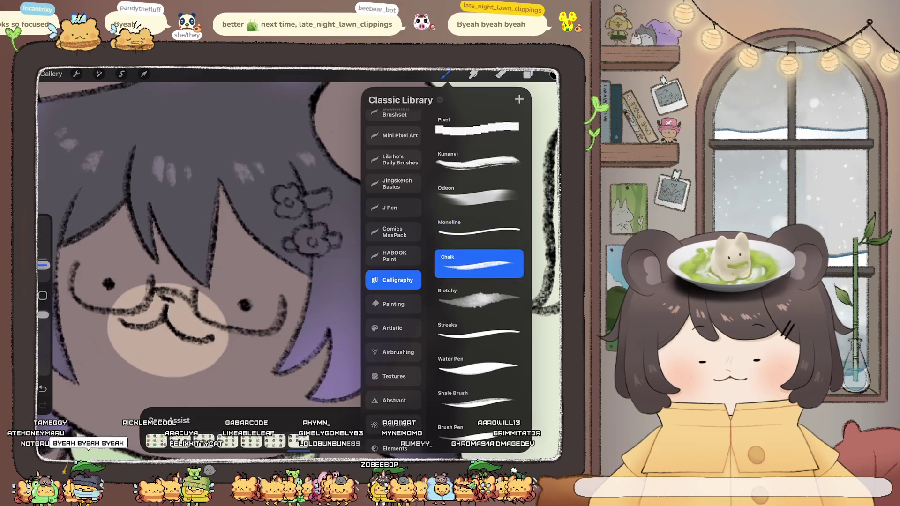
click(478, 263)
click(501, 74)
drag(279, 190, 328, 202)
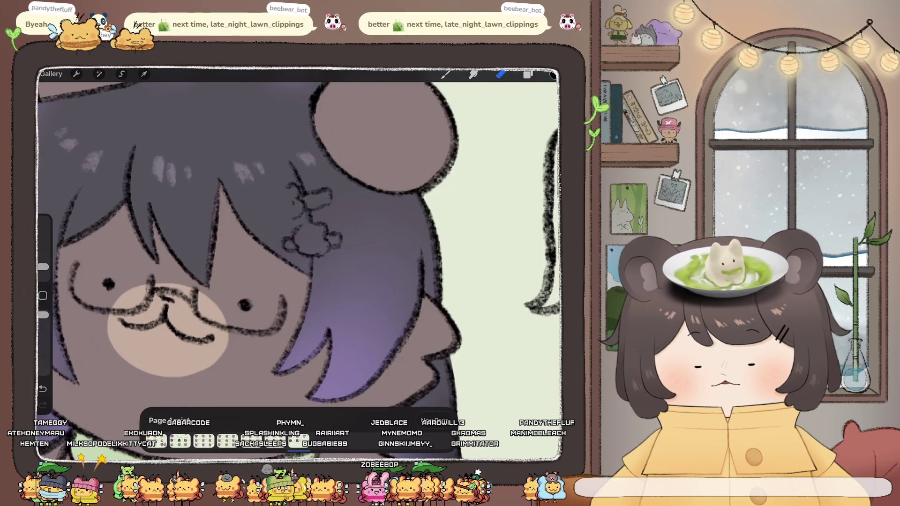
mouse_move(293, 185)
mouse_down()
mouse_move(300, 207)
mouse_move(278, 196)
mouse_move(265, 206)
mouse_up()
Outline a new hair clip on the hair, then slightly resize the eraser.
click(445, 74)
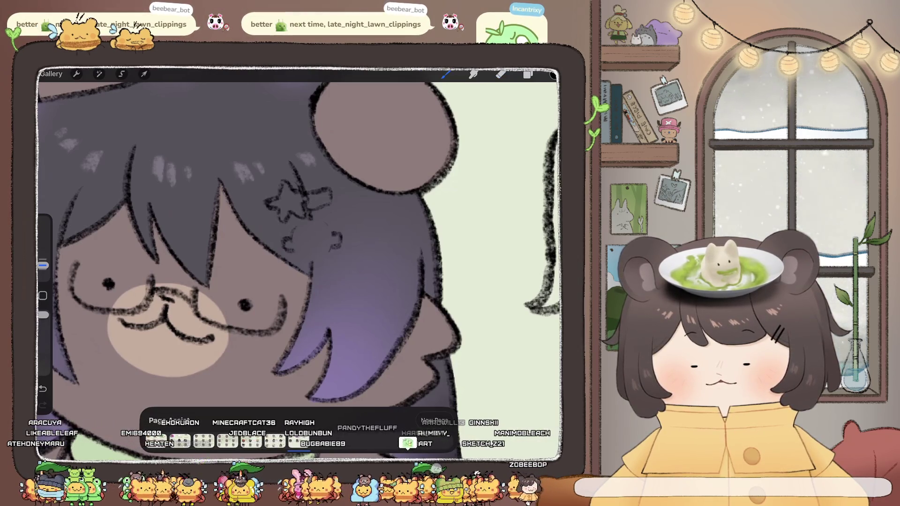
drag(297, 220, 322, 232)
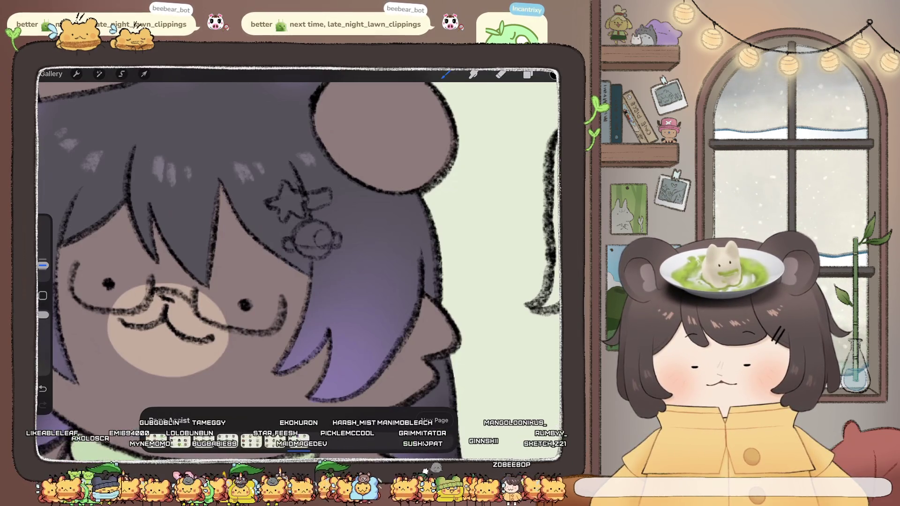
click(501, 74)
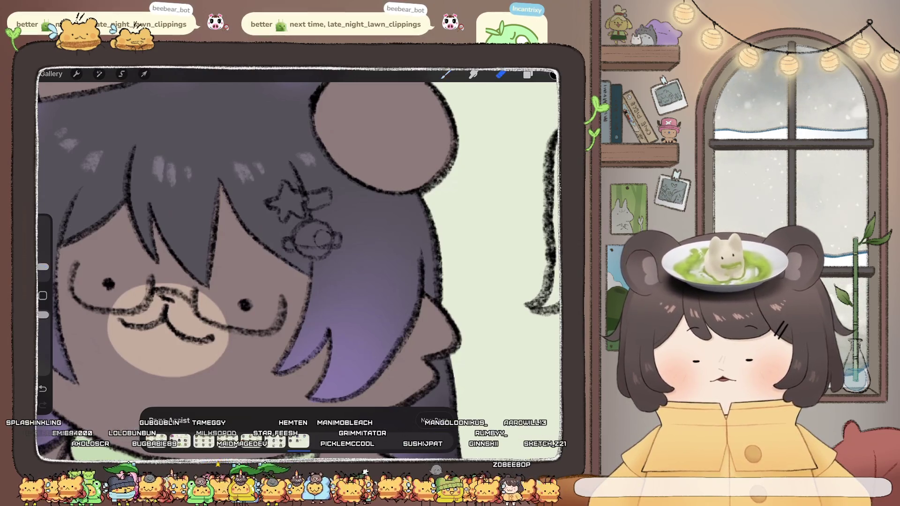
drag(42, 267, 43, 268)
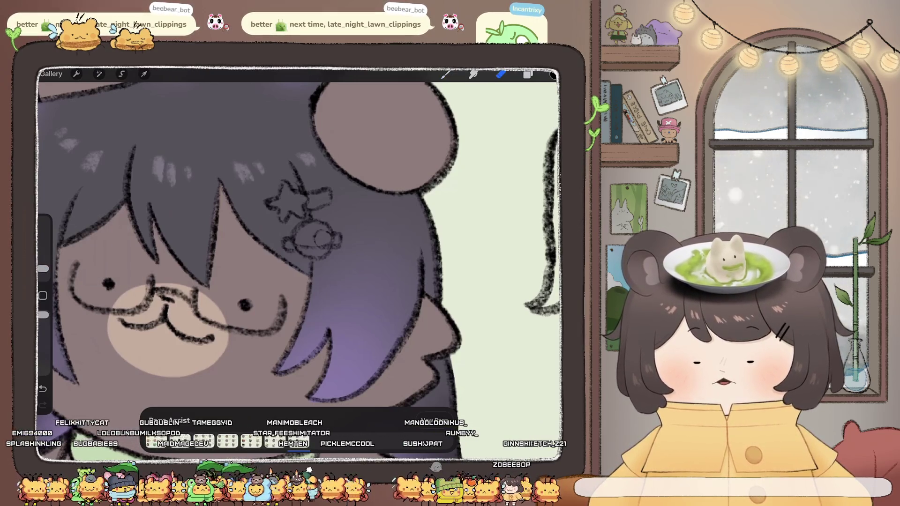
click(528, 74)
On the colour layer, fill the star hair clip with a muted gold using a colouring brush.
click(469, 169)
click(554, 75)
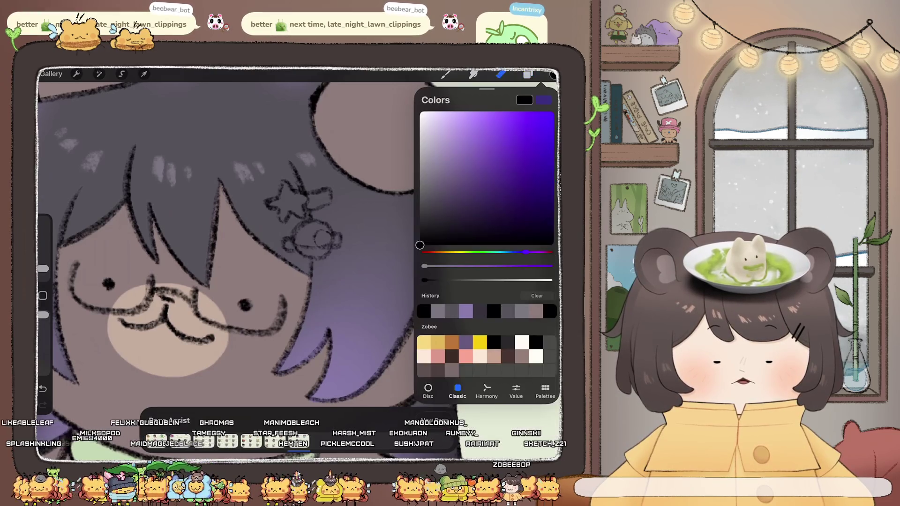
click(451, 252)
drag(534, 125, 489, 146)
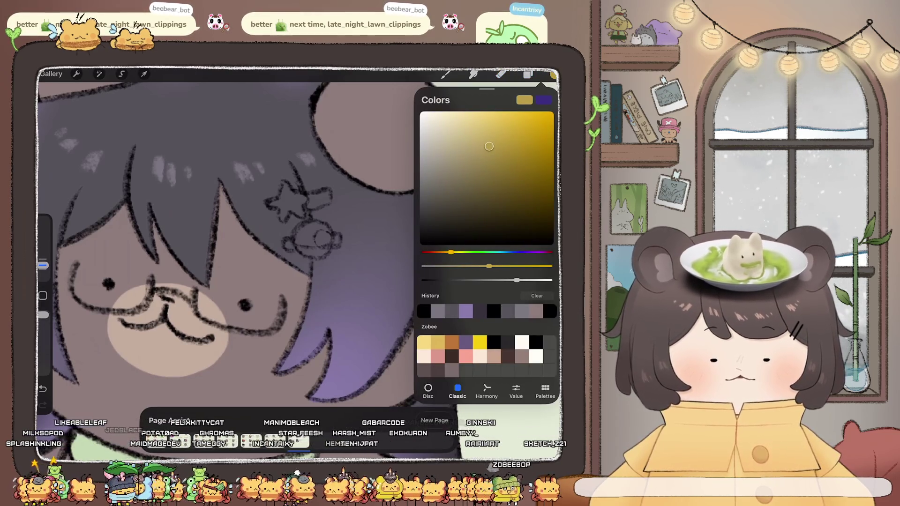
click(447, 74)
click(483, 229)
click(447, 73)
mouse_move(283, 193)
mouse_down()
mouse_move(287, 186)
mouse_move(270, 203)
mouse_move(302, 199)
mouse_up()
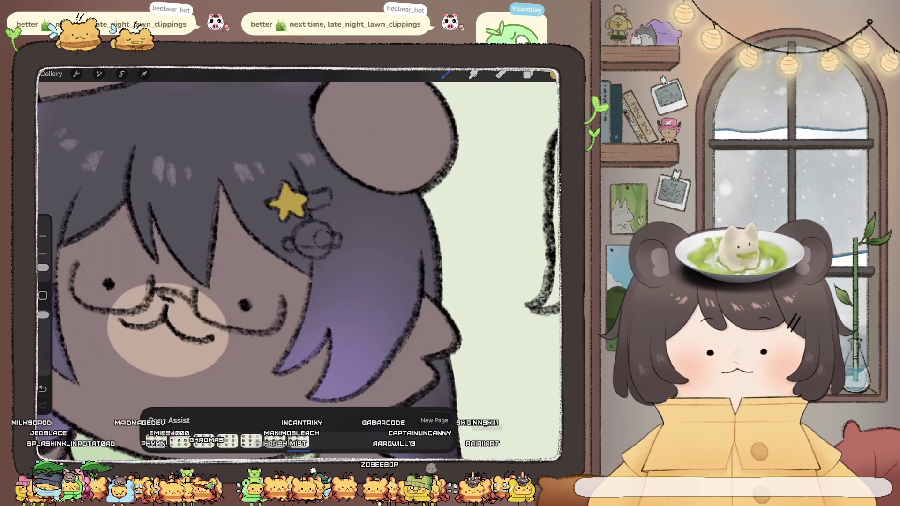
Paint the round hair clip near-white and dab a light purple centre onto it.
click(553, 75)
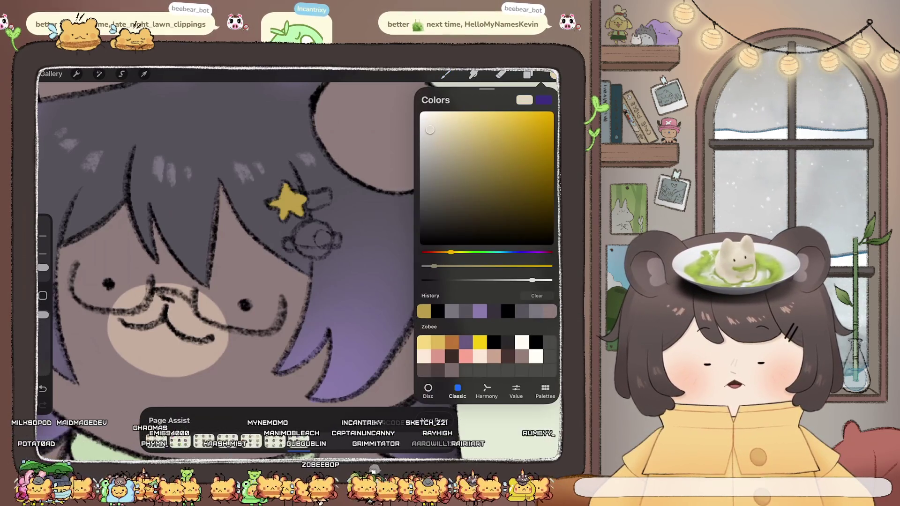
click(522, 343)
click(445, 74)
mouse_move(323, 230)
mouse_down()
mouse_move(330, 245)
mouse_move(322, 247)
mouse_up()
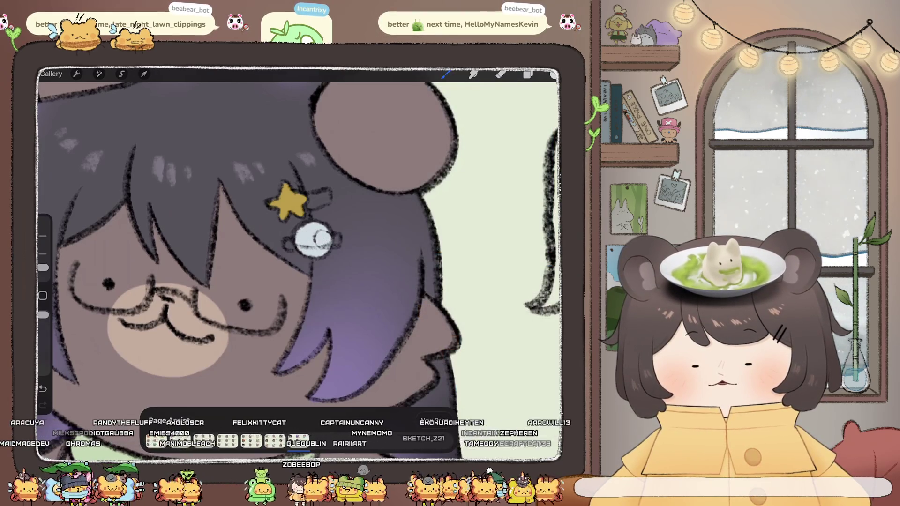
click(554, 74)
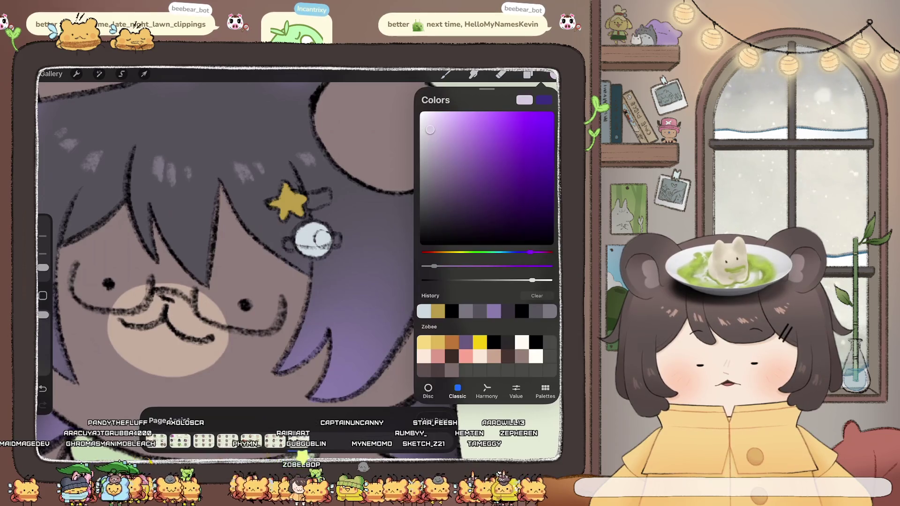
drag(430, 130, 444, 146)
click(323, 239)
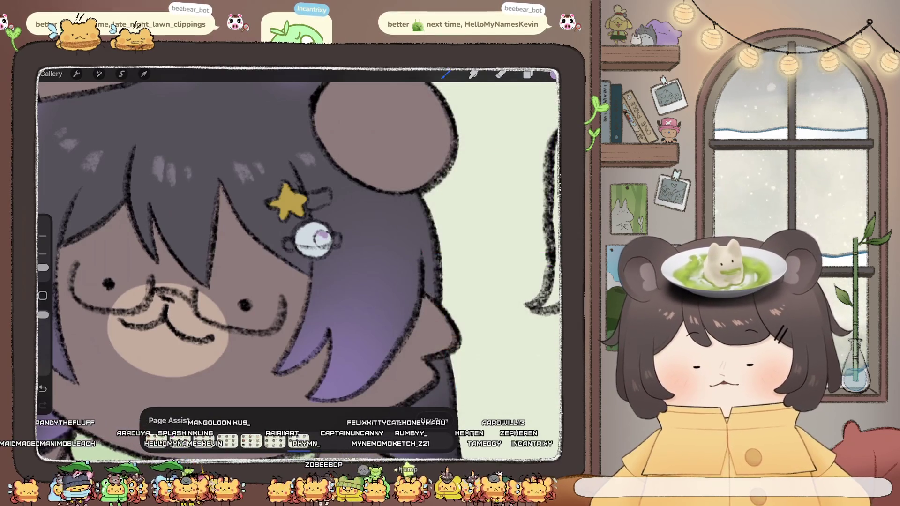
Add a small blue accent beside the star clip.
click(554, 74)
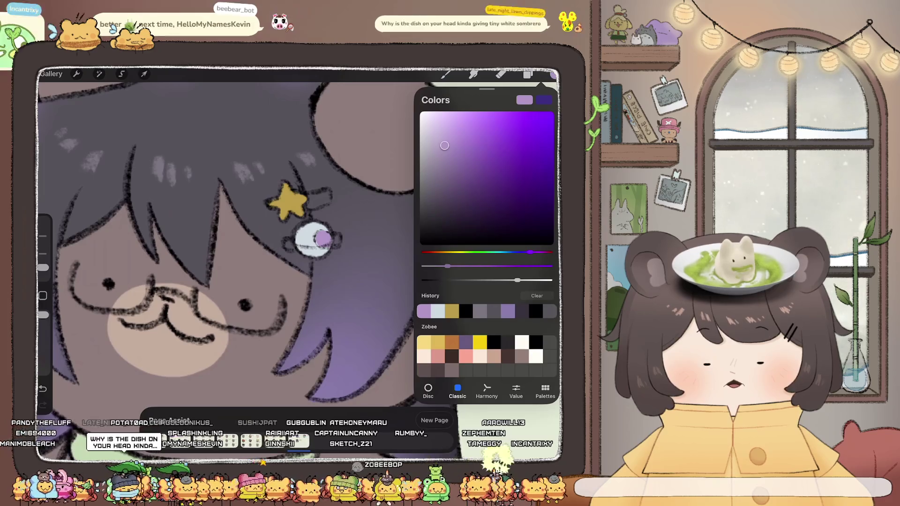
click(510, 253)
click(311, 203)
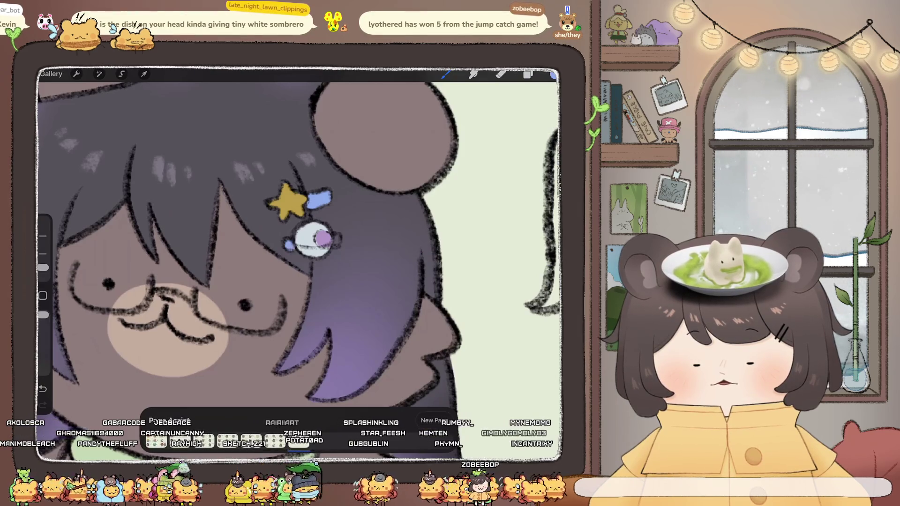
scroll(298, 263, down, 5)
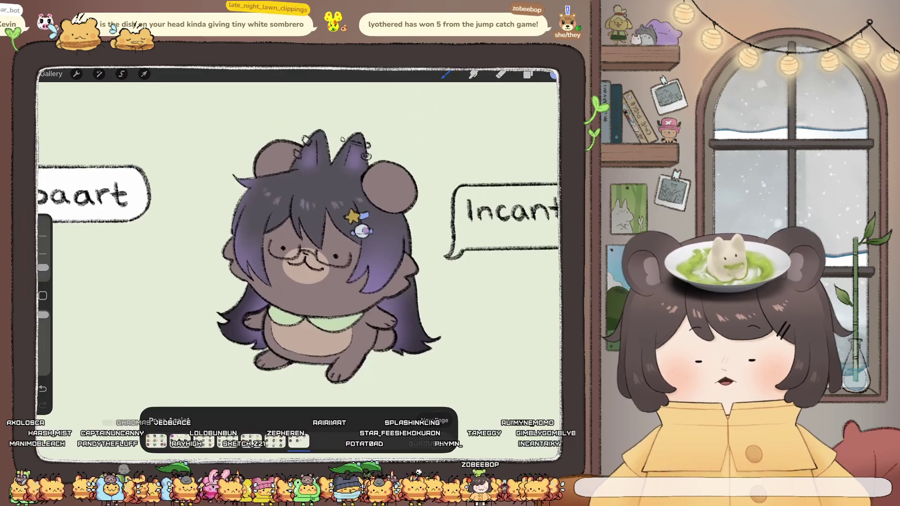
Touch up the ear clips: cover one highlight with yellow and add a white shine to the grey clip.
scroll(310, 211, up, 5)
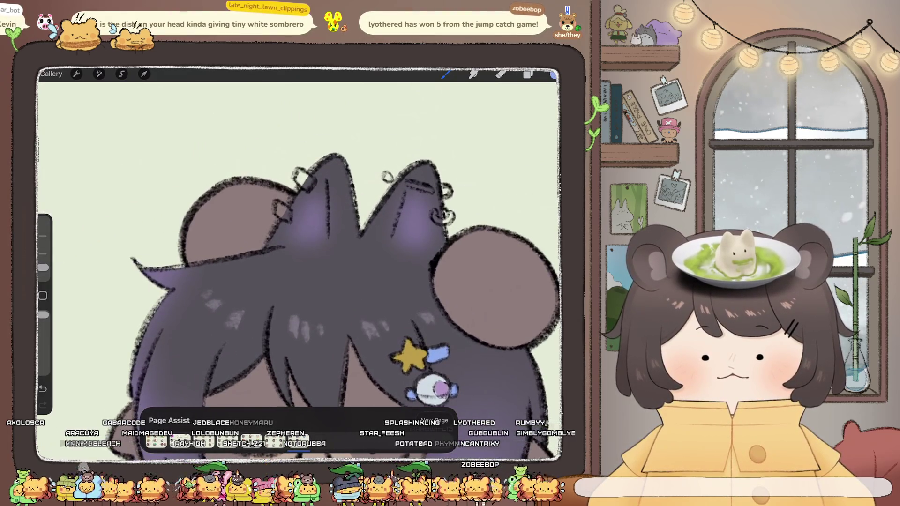
mouse_move(298, 175)
mouse_down()
mouse_move(308, 186)
mouse_move(289, 220)
mouse_up()
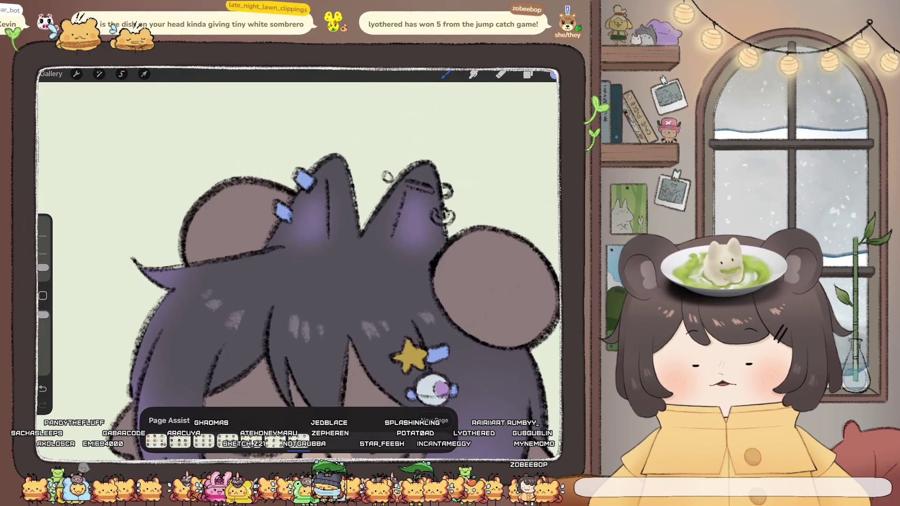
scroll(300, 262, down, 5)
scroll(300, 262, up, 5)
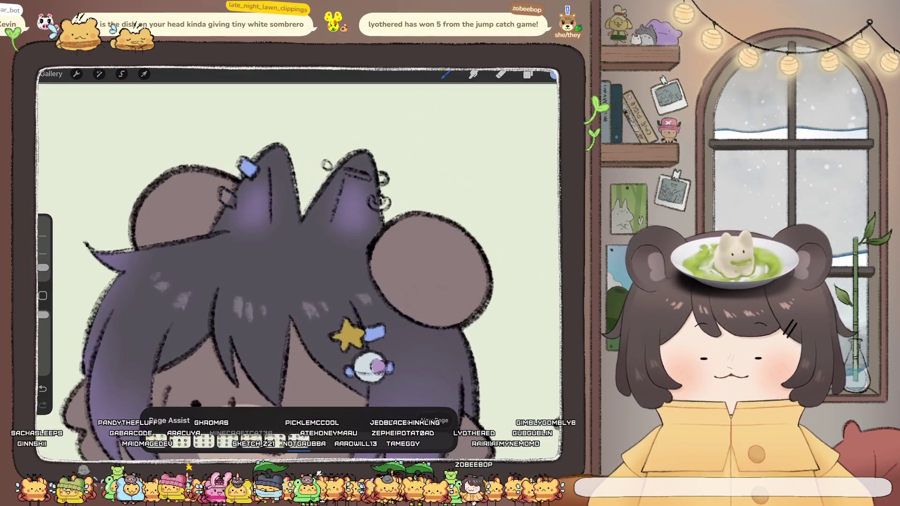
key(ctrl+z)
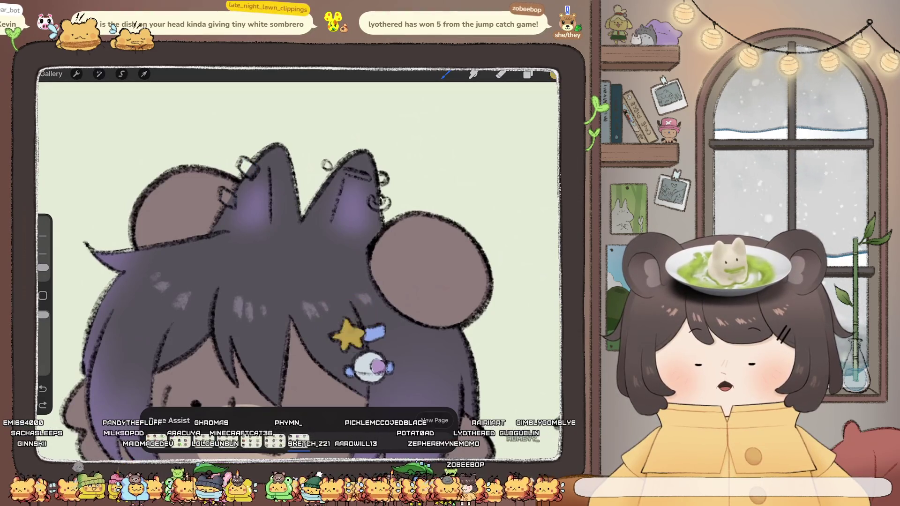
drag(245, 164, 252, 171)
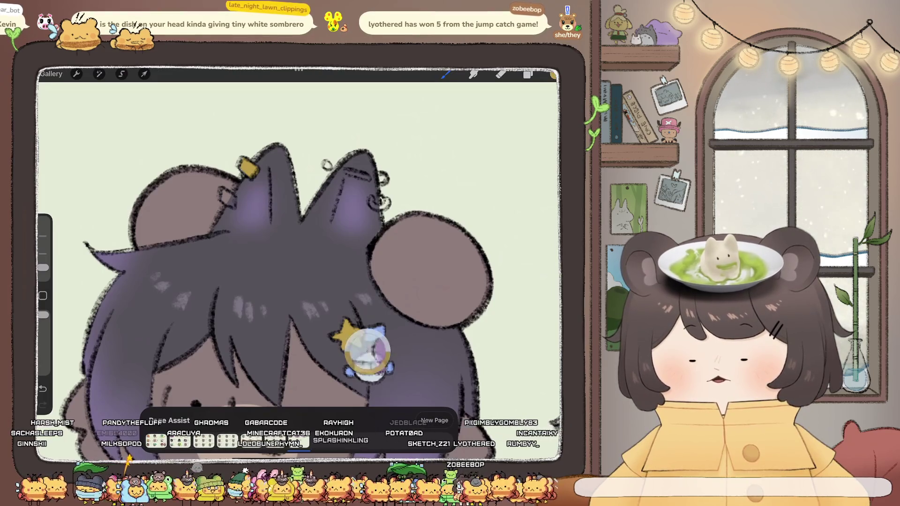
drag(223, 192, 227, 201)
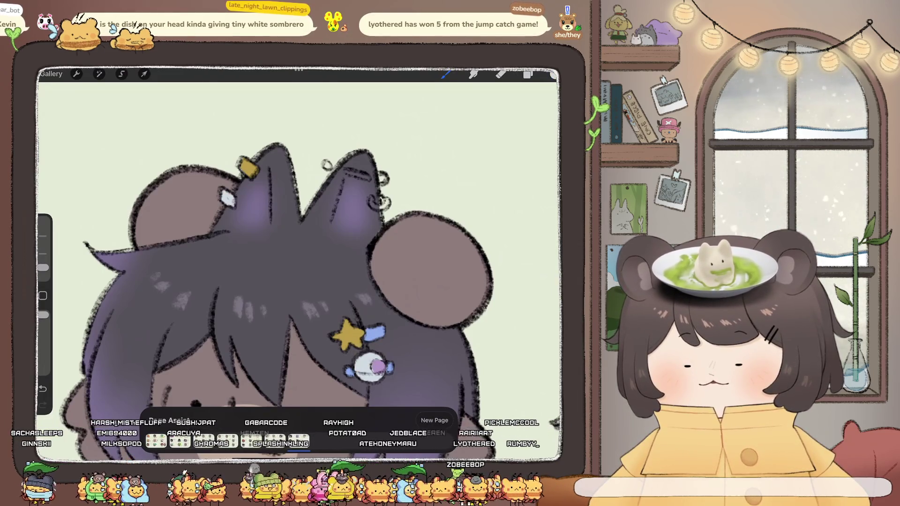
Colour the upper and lower ring earrings on the ear gold.
scroll(422, 272, up, 2)
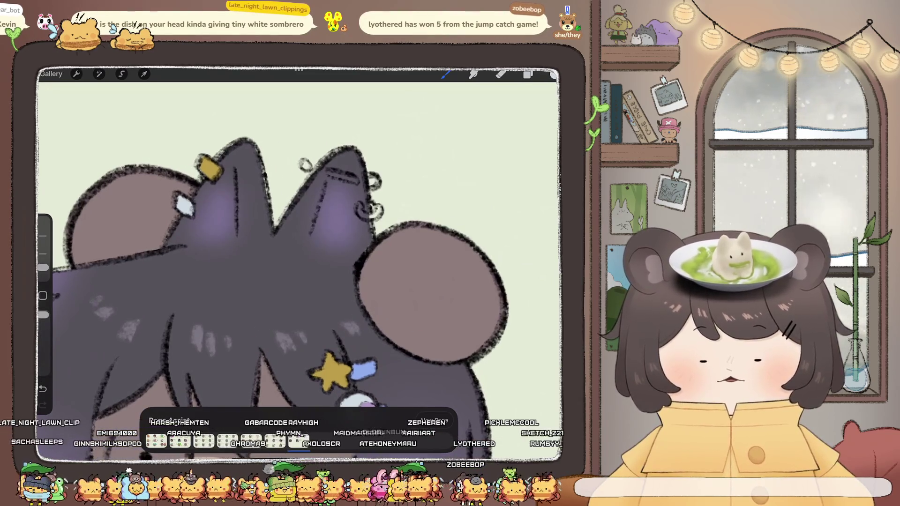
click(553, 75)
click(438, 311)
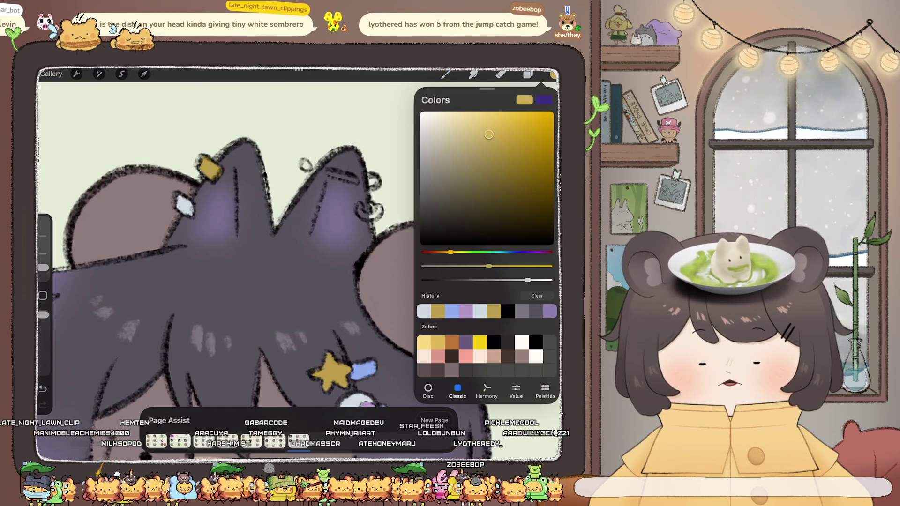
click(553, 75)
click(331, 174)
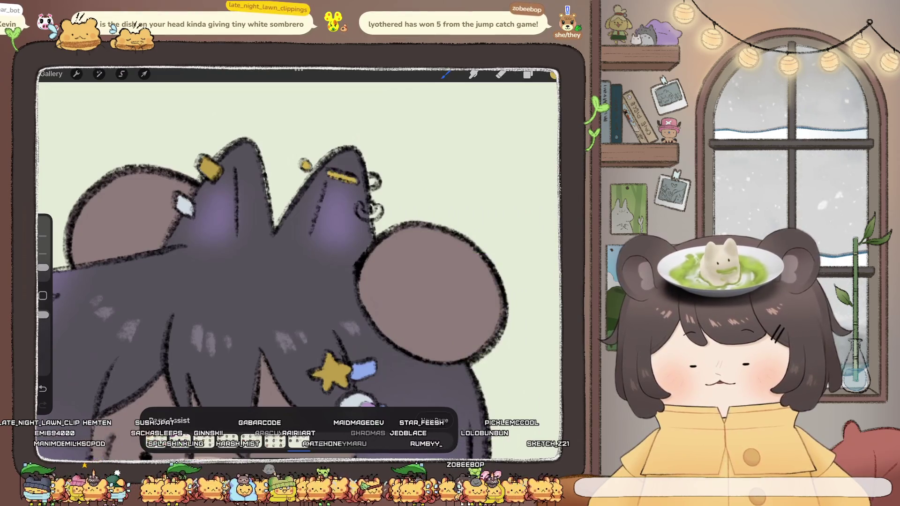
click(374, 182)
drag(362, 206, 377, 215)
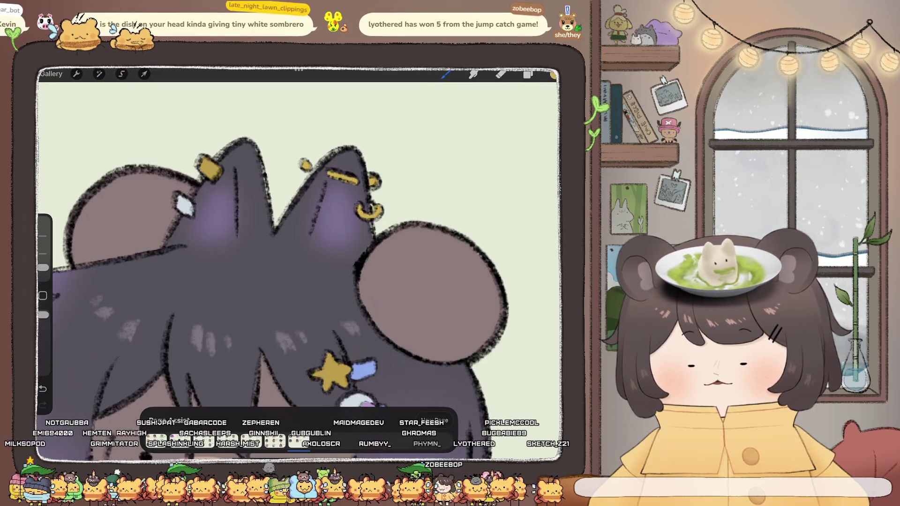
scroll(300, 263, down, 5)
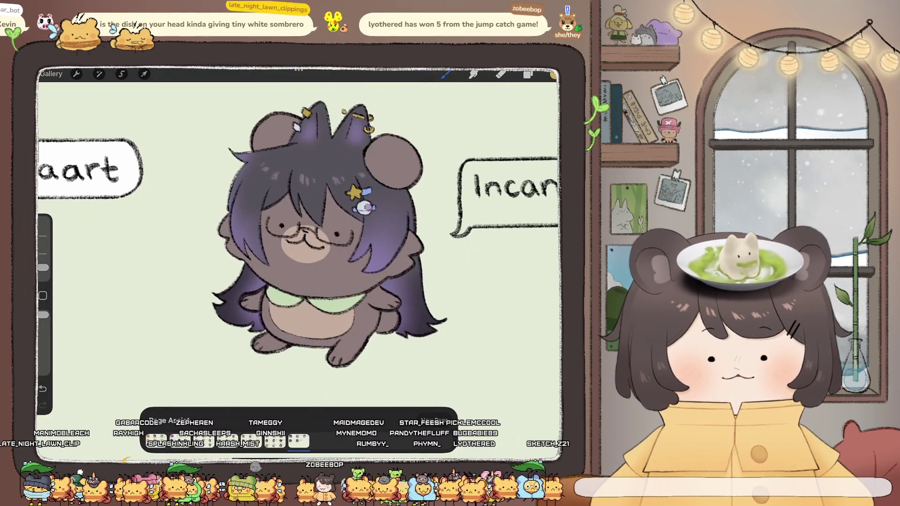
click(528, 74)
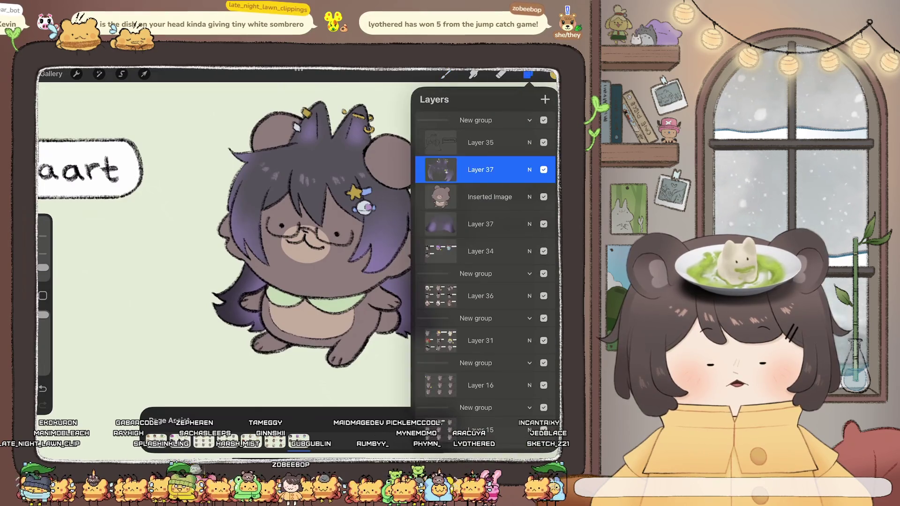
click(554, 75)
click(446, 74)
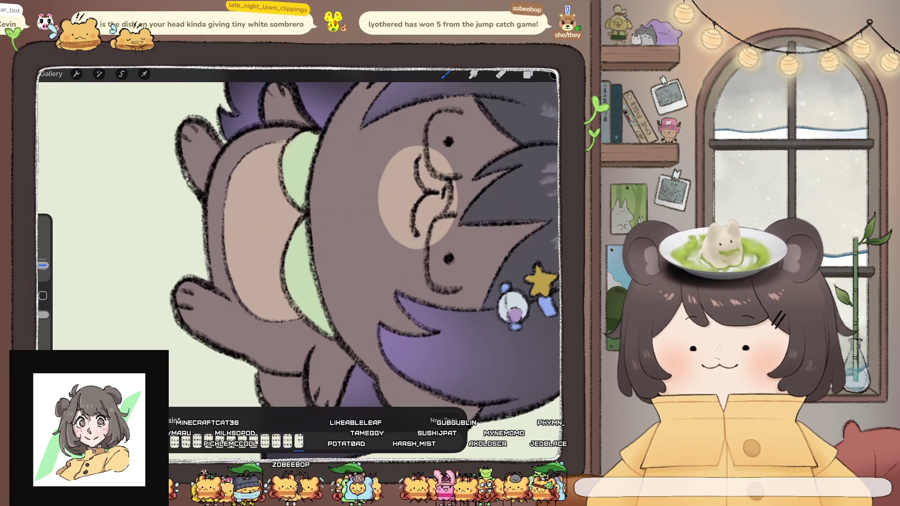
scroll(300, 235, up, 2)
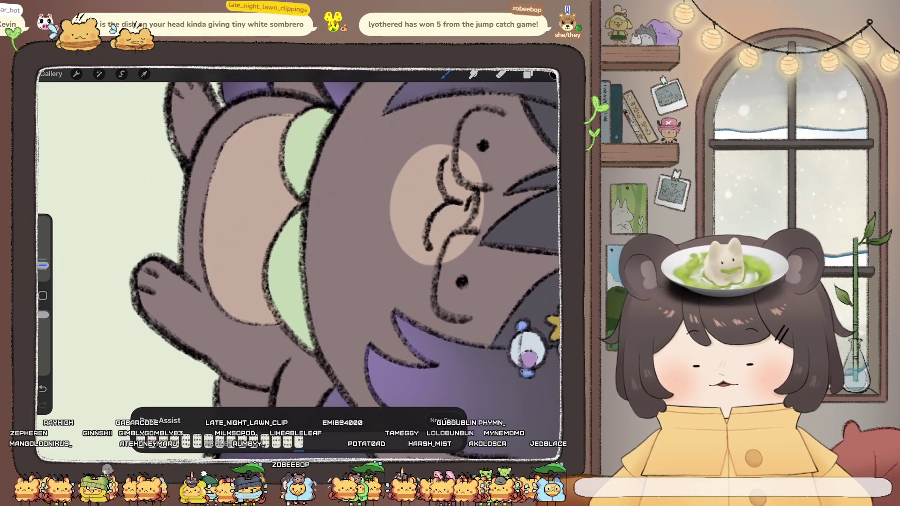
key(ctrl+z)
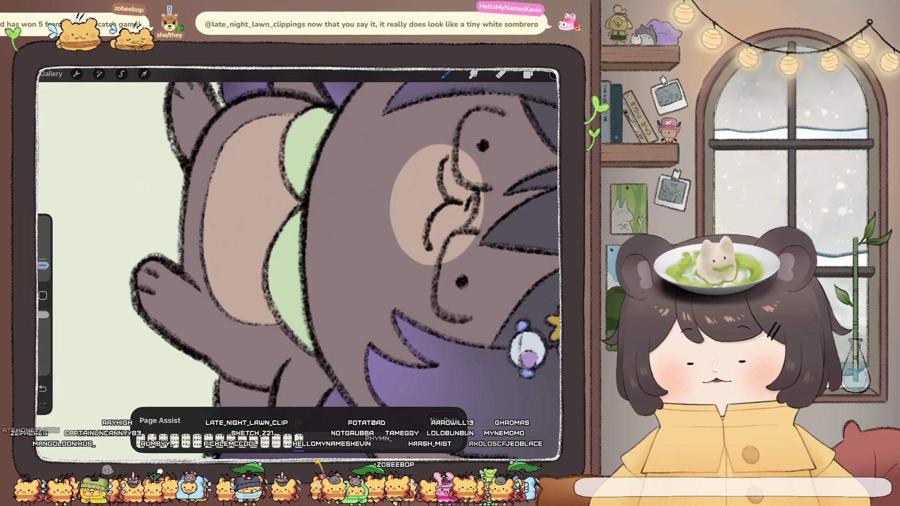
Rotate to the belly and draw a small pointed outline below the green collar's V.
key(ctrl+z)
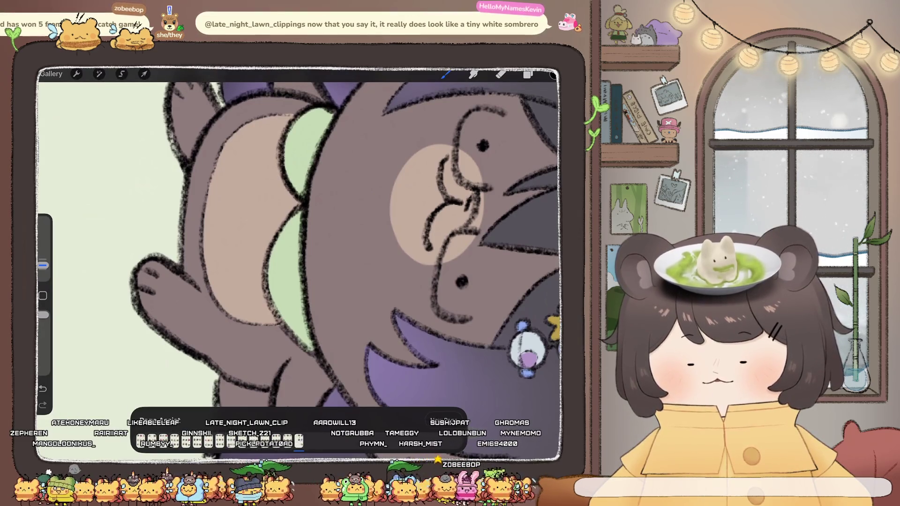
key(ctrl+shift+z)
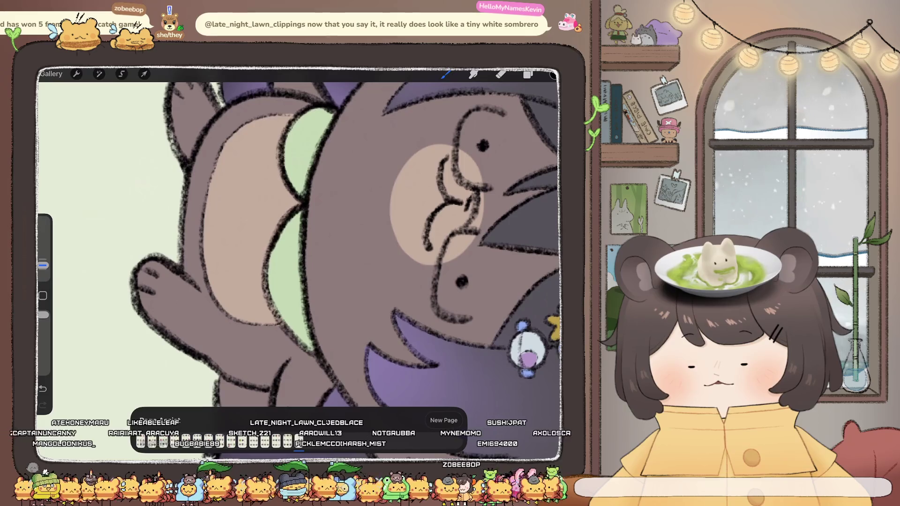
drag(328, 281, 329, 122)
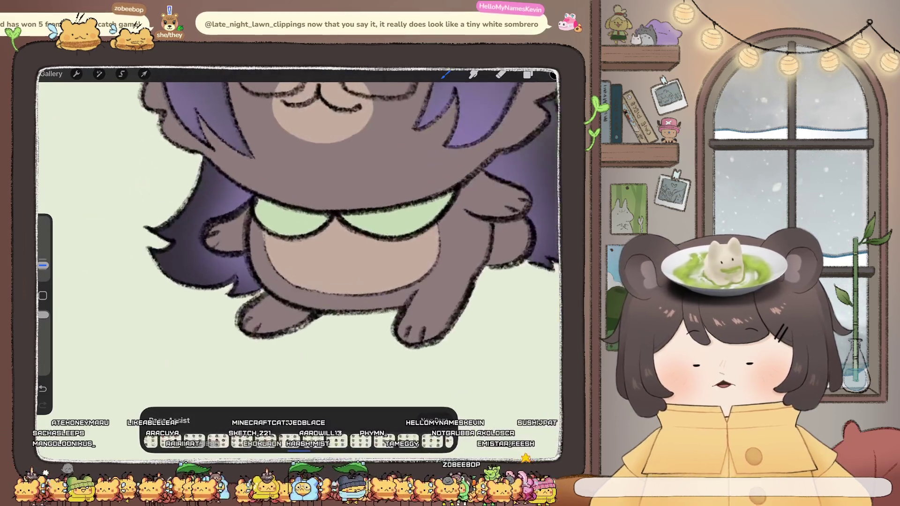
drag(326, 206, 347, 216)
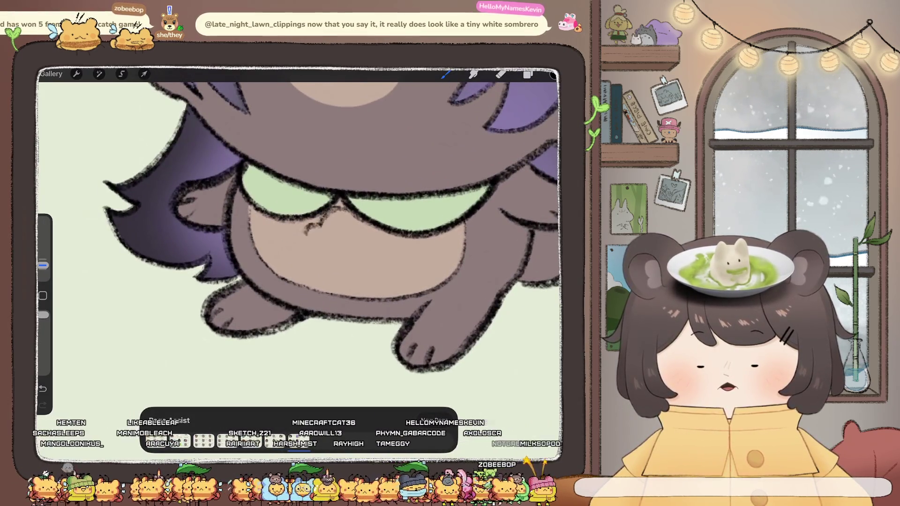
key(ctrl+z)
key(ctrl+z)
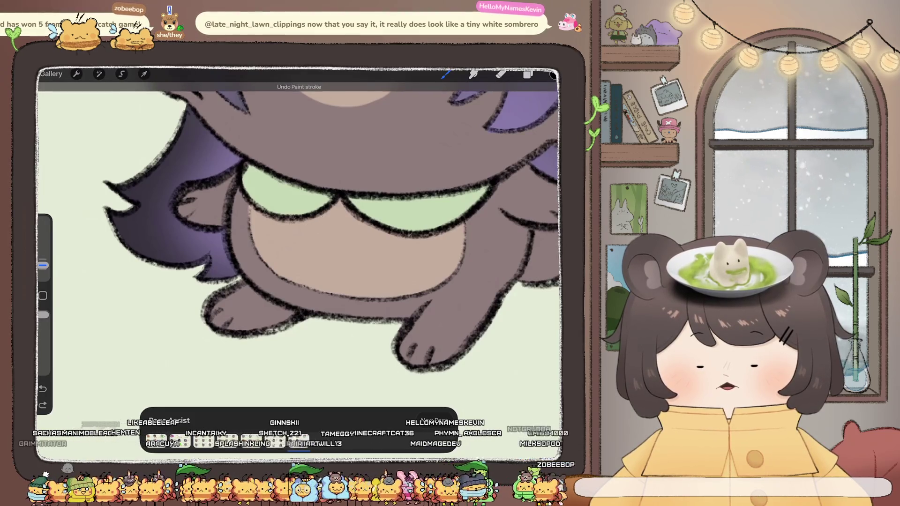
drag(302, 233, 351, 239)
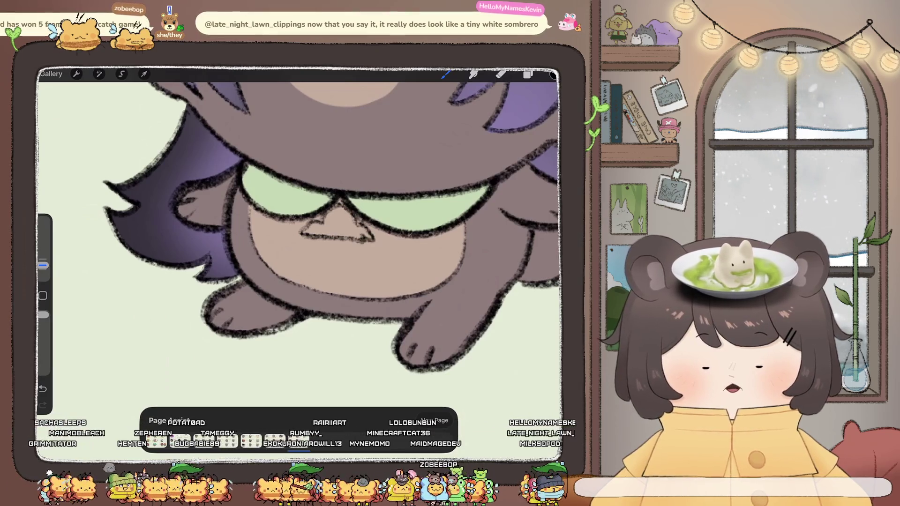
key(e)
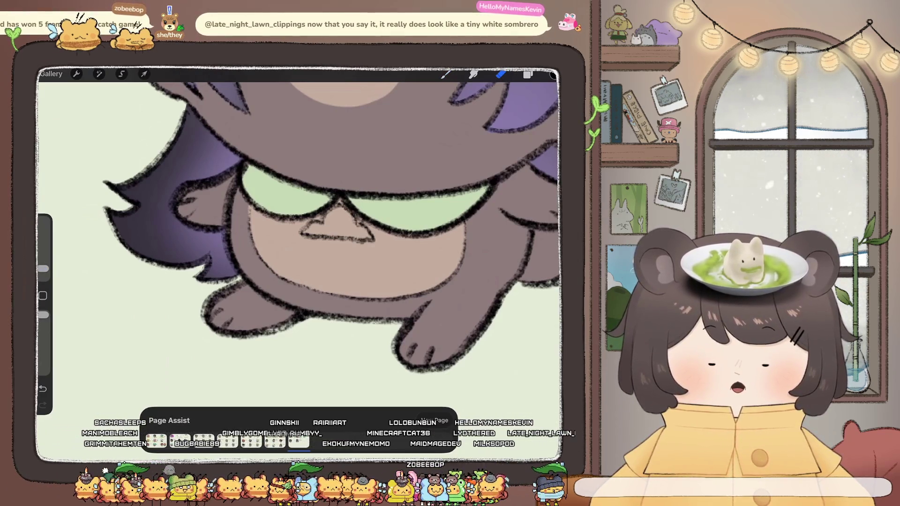
scroll(301, 235, down, 5)
scroll(300, 211, up, 3)
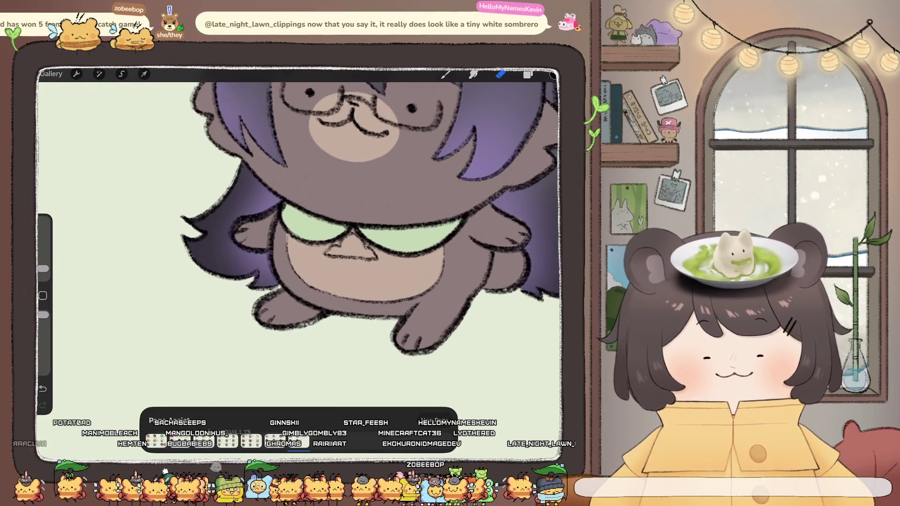
Fill the small triangle under the collar with white using a different brush.
key(l)
key(b)
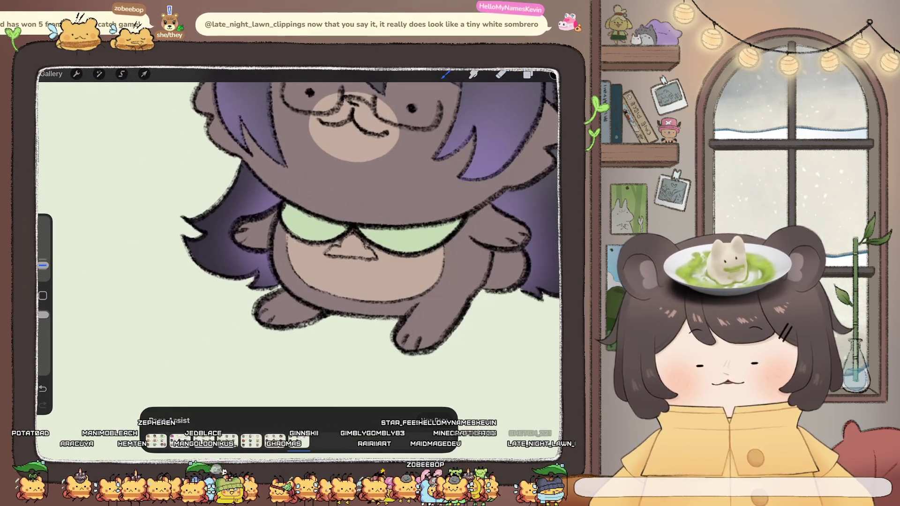
key(l)
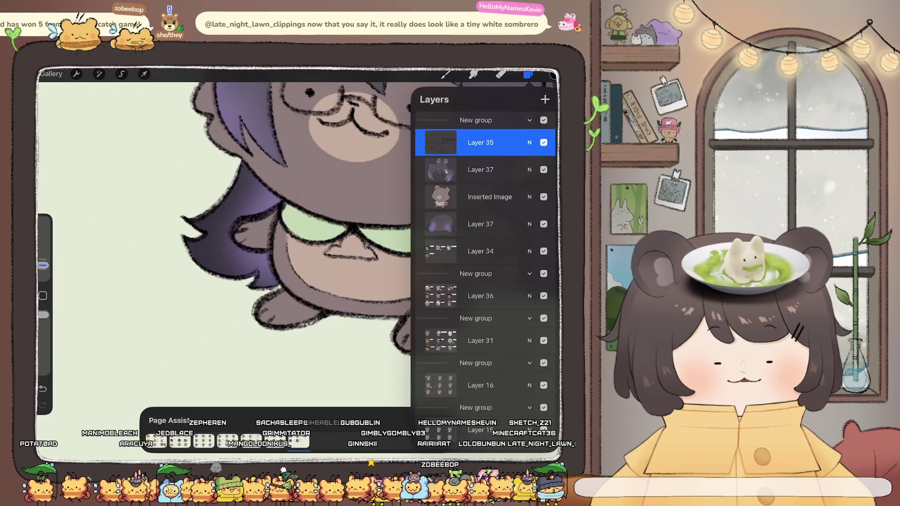
key(c)
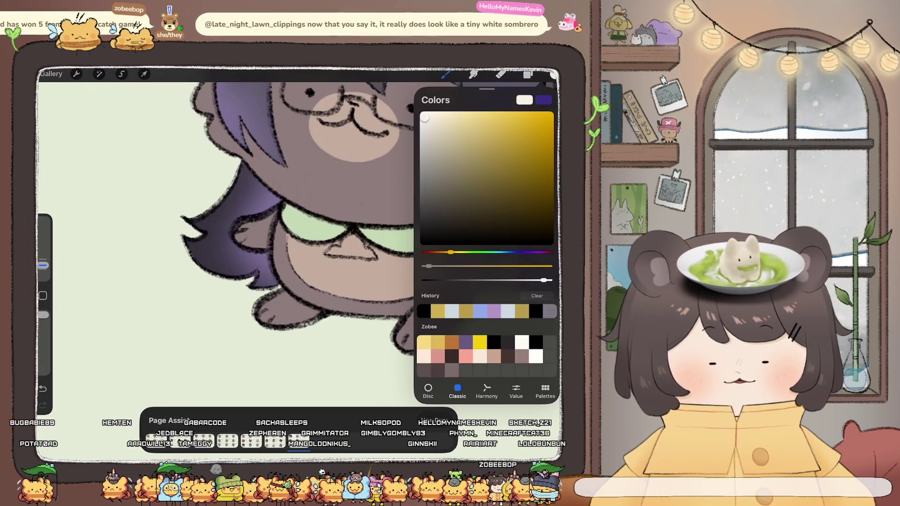
drag(451, 252, 501, 252)
key(b)
click(466, 225)
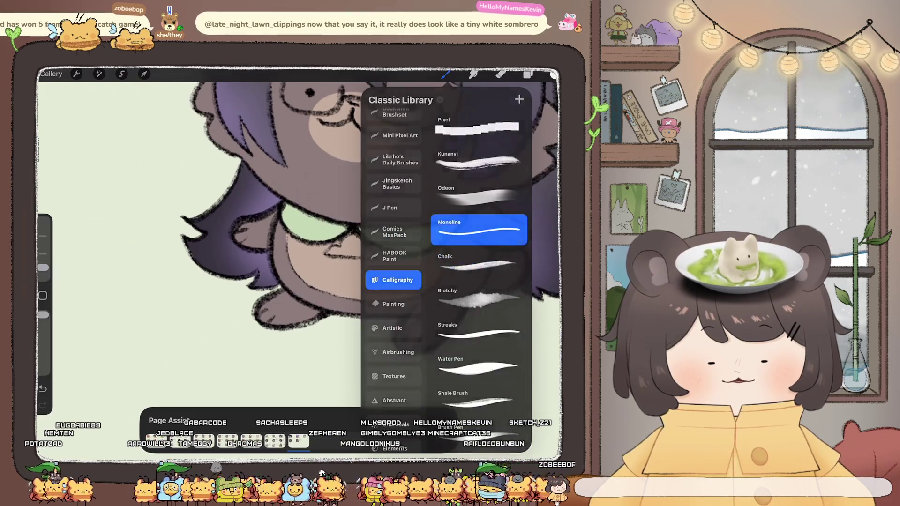
scroll(300, 234, up, 2)
mouse_move(349, 230)
mouse_down()
mouse_move(377, 248)
mouse_move(321, 244)
mouse_move(356, 234)
mouse_move(364, 243)
mouse_up()
Recolour the green lens area pale lavender, adding a lavender shine along its edge.
click(553, 75)
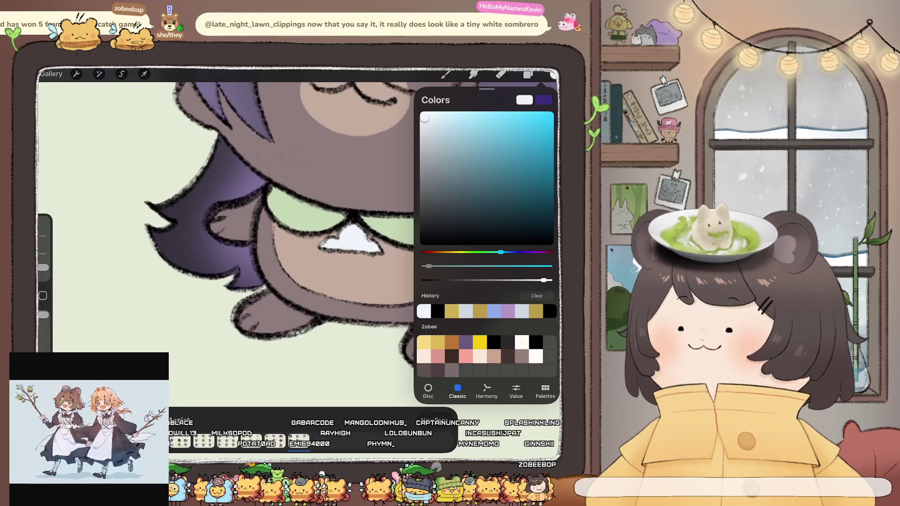
click(554, 75)
click(553, 75)
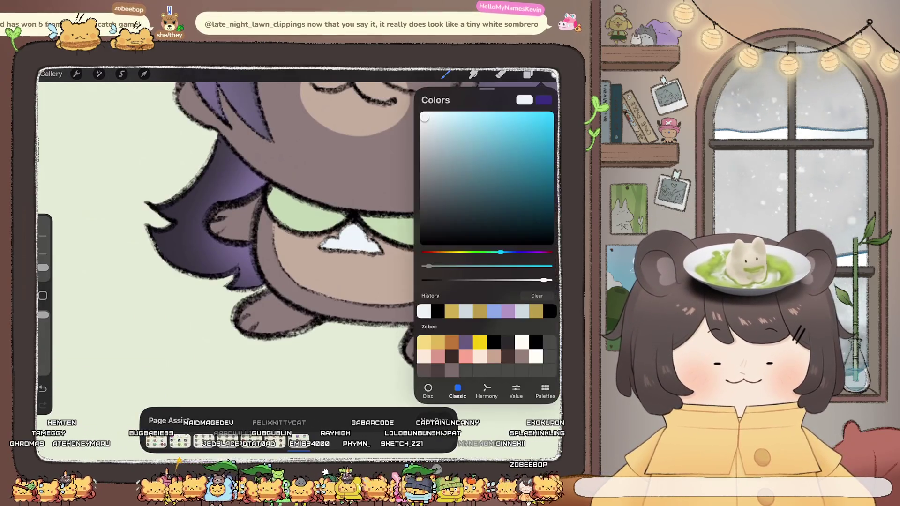
drag(501, 253, 524, 253)
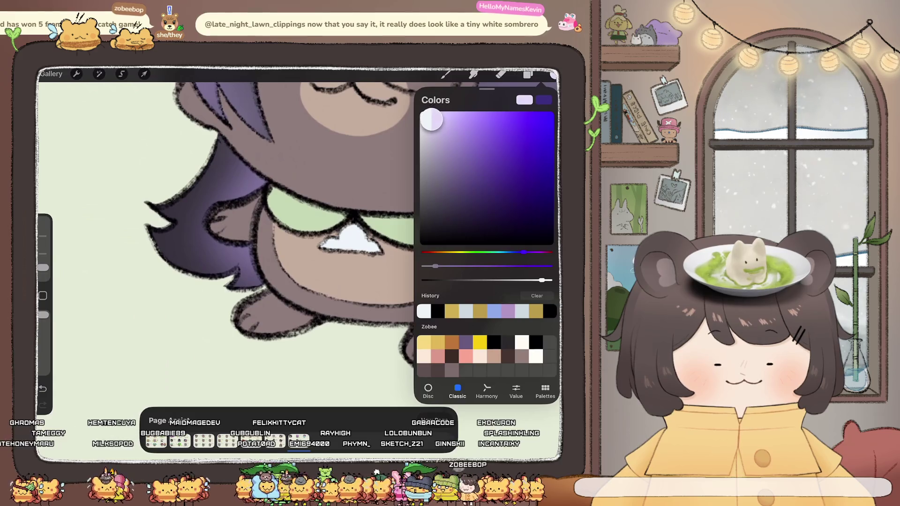
drag(282, 235, 329, 211)
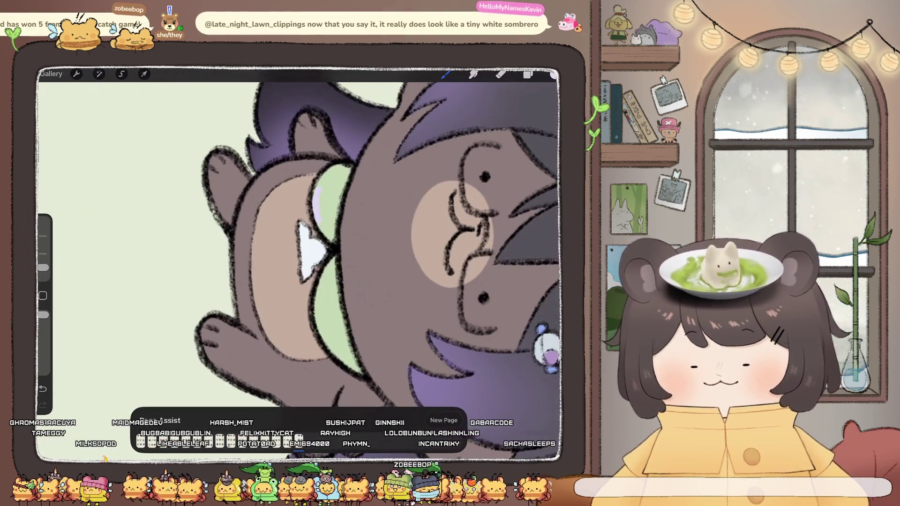
drag(349, 171, 328, 237)
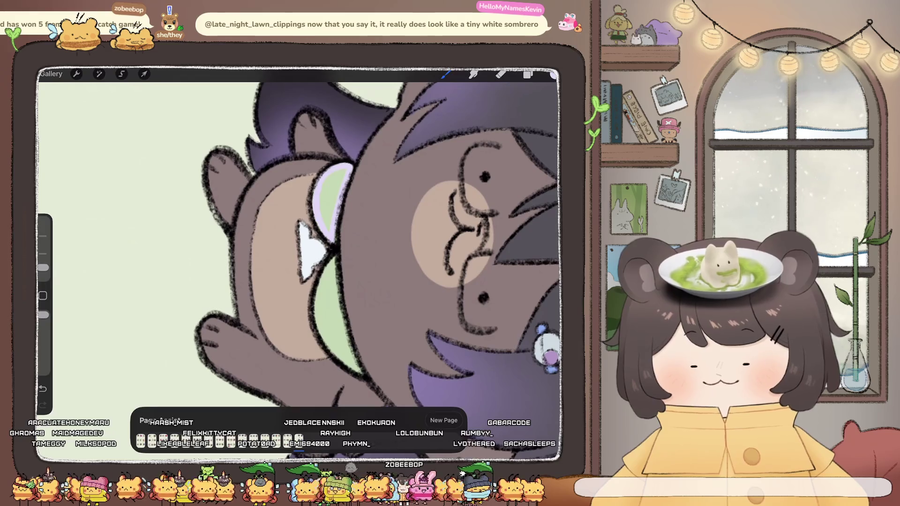
drag(554, 74, 333, 197)
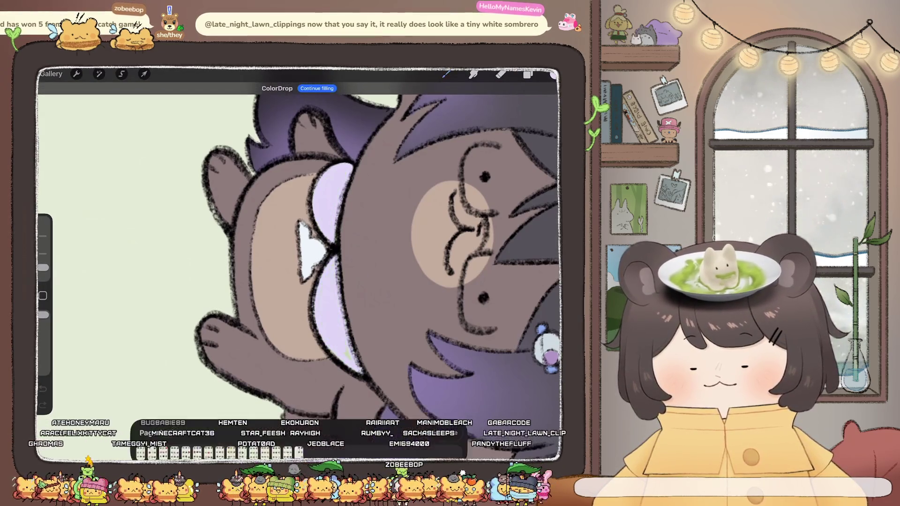
click(331, 324)
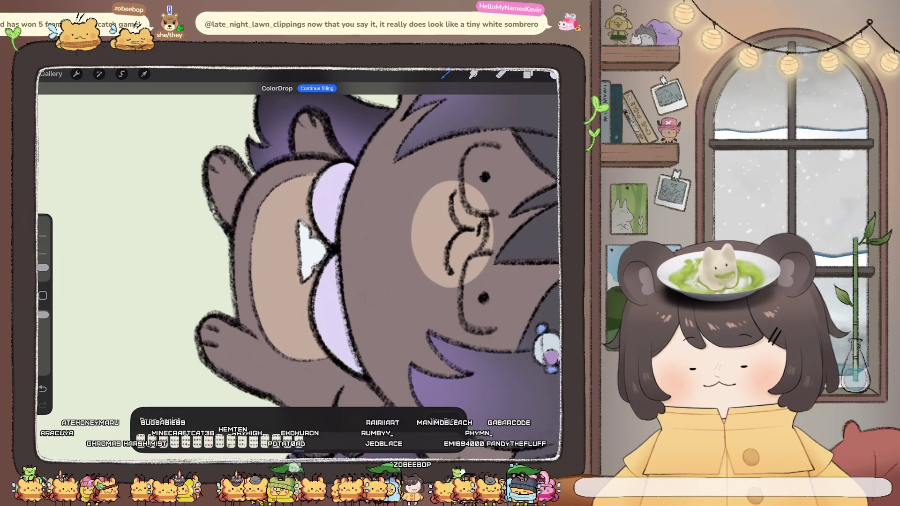
scroll(300, 258, down, 5)
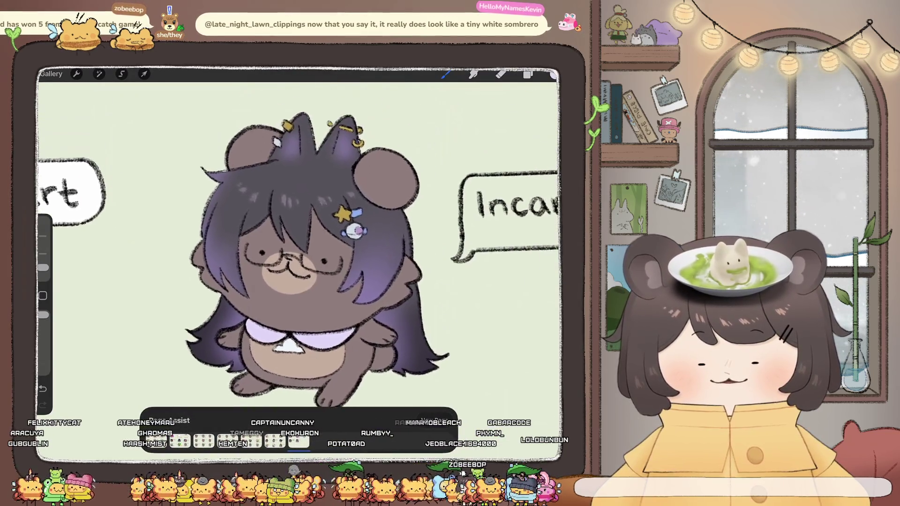
Centre the Incantrixy speech bubble and fill its inside with colour.
scroll(300, 248, up, 1)
click(527, 74)
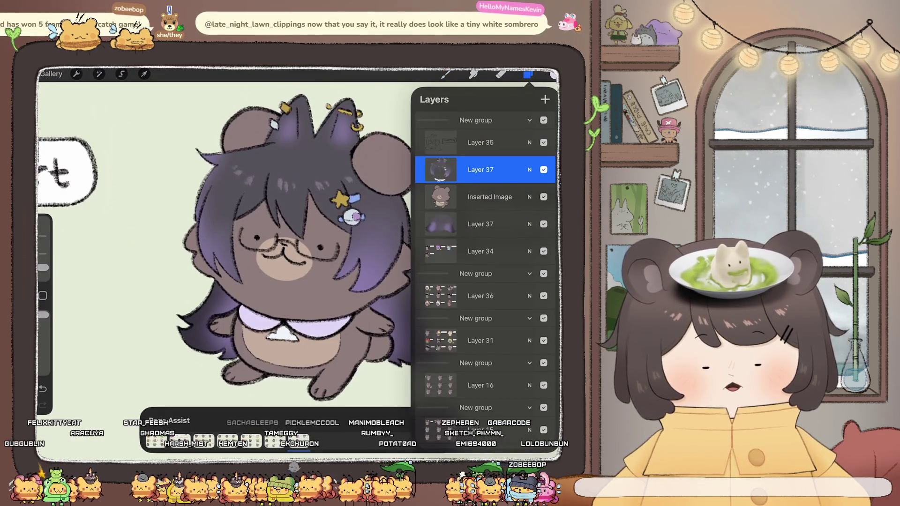
click(554, 74)
drag(375, 234, 140, 225)
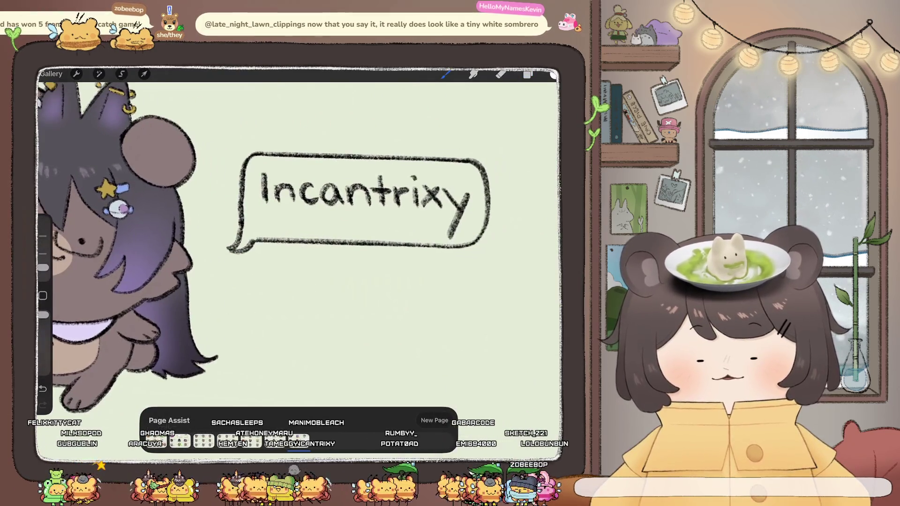
drag(356, 235, 344, 229)
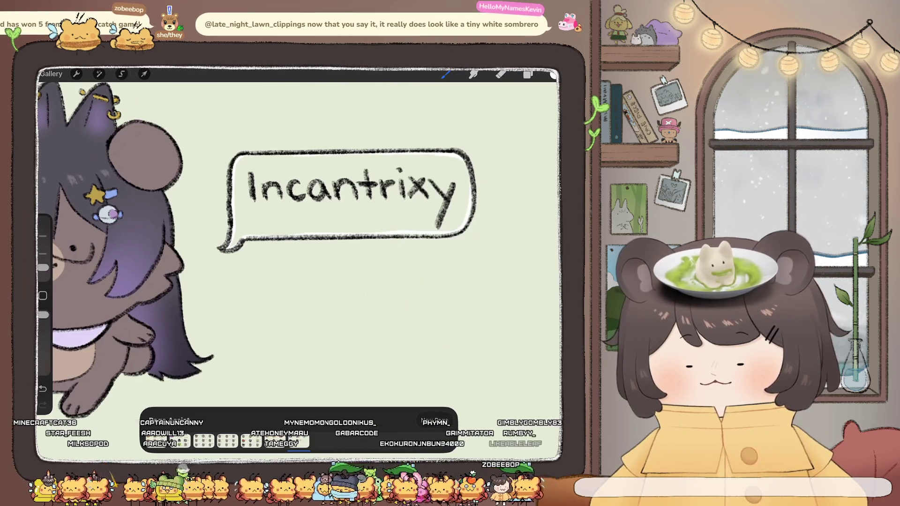
drag(554, 75, 352, 206)
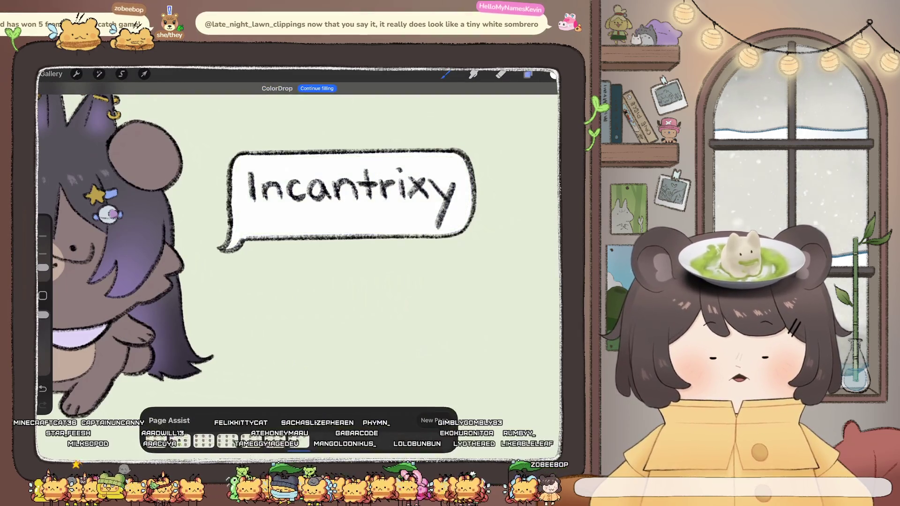
Select Layer 34 in Layers and bring up its quick layer actions.
click(528, 74)
click(481, 252)
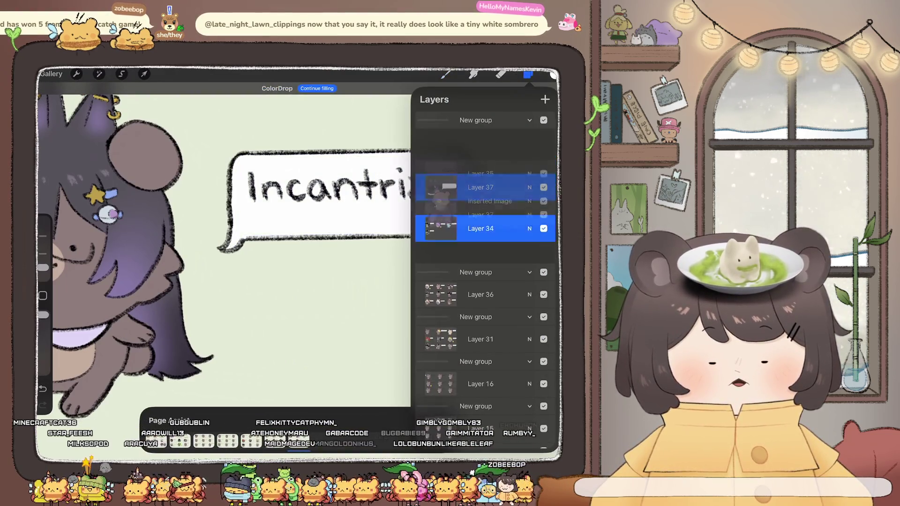
scroll(300, 235, down, 3)
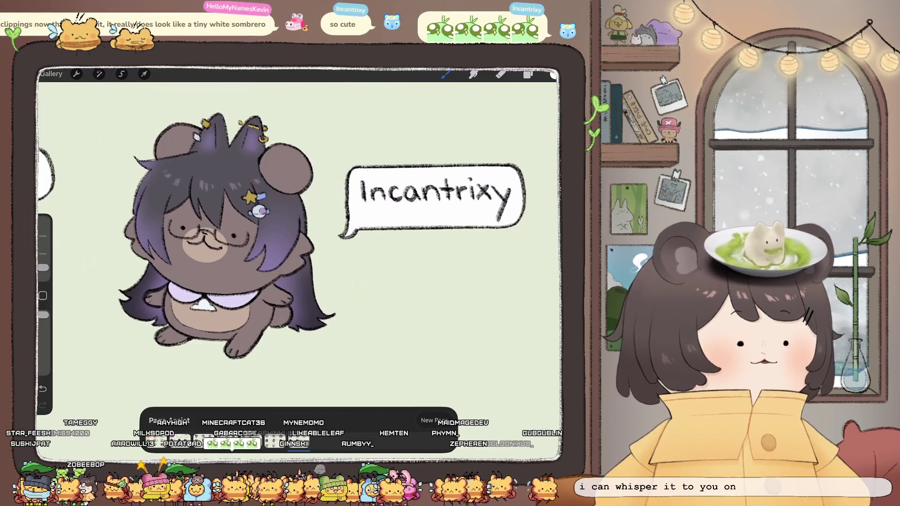
click(354, 170)
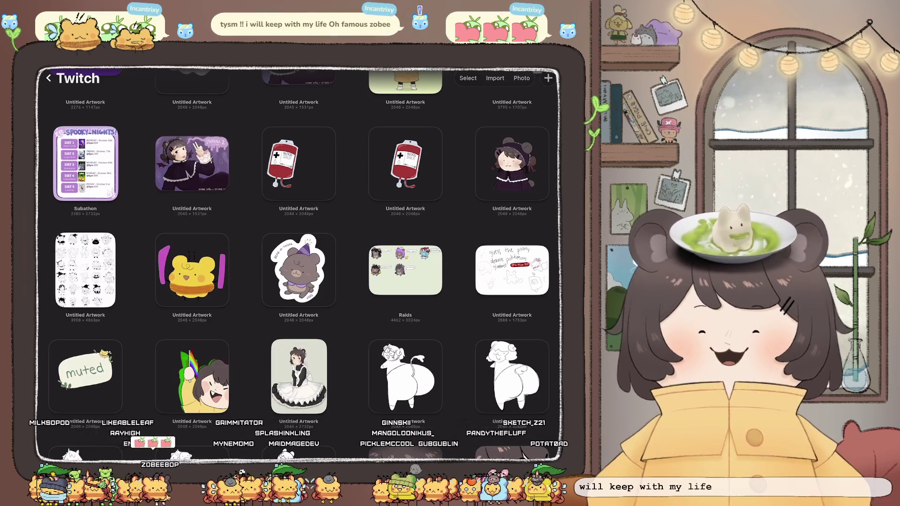
Return to the main gallery, enter the LIVE 2D stack and open the tall pink-haired sketch.
scroll(299, 263, up, 2)
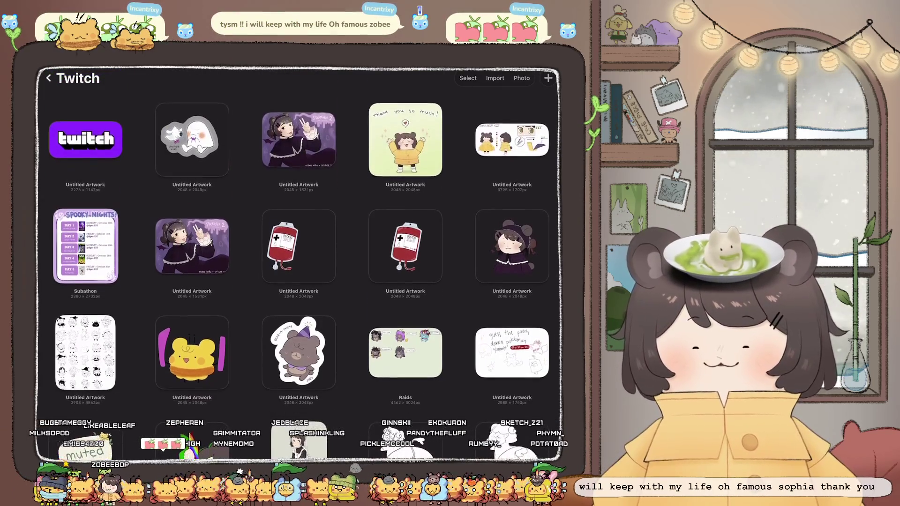
click(49, 78)
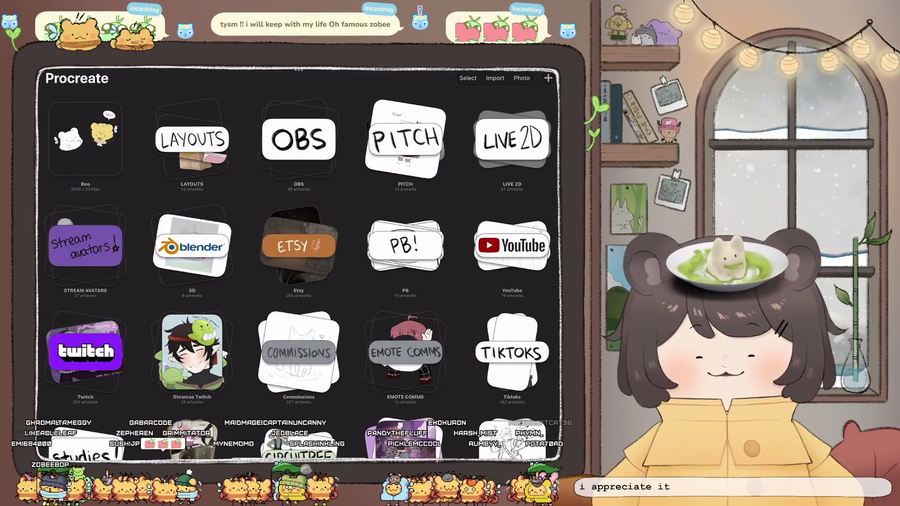
click(512, 139)
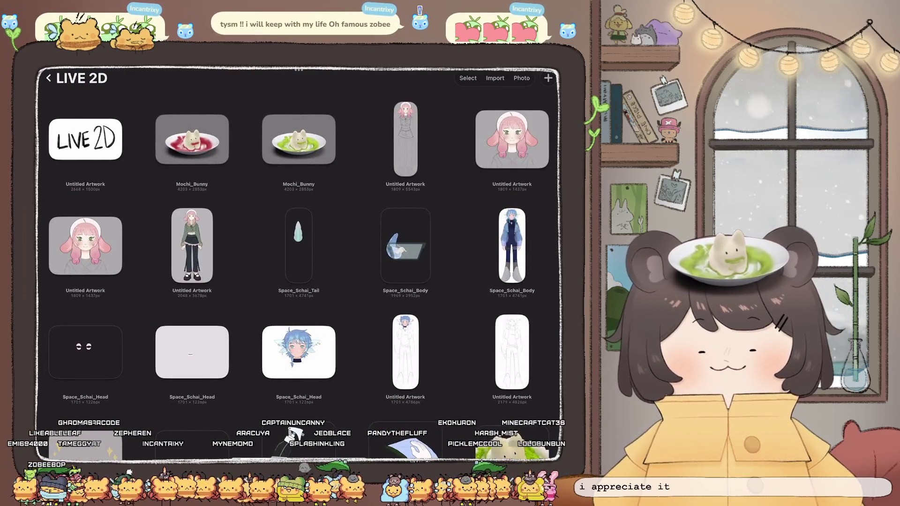
click(406, 139)
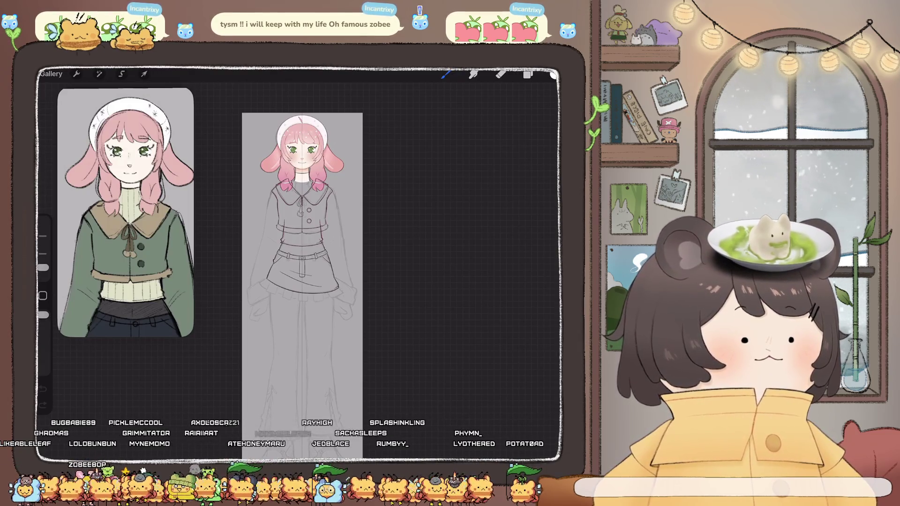
Zoom in on the skirt and sample the skirt line colour.
scroll(276, 151, up, 3)
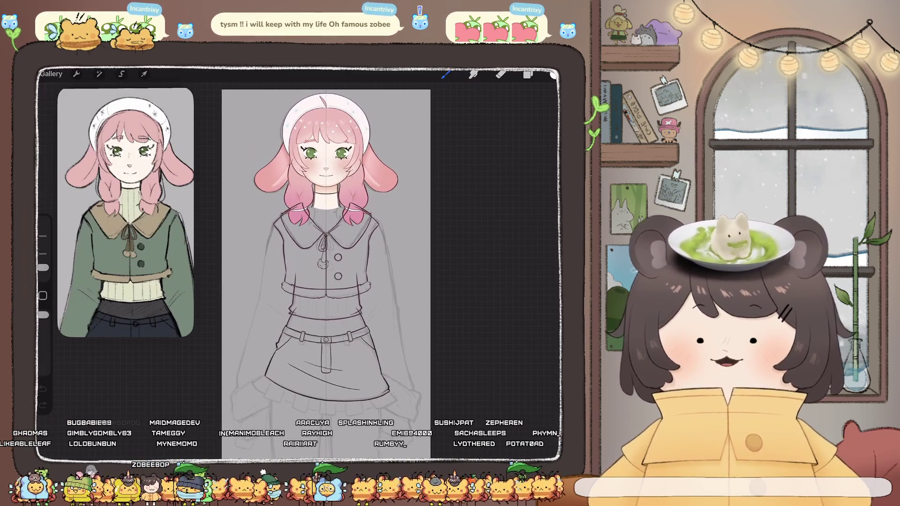
scroll(337, 263, up, 3)
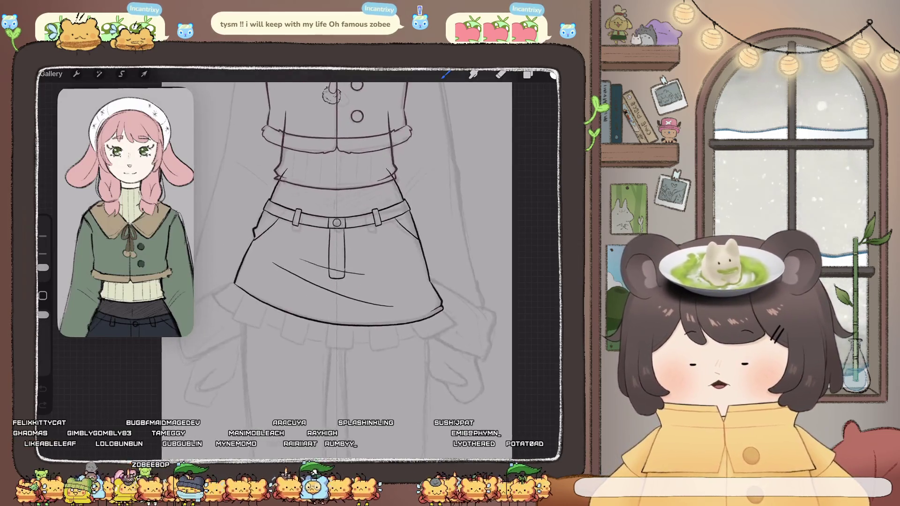
scroll(373, 211, up, 2)
click(528, 74)
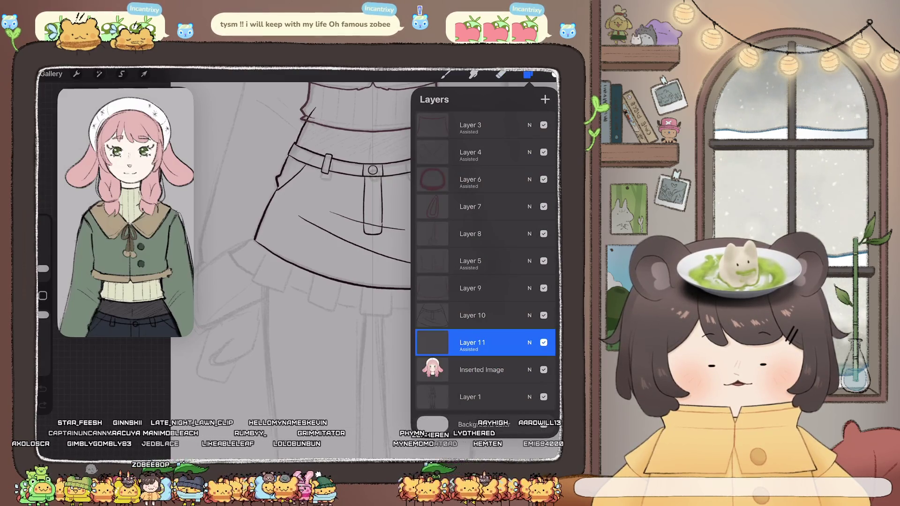
click(554, 74)
scroll(281, 257, up, 5)
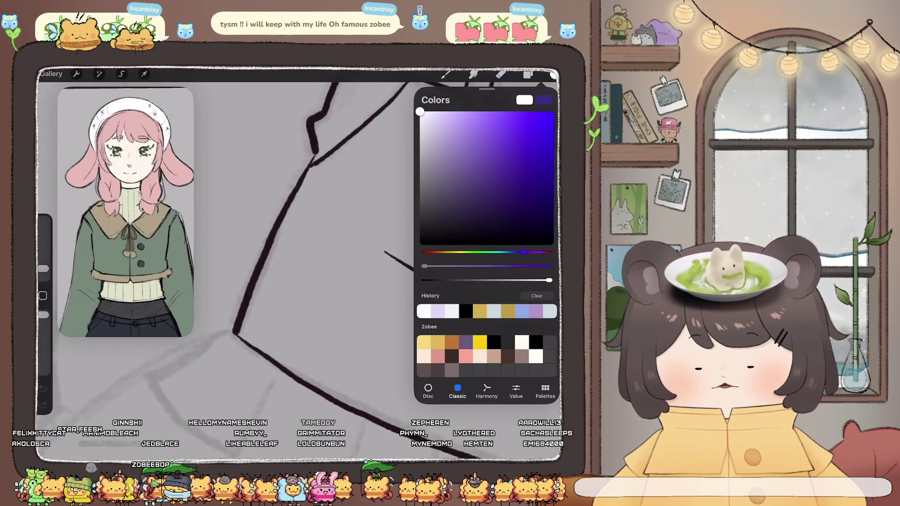
click(257, 256)
Choose an inking pen brush from the Brush Library and make it slightly larger.
scroll(257, 256, down, 5)
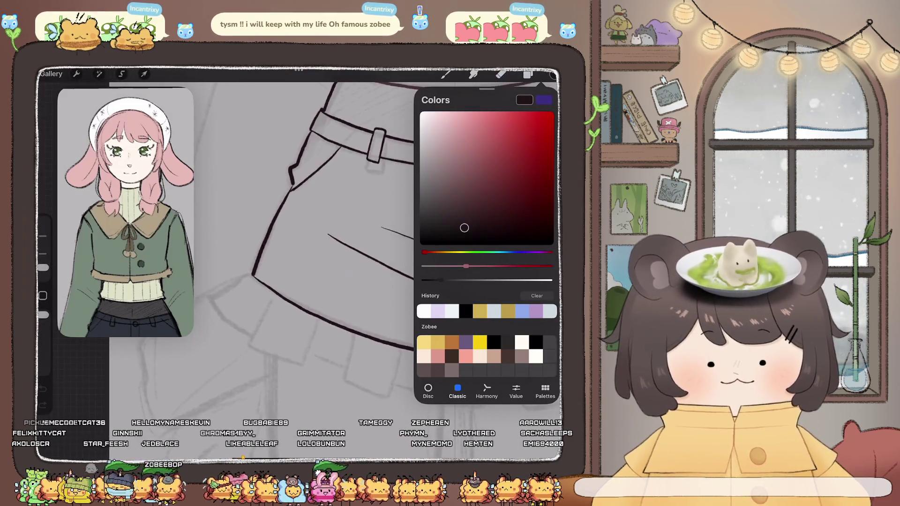
click(446, 74)
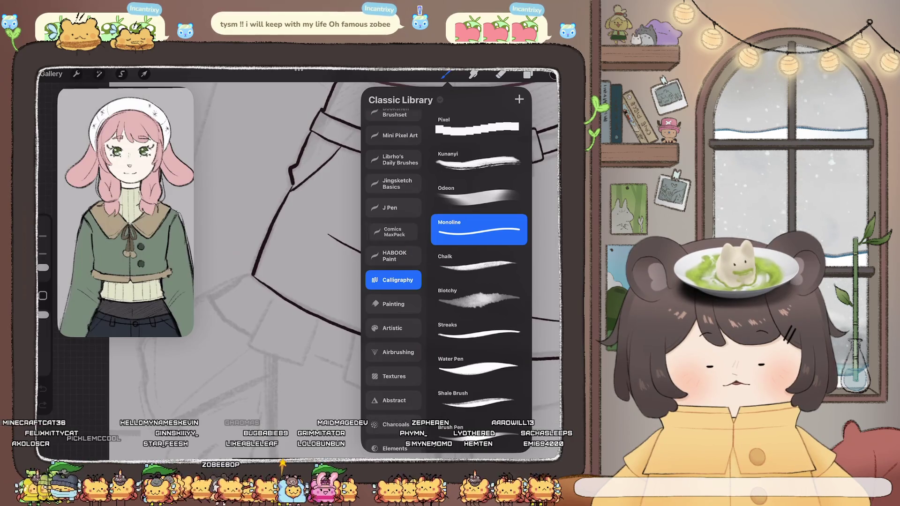
click(478, 265)
scroll(328, 258, up, 4)
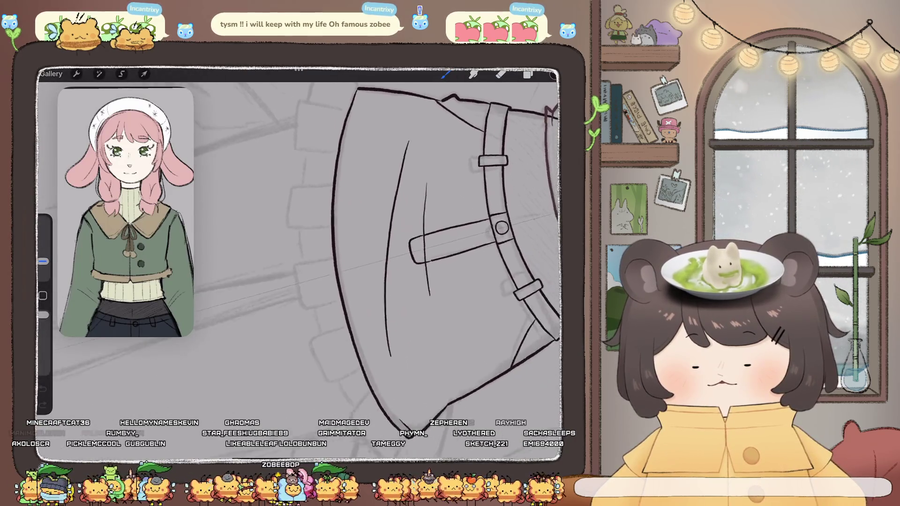
scroll(329, 258, down, 1)
scroll(375, 253, down, 1)
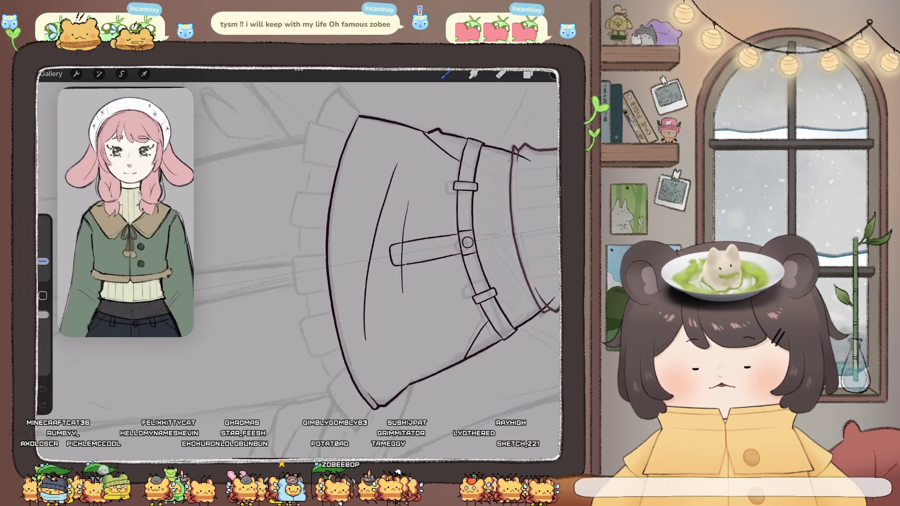
key(e)
drag(42, 268, 43, 262)
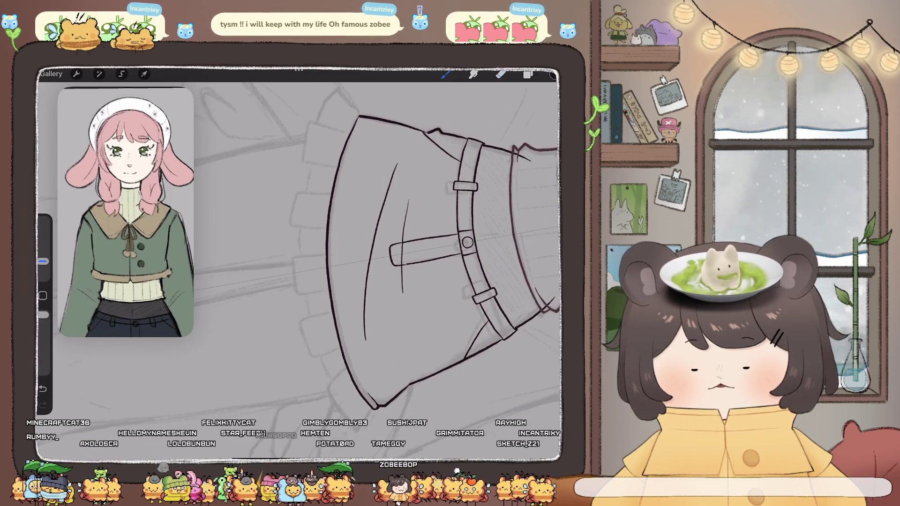
click(445, 75)
click(446, 74)
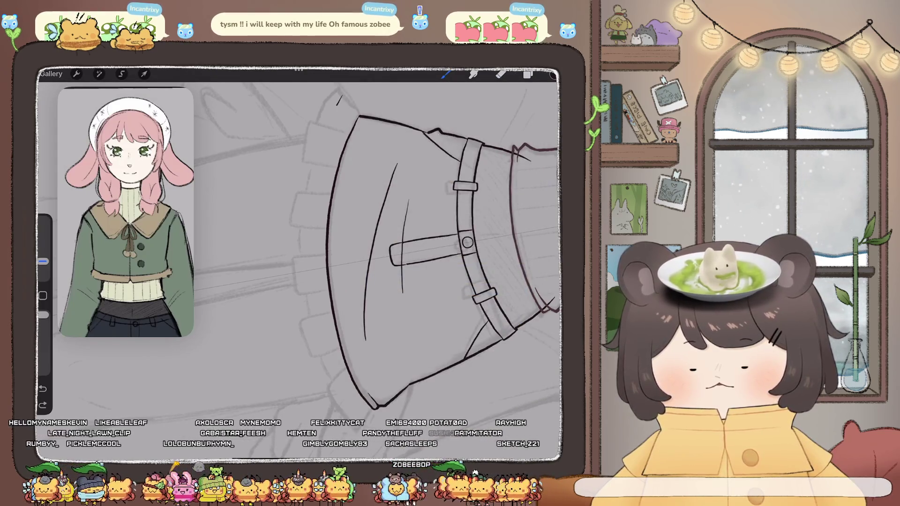
Ink a short skirt outline extension and a long outer line down the skirt's side.
drag(309, 294, 313, 304)
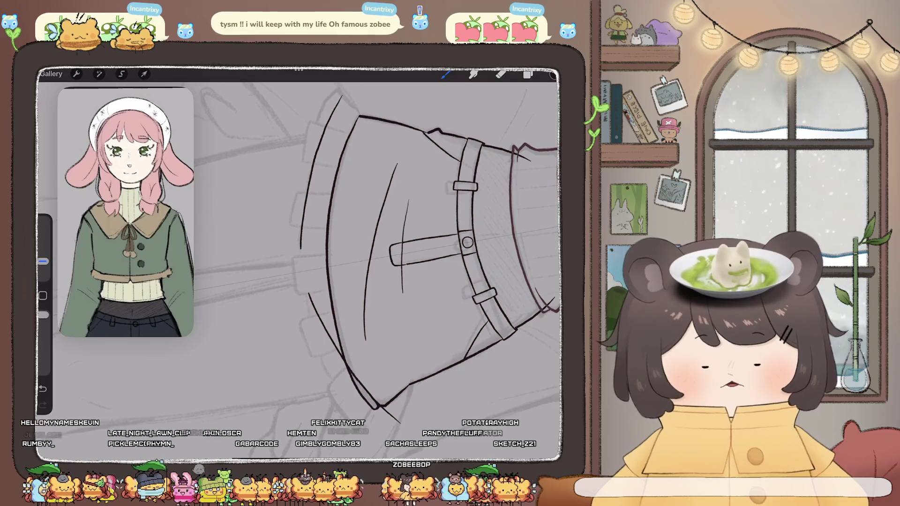
click(528, 74)
click(432, 342)
click(433, 343)
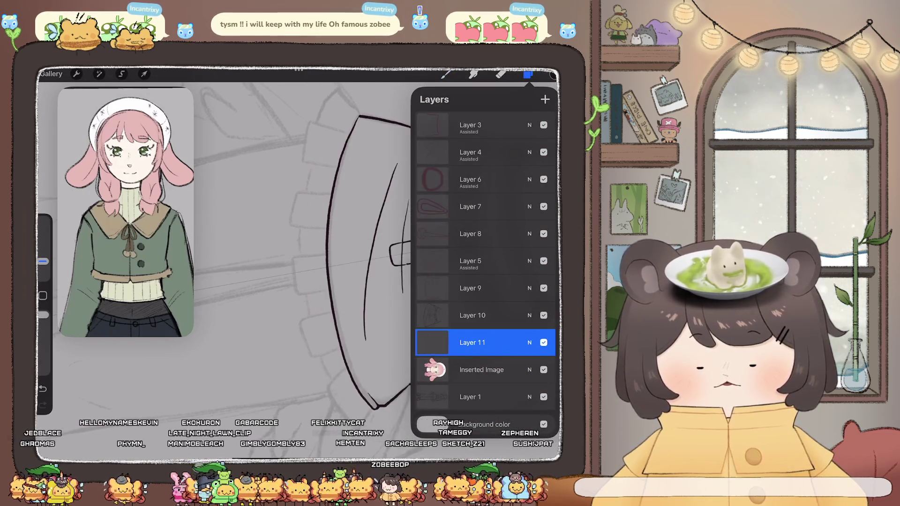
click(528, 74)
drag(341, 94, 301, 254)
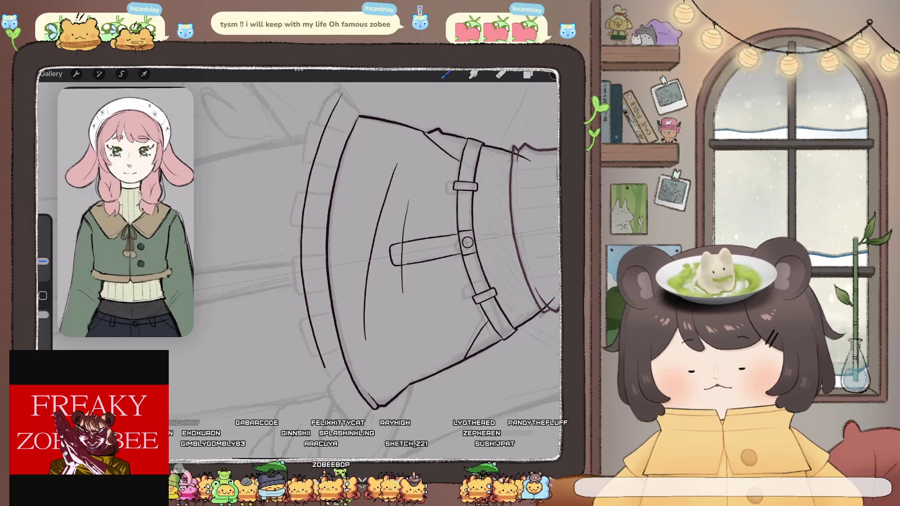
key(ctrl+z)
mouse_move(340, 98)
mouse_down()
mouse_move(308, 301)
mouse_move(338, 396)
mouse_up()
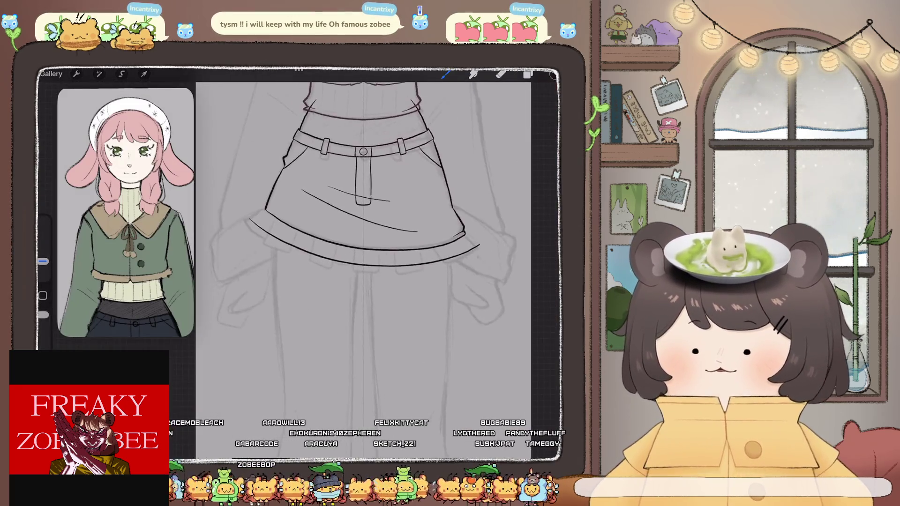
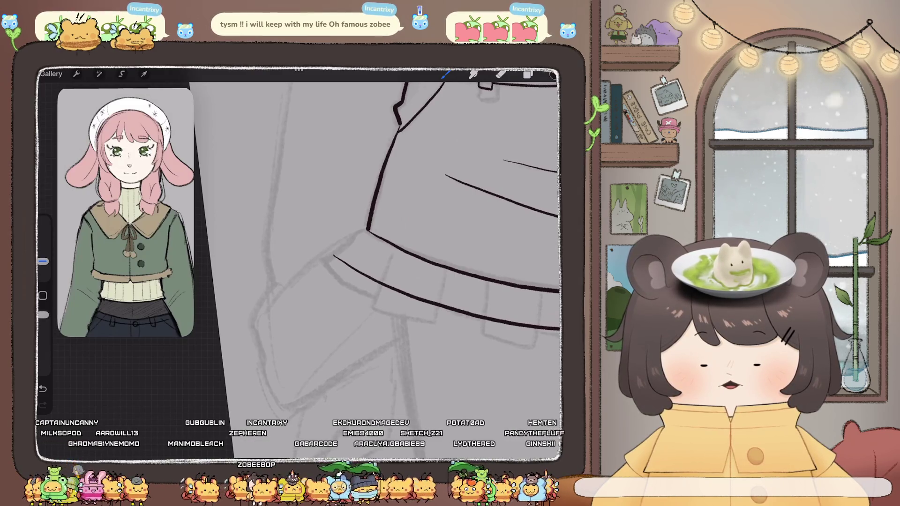
Draw the short connector joining the skirt's side line to the hem, redrawing it once.
drag(367, 231, 334, 256)
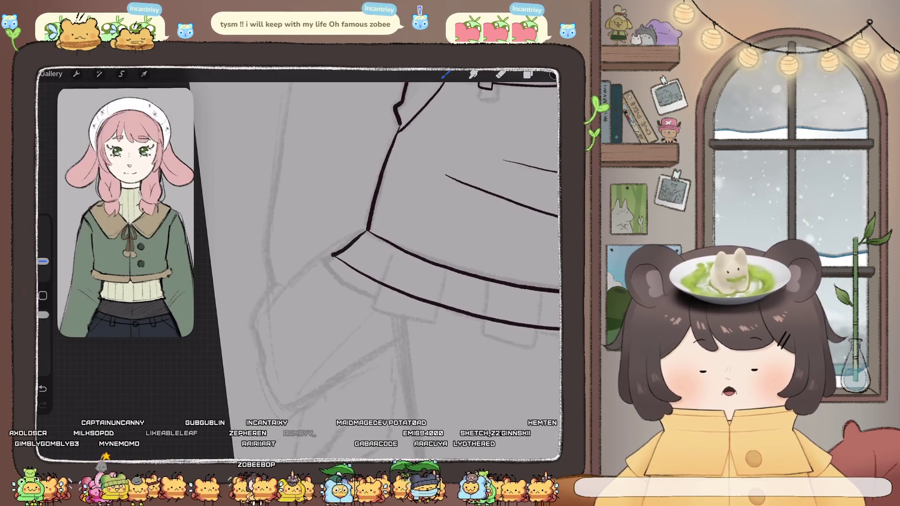
key(ctrl+z)
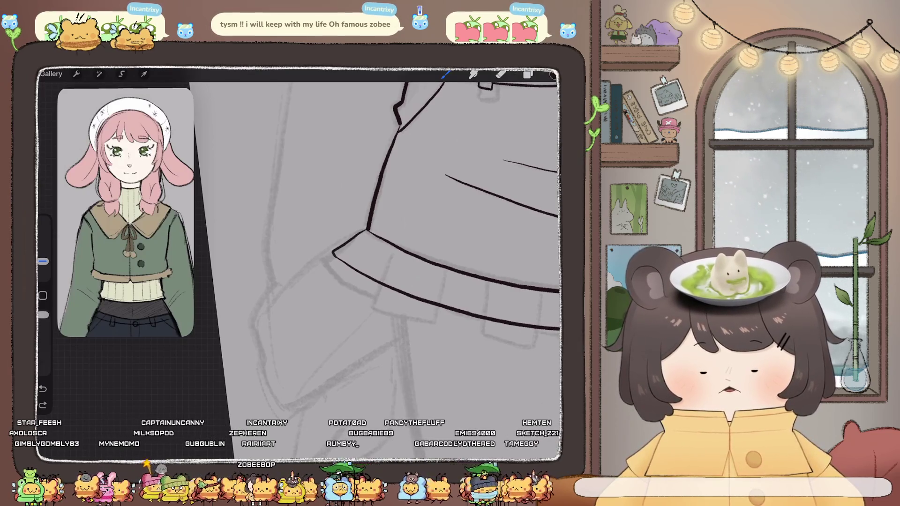
scroll(328, 263, down, 3)
scroll(328, 263, up, 3)
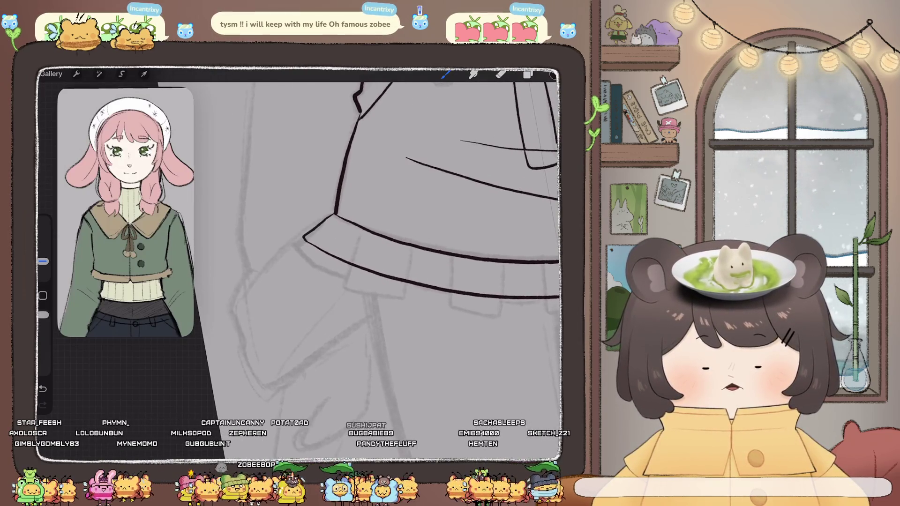
drag(364, 231, 351, 260)
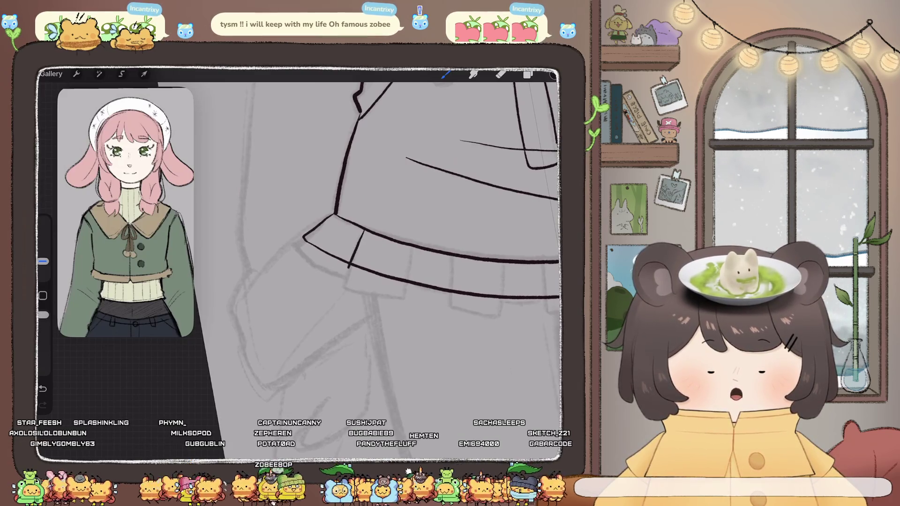
Ink the skirt's upper-left outer edge and extend it down toward the hem.
scroll(328, 262, down, 3)
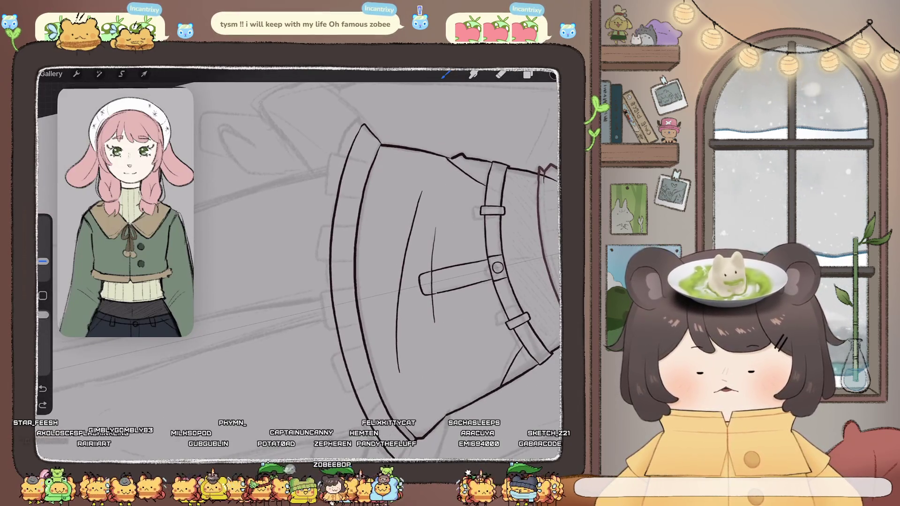
scroll(375, 258, down, 2)
mouse_move(348, 112)
mouse_down()
mouse_move(313, 211)
mouse_move(322, 341)
mouse_up()
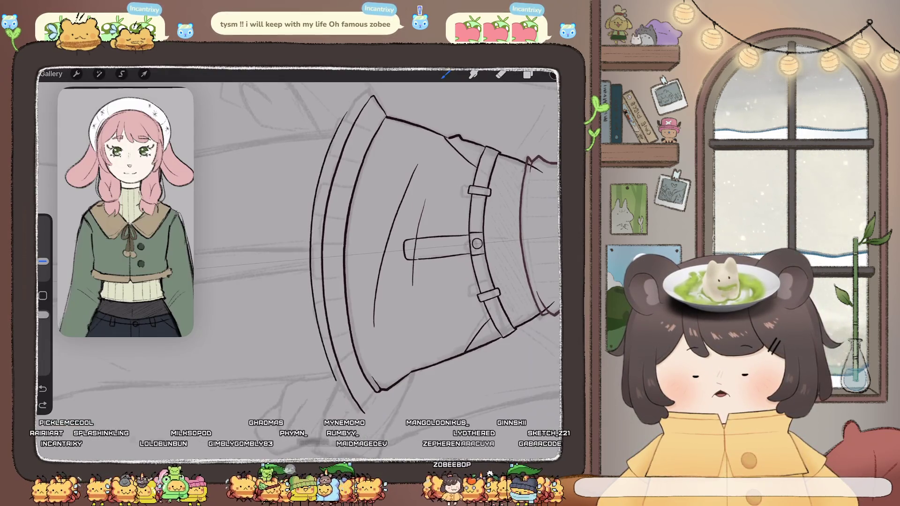
drag(335, 379, 350, 406)
Draw the first vertical divider across the hem ruffle, undoing and redrawing the bad strokes.
scroll(347, 262, down, 5)
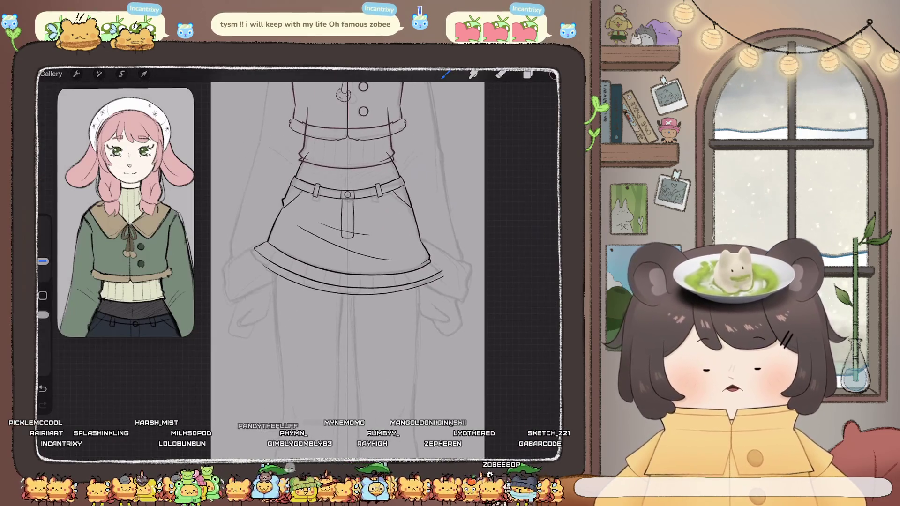
scroll(347, 263, up, 5)
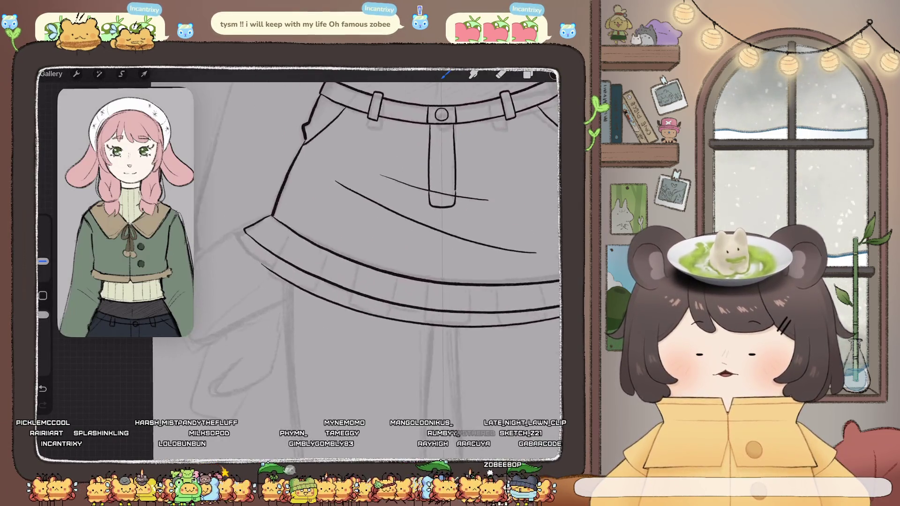
drag(319, 248, 307, 285)
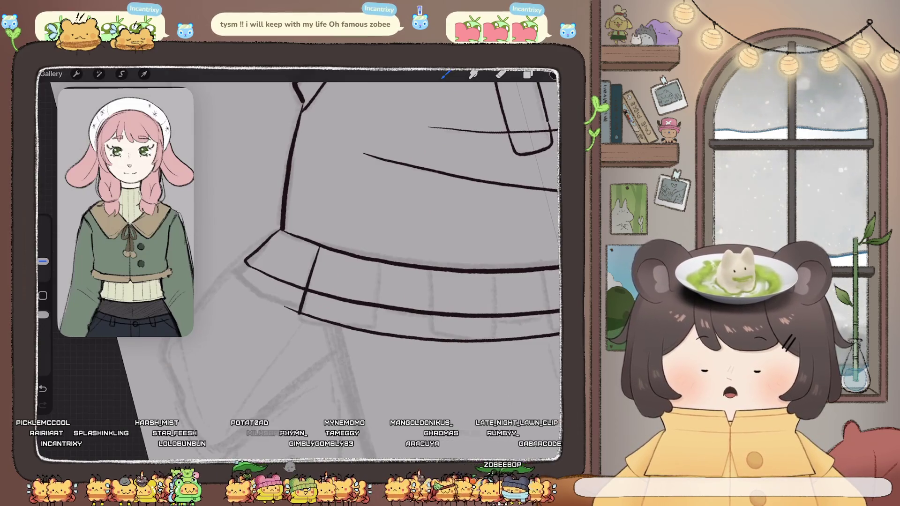
scroll(347, 262, down, 5)
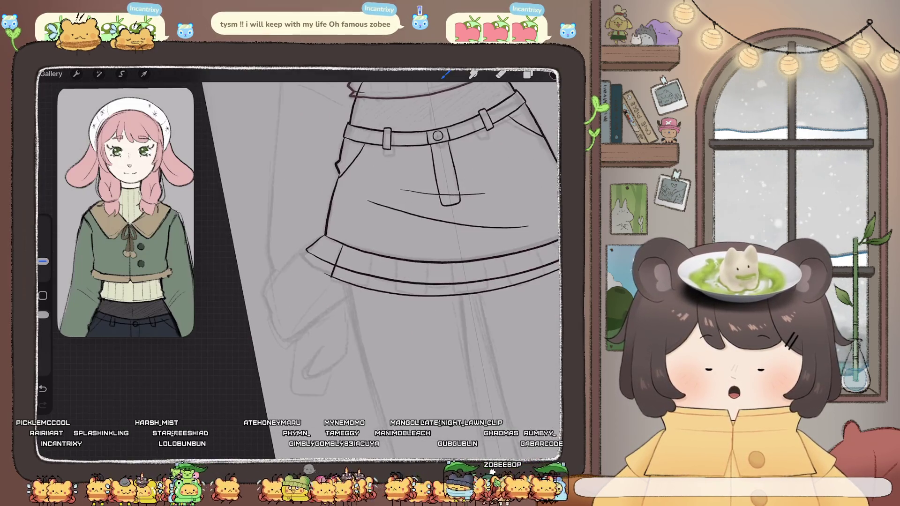
key(ctrl+z)
scroll(347, 262, up, 5)
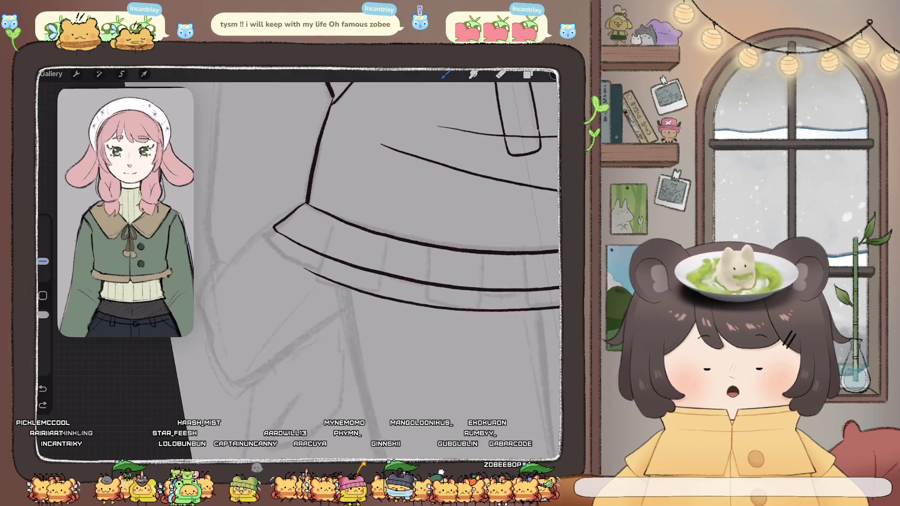
drag(337, 220, 318, 272)
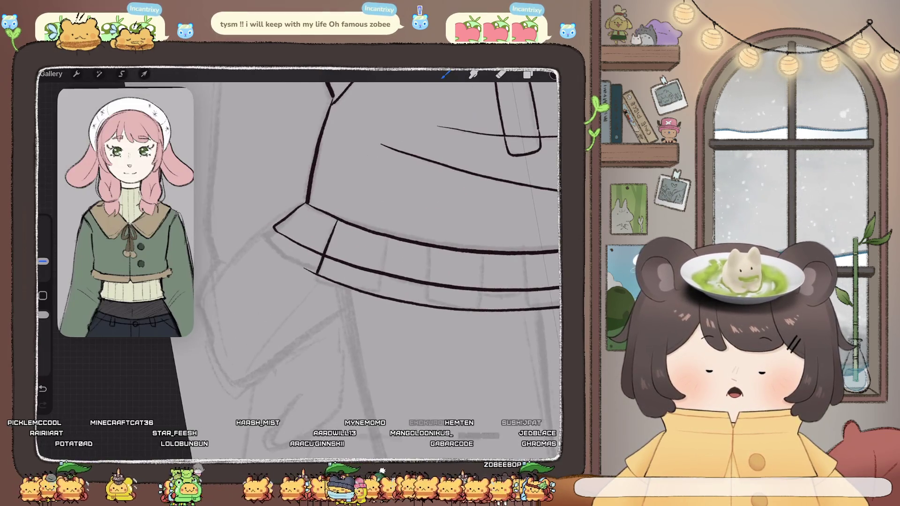
drag(388, 238, 386, 255)
key(ctrl+z)
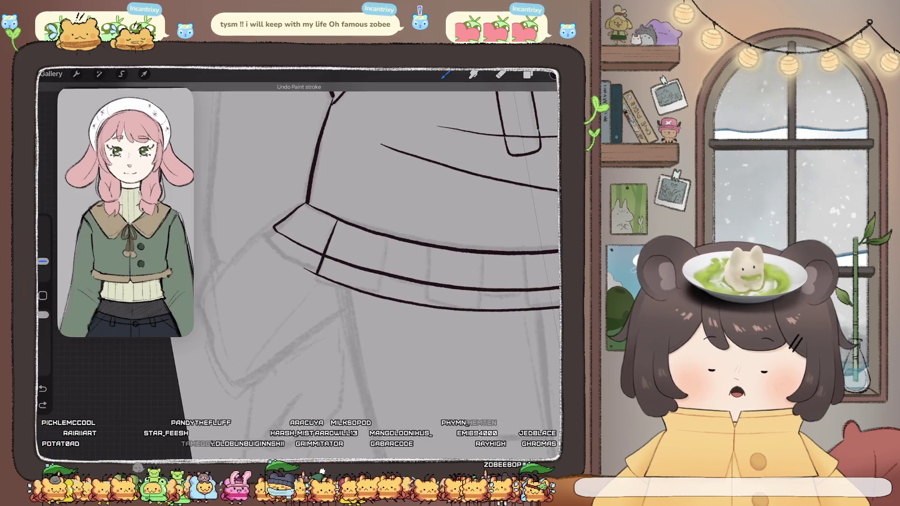
key(ctrl+z)
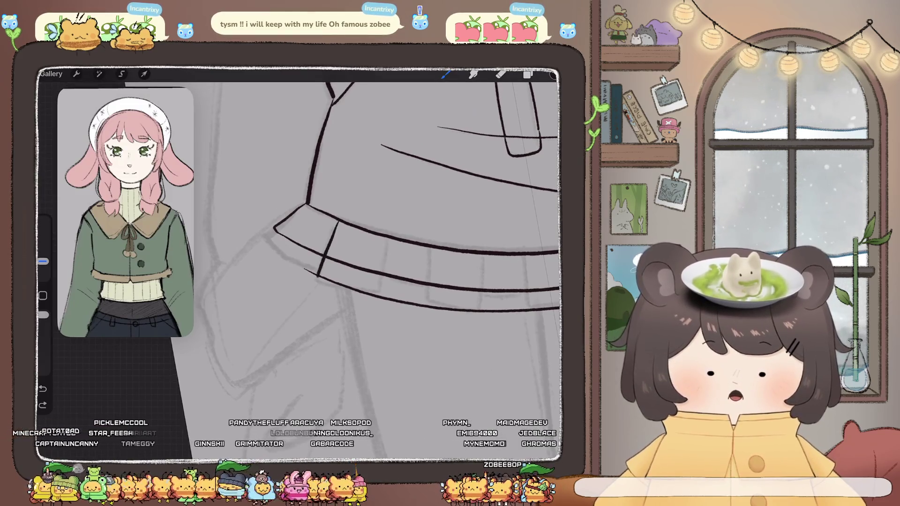
drag(337, 221, 317, 277)
Add more vertical dividers along the hem ruffle, lengthening one to the bottom line.
scroll(375, 258, right, 3)
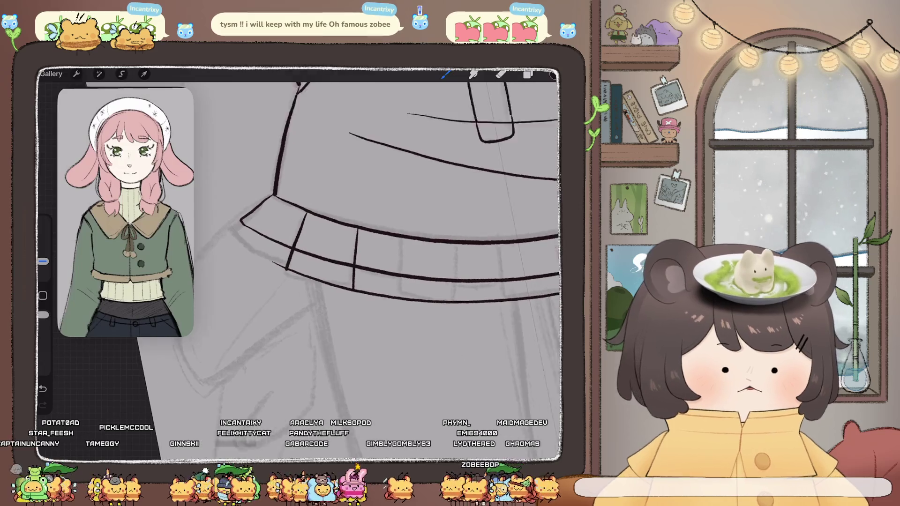
drag(350, 227, 346, 261)
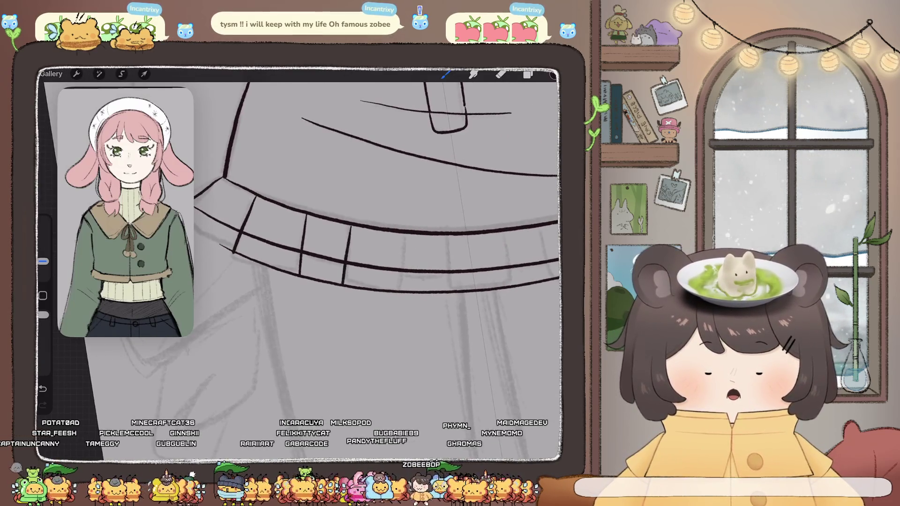
drag(402, 234, 402, 256)
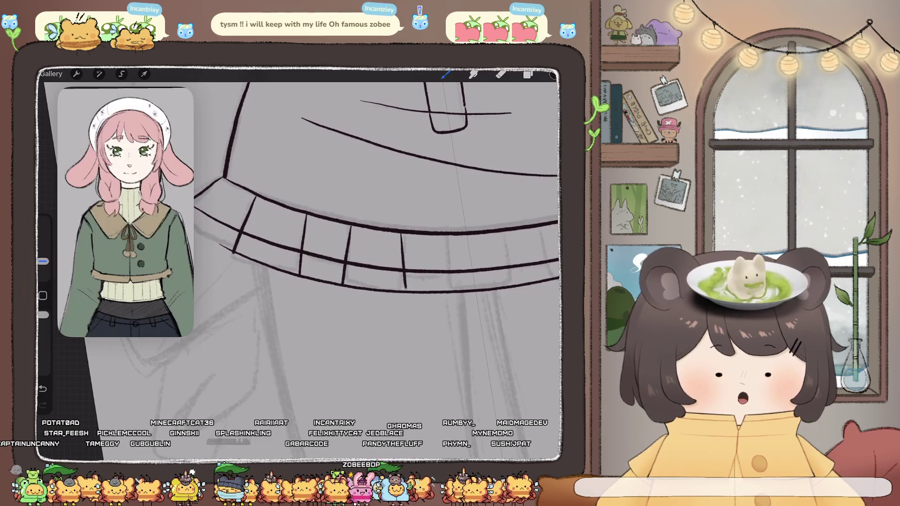
drag(375, 211, 286, 216)
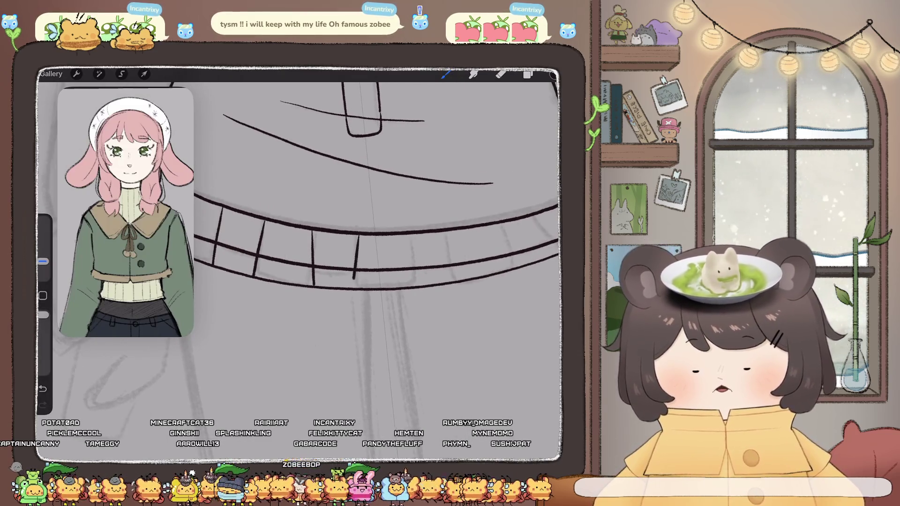
drag(354, 278, 353, 287)
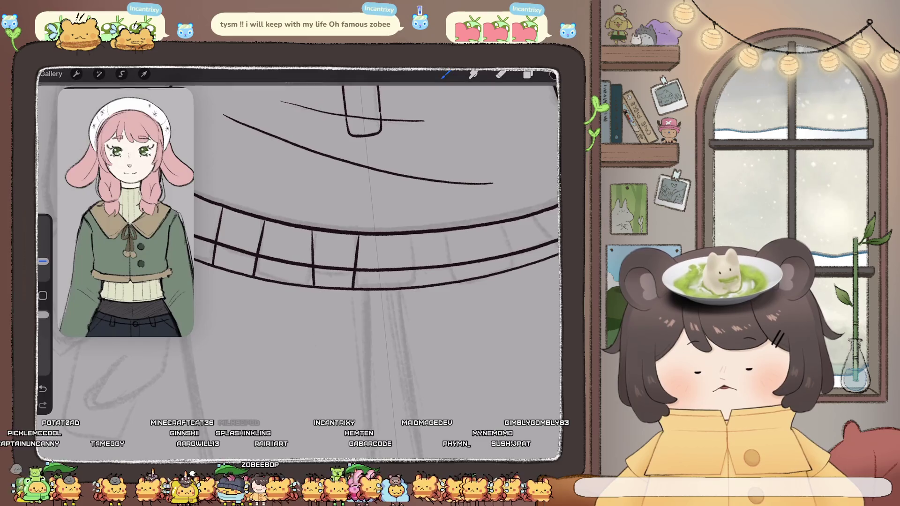
drag(411, 237, 418, 284)
key(ctrl+z)
key(ctrl+z)
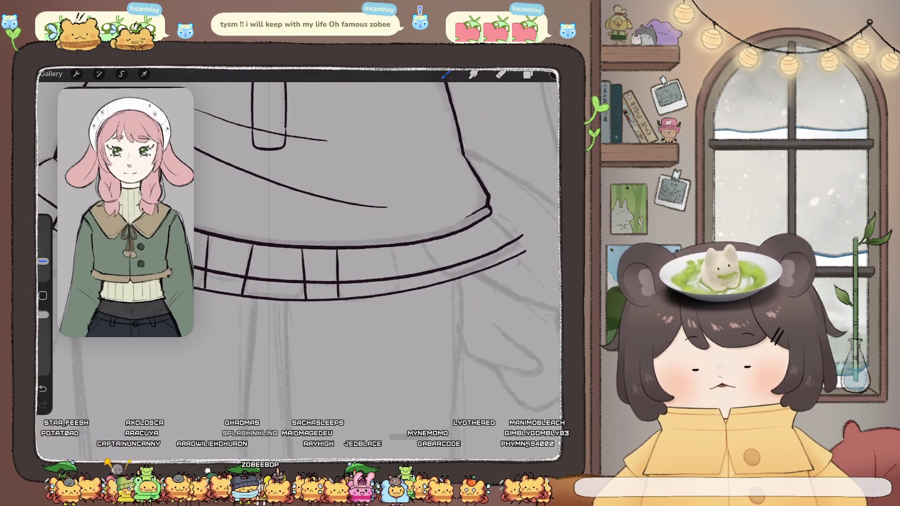
drag(387, 248, 396, 277)
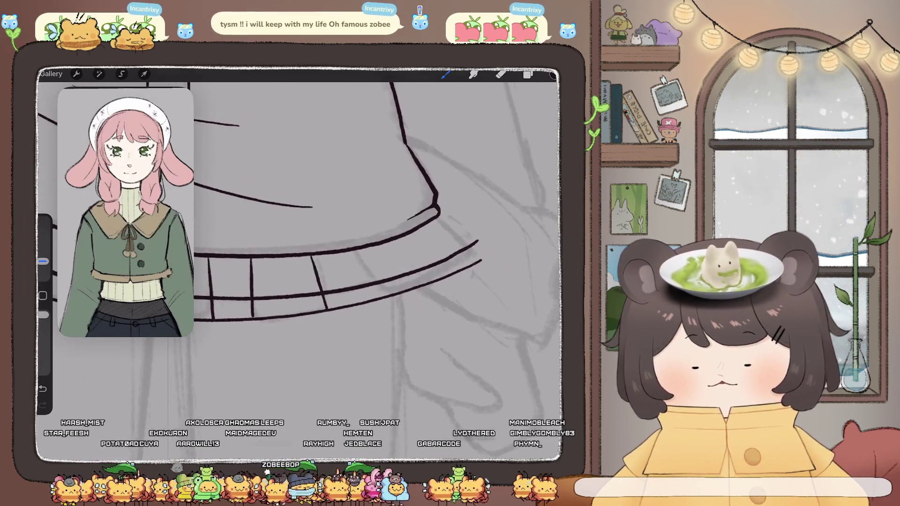
drag(355, 253, 360, 275)
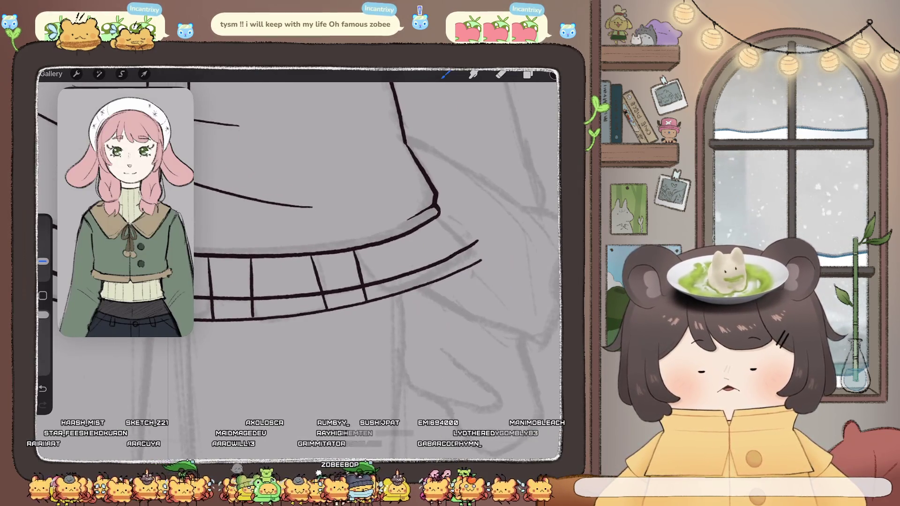
Add one more short hem divider and briefly check the Layers panel.
scroll(329, 258, down, 2)
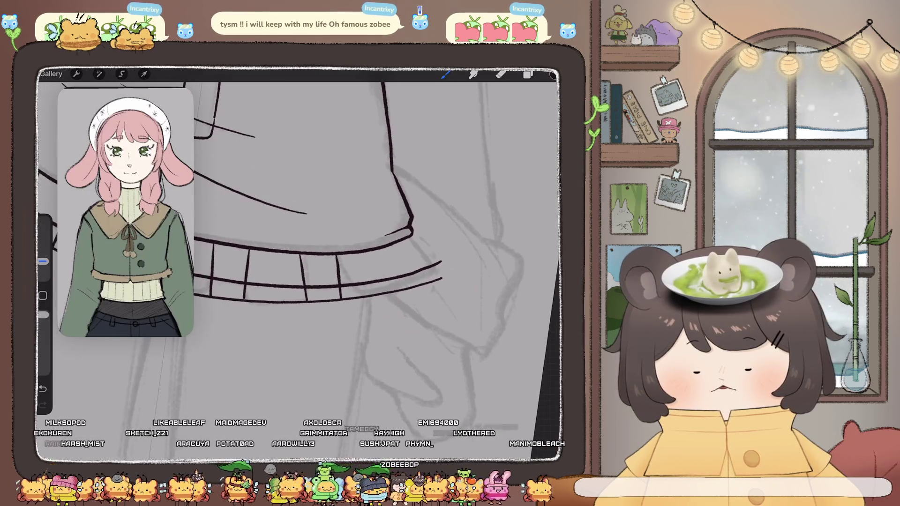
drag(396, 245, 404, 266)
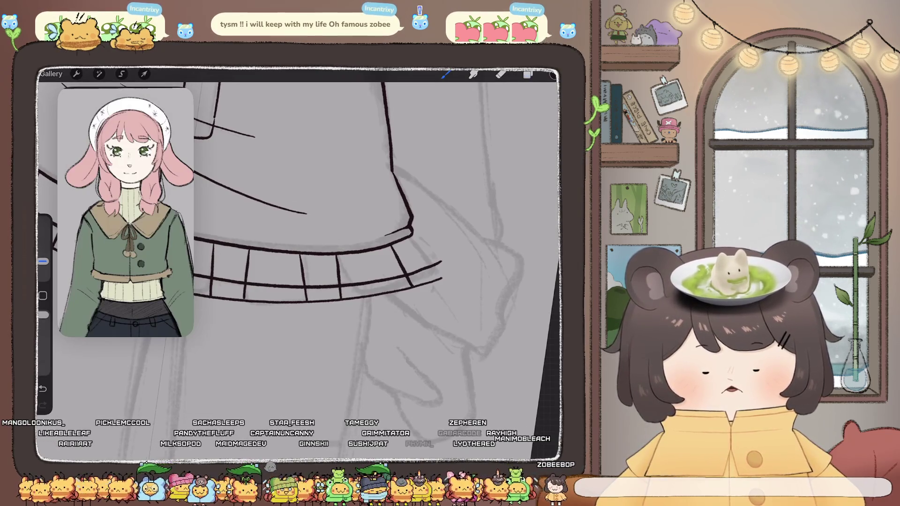
click(528, 74)
click(446, 74)
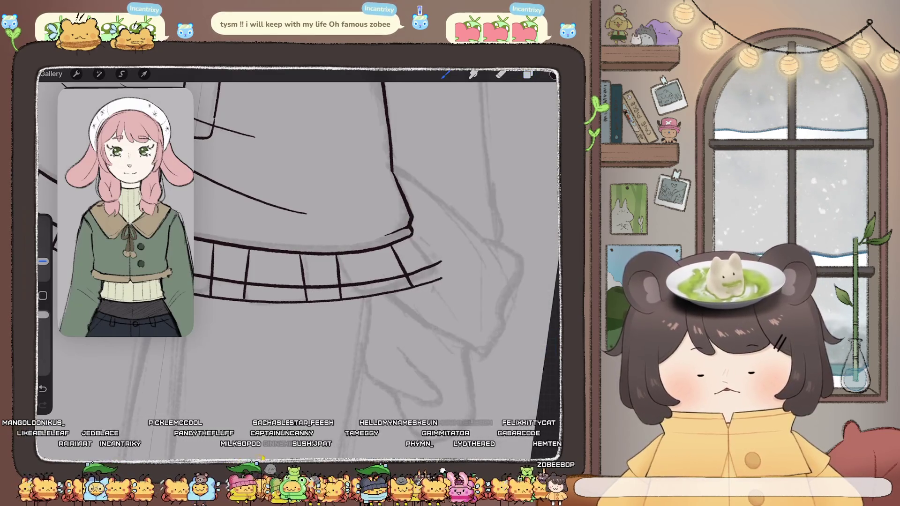
scroll(300, 262, down, 5)
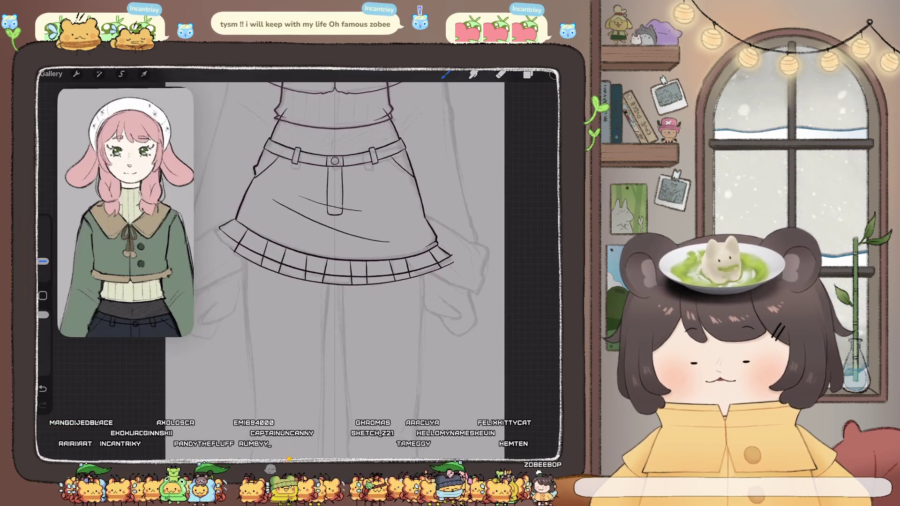
With the Eraser, trim the stray ends of the lower hem line and the overshooting divider stubs.
click(501, 74)
scroll(319, 263, up, 5)
drag(427, 293, 437, 288)
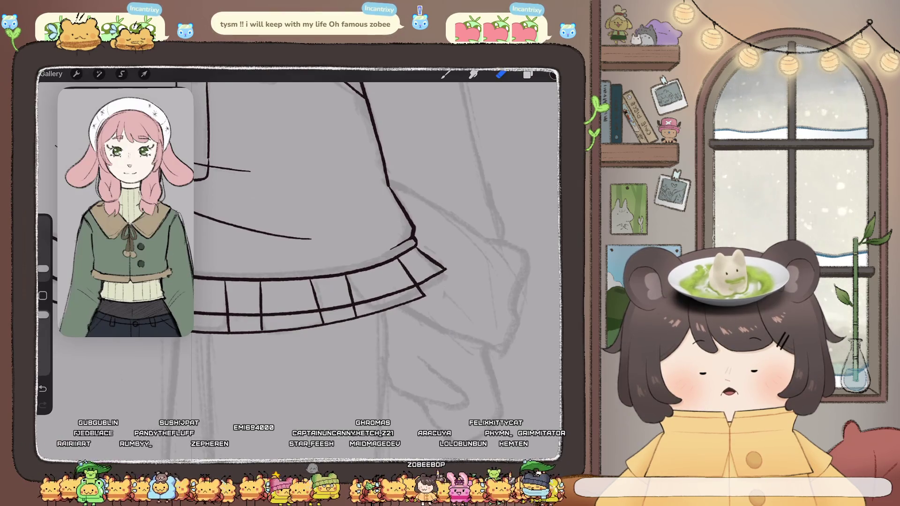
scroll(300, 262, up, 5)
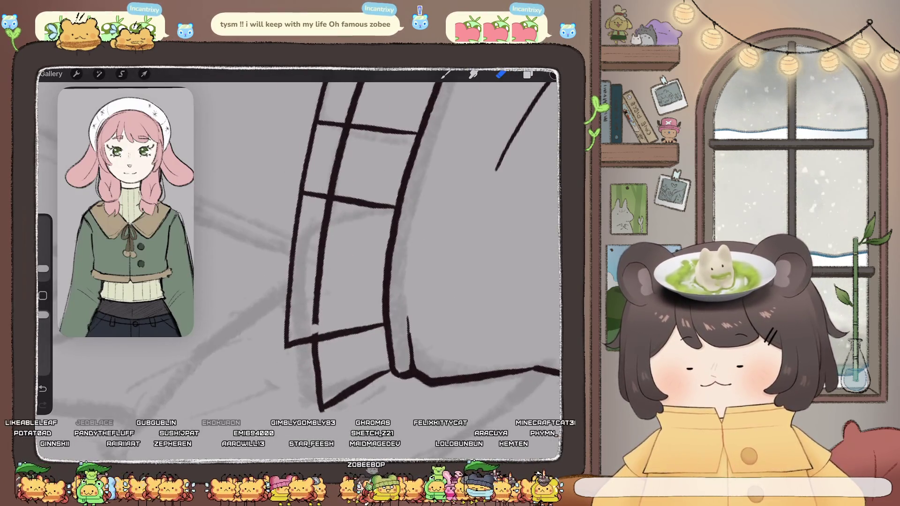
drag(313, 326, 315, 293)
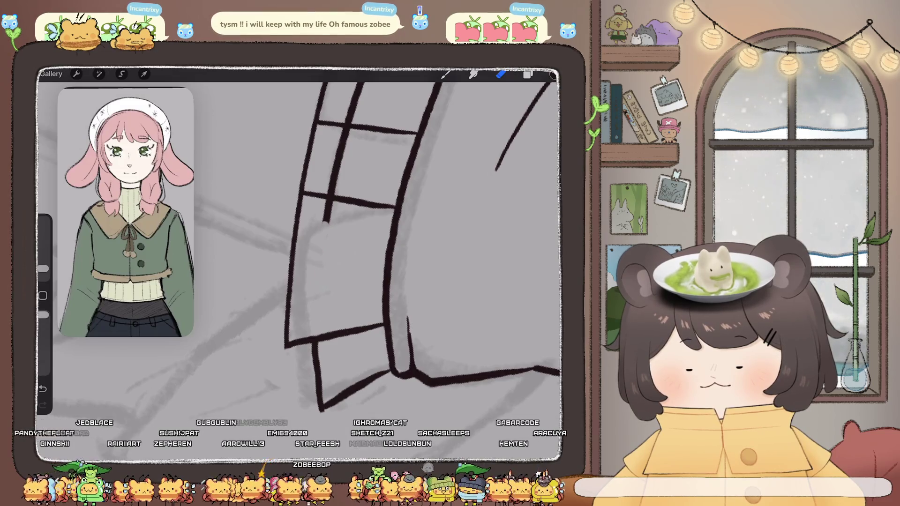
drag(325, 222, 328, 207)
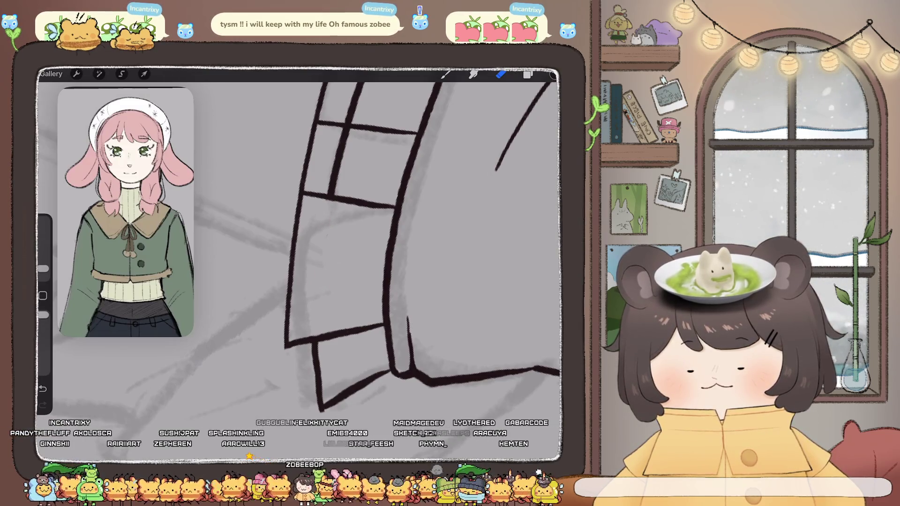
scroll(300, 263, up, 3)
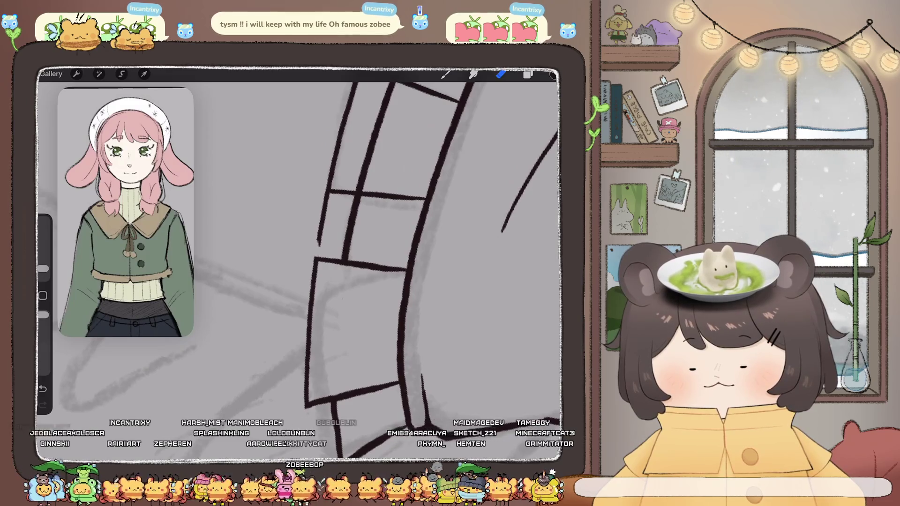
drag(319, 243, 328, 193)
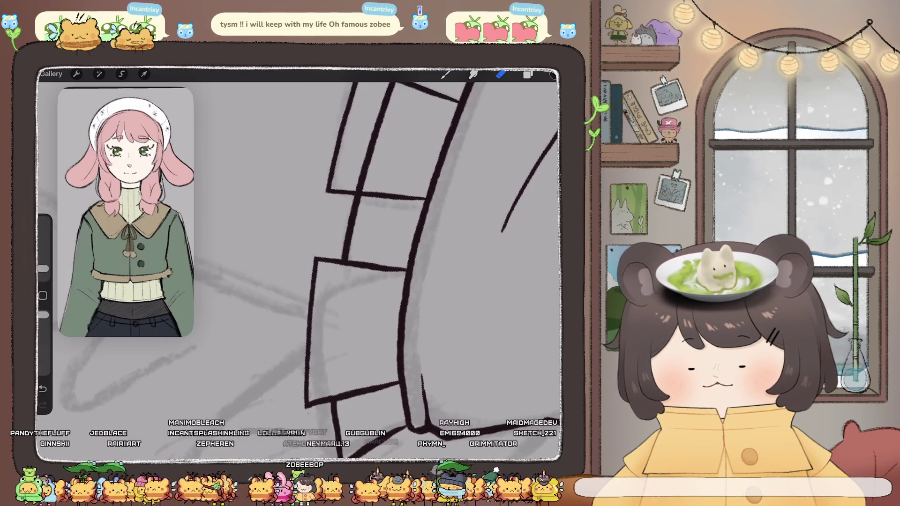
scroll(300, 263, up, 4)
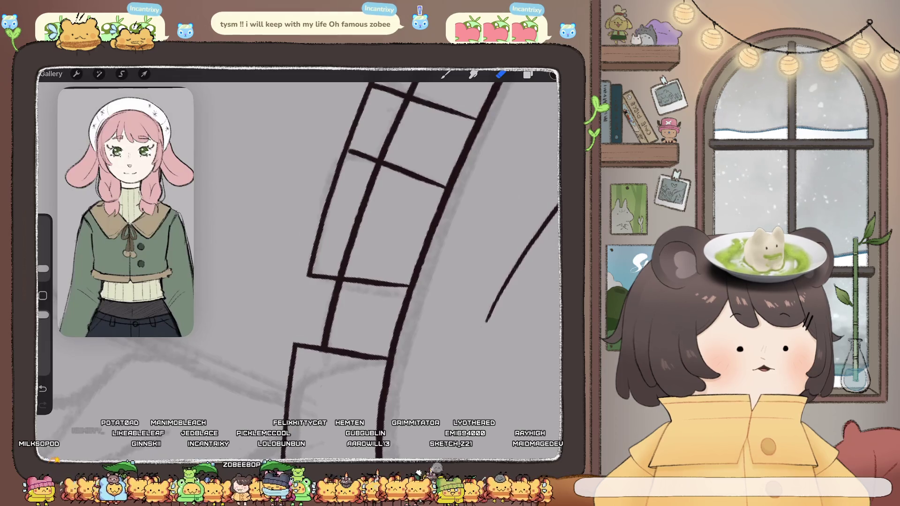
mouse_move(344, 260)
mouse_down()
mouse_move(340, 270)
mouse_move(378, 166)
mouse_up()
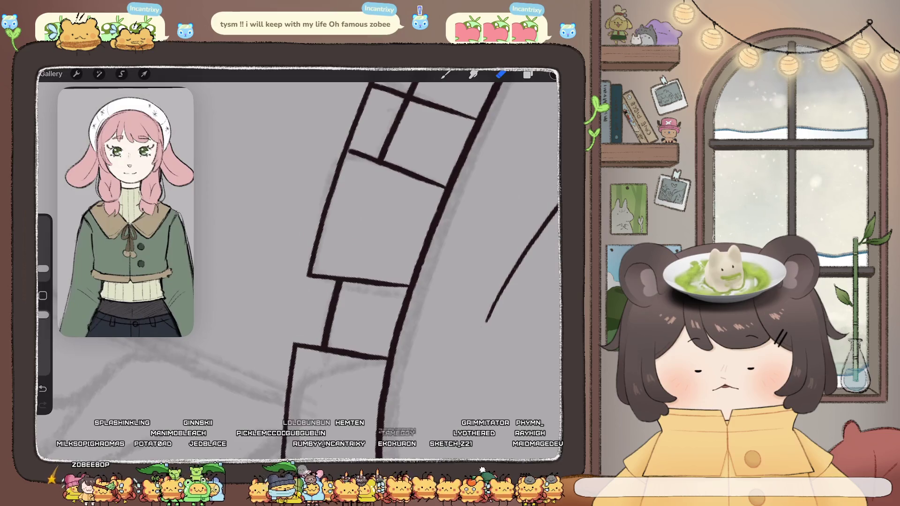
Erase the overshooting ends of the middle and left ruffle strokes between panels.
drag(356, 328, 370, 262)
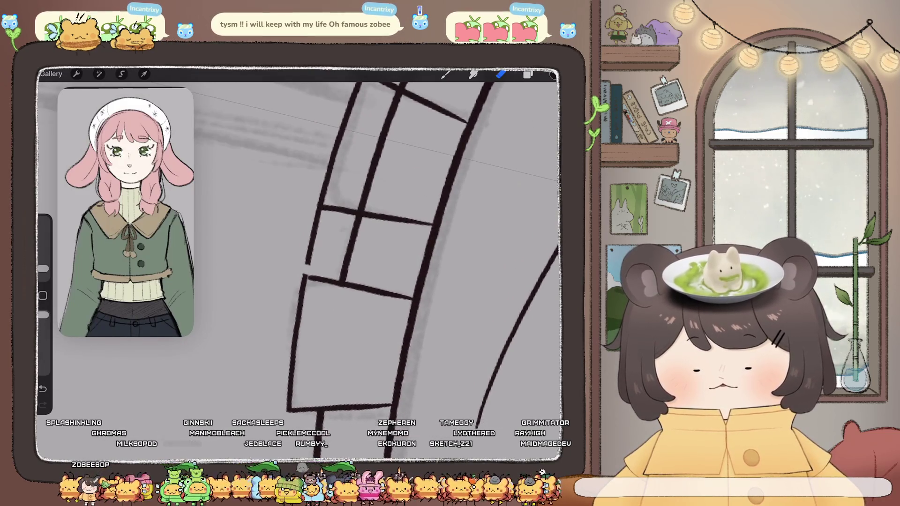
drag(317, 211, 305, 265)
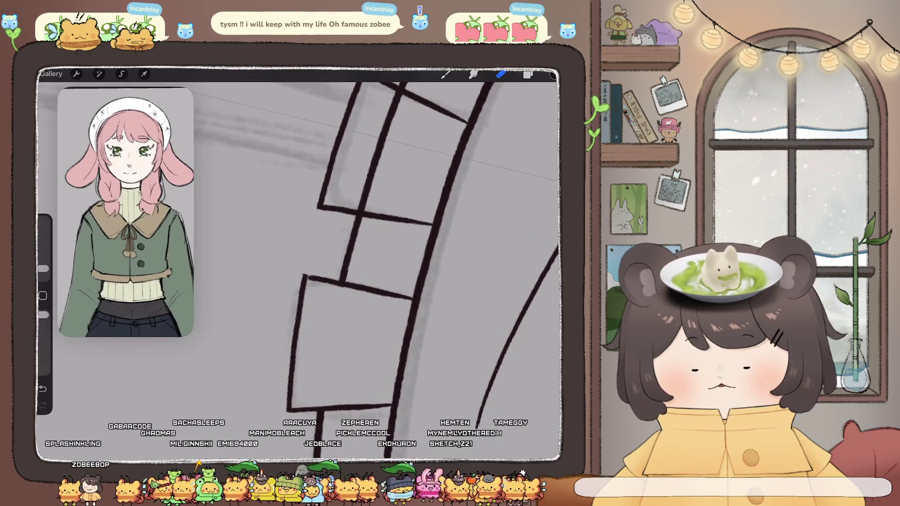
mouse_move(356, 262)
mouse_down()
mouse_move(356, 317)
mouse_move(346, 328)
mouse_up()
drag(352, 284, 364, 225)
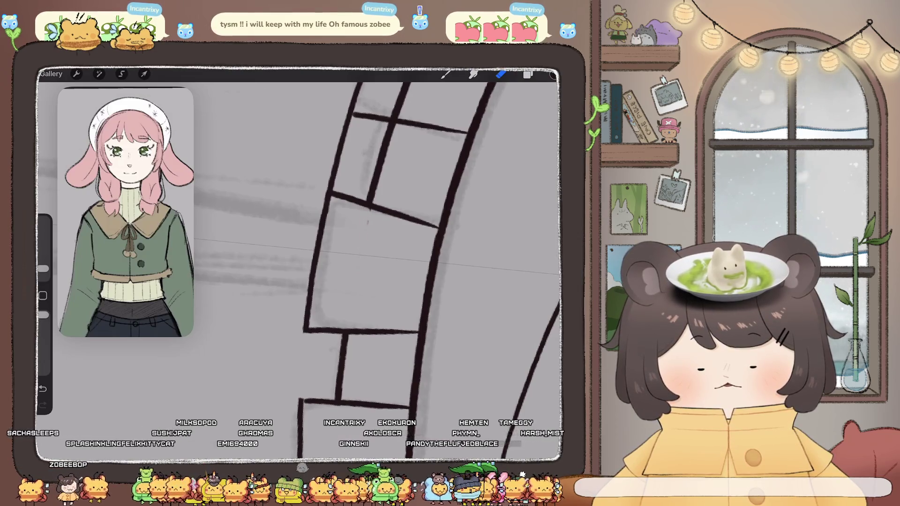
scroll(300, 262, up, 3)
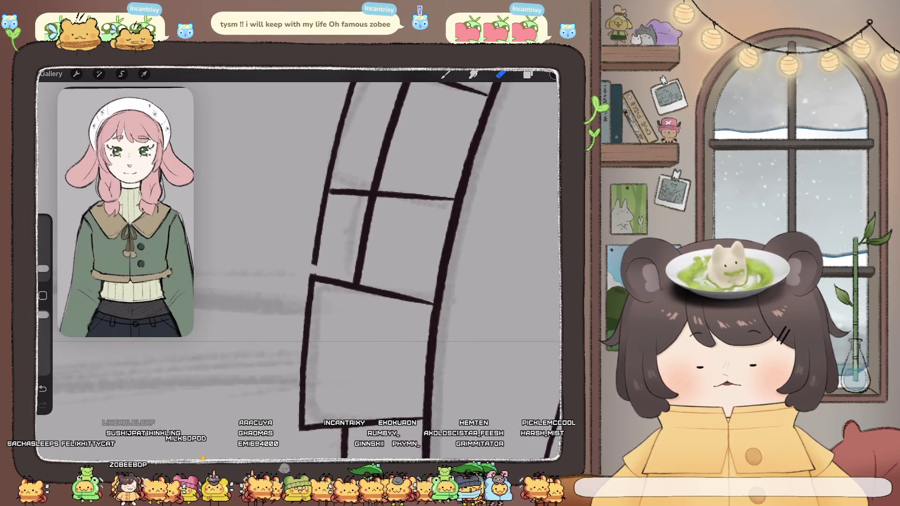
drag(318, 239, 323, 214)
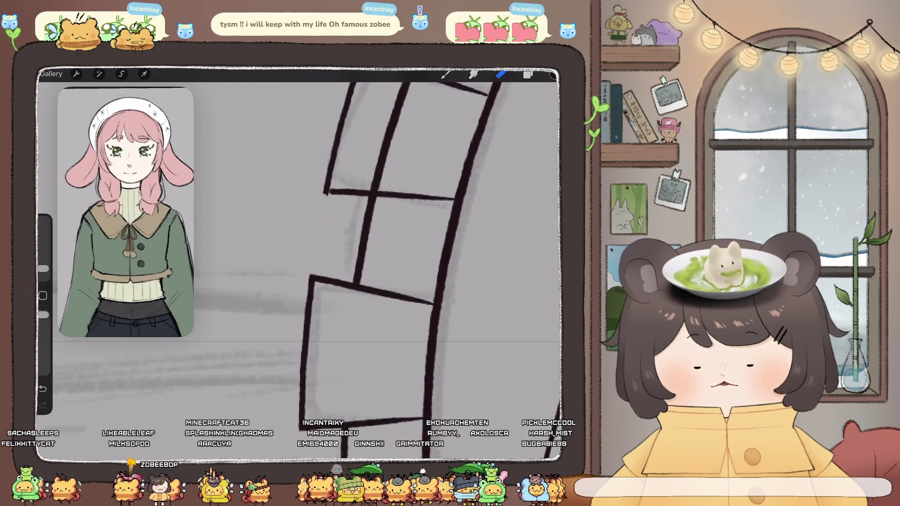
scroll(357, 263, up, 4)
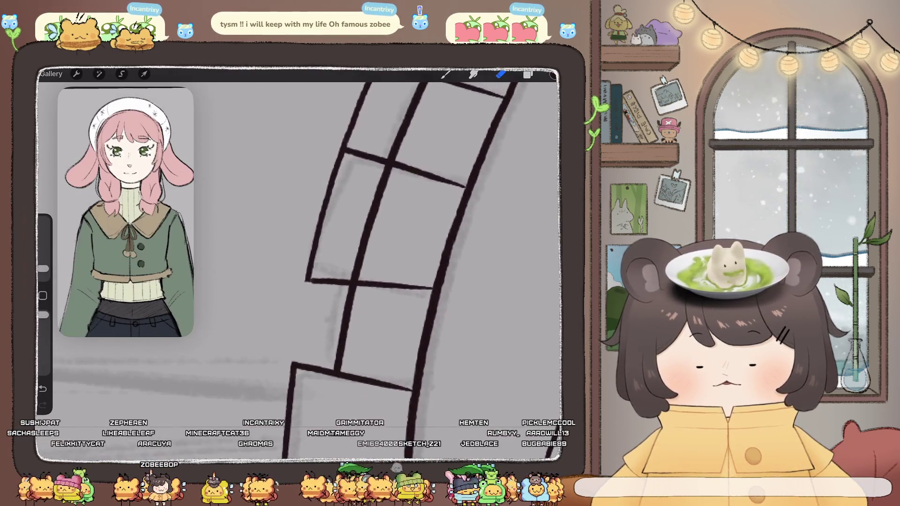
mouse_move(363, 267)
mouse_down()
mouse_move(388, 168)
mouse_move(370, 240)
mouse_up()
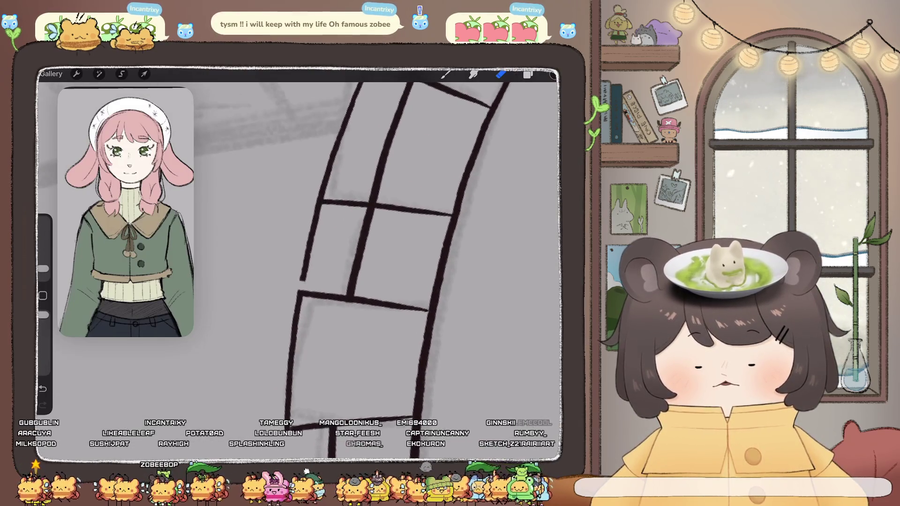
drag(310, 237, 304, 276)
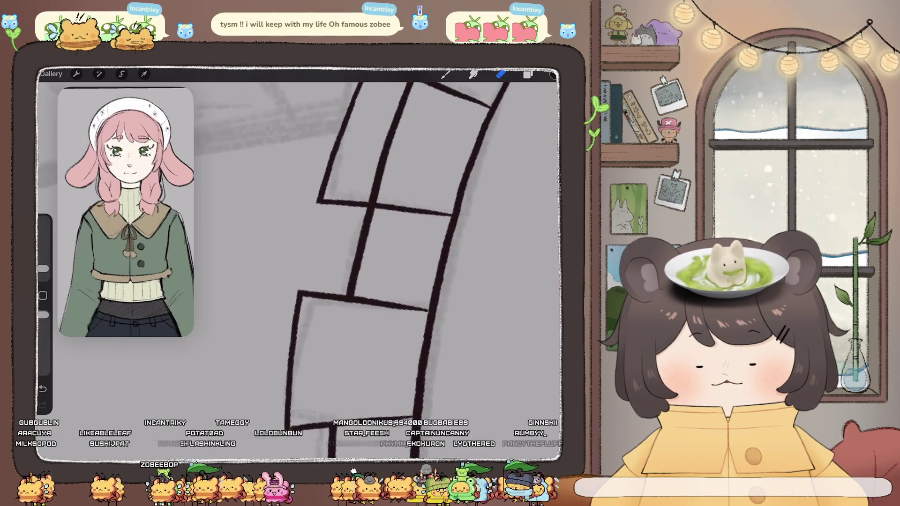
Erase part of a thin stroke inside a panel, then undo the last three changes.
scroll(375, 267, up, 3)
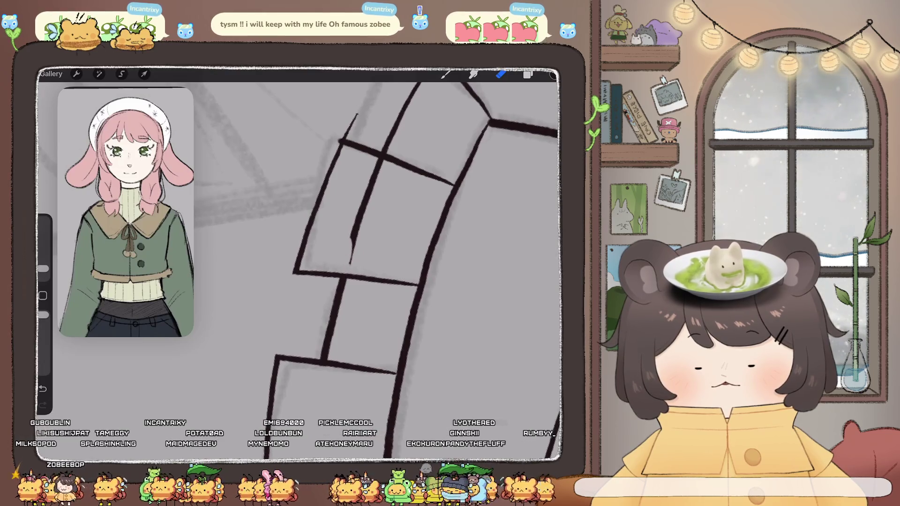
drag(364, 196, 353, 247)
scroll(300, 258, up, 3)
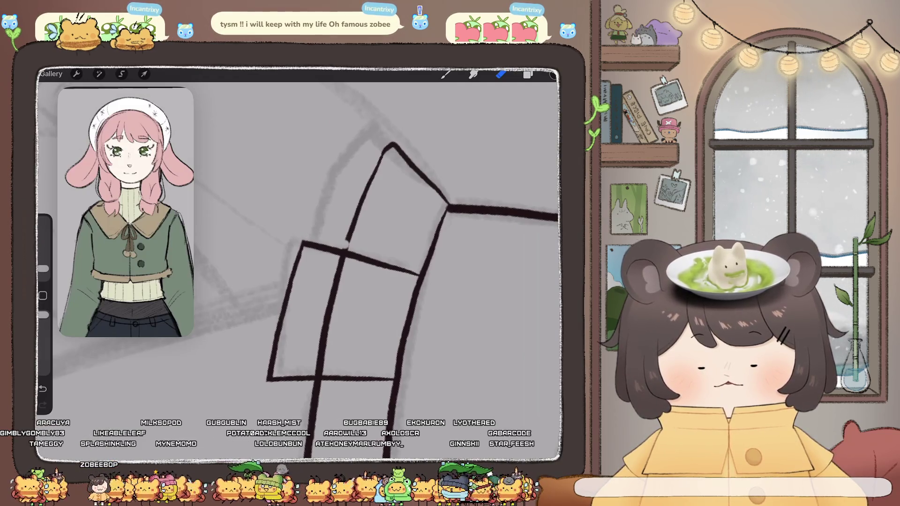
key(ctrl+z)
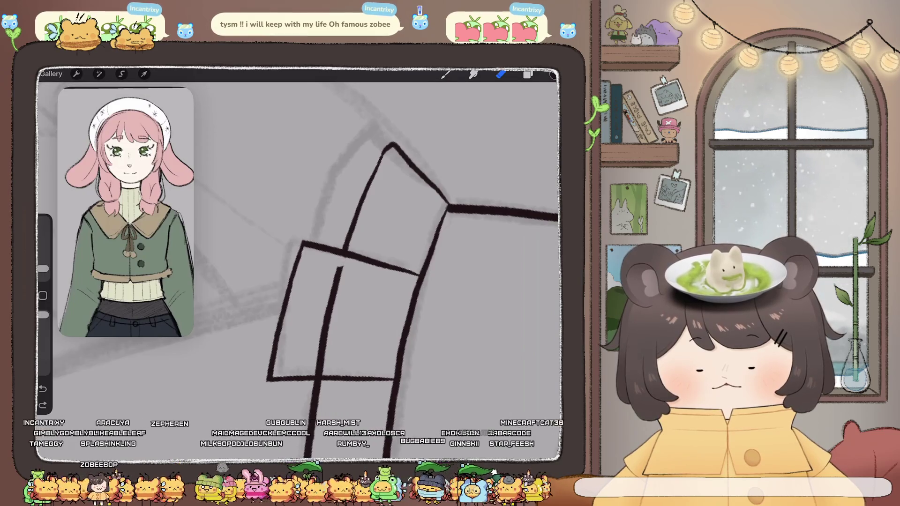
key(ctrl+z)
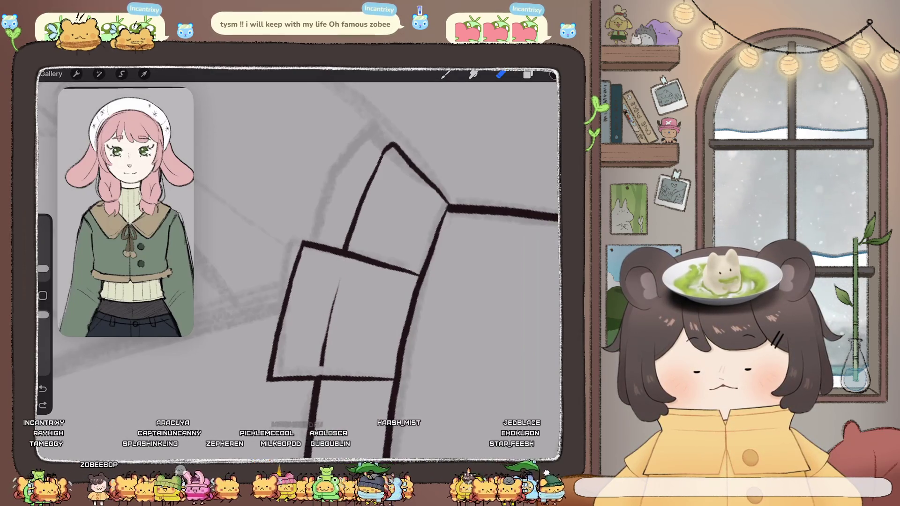
key(ctrl+z)
scroll(373, 287, down, 10)
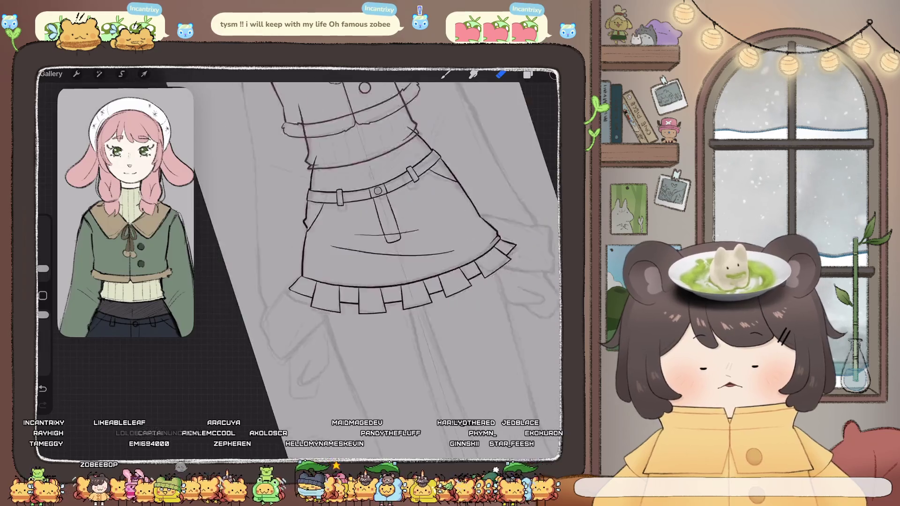
Zoom in on the hem and ink a tiny corner at a pleat's bottom, redrawing the first attempt.
scroll(373, 263, down, 3)
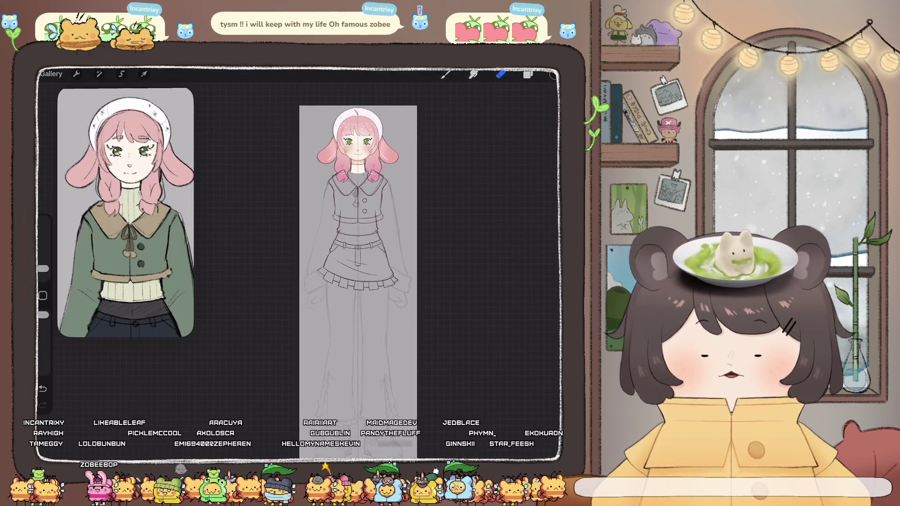
scroll(352, 262, up, 4)
scroll(345, 262, up, 2)
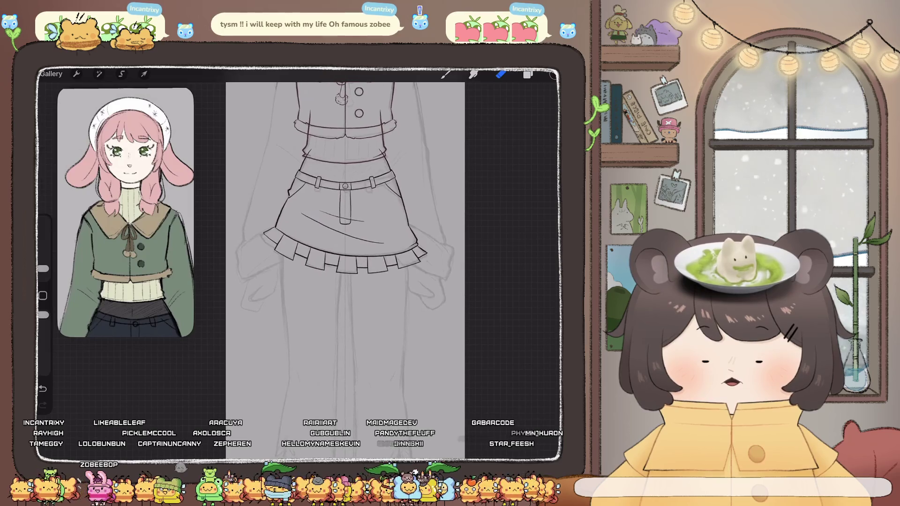
scroll(344, 263, down, 5)
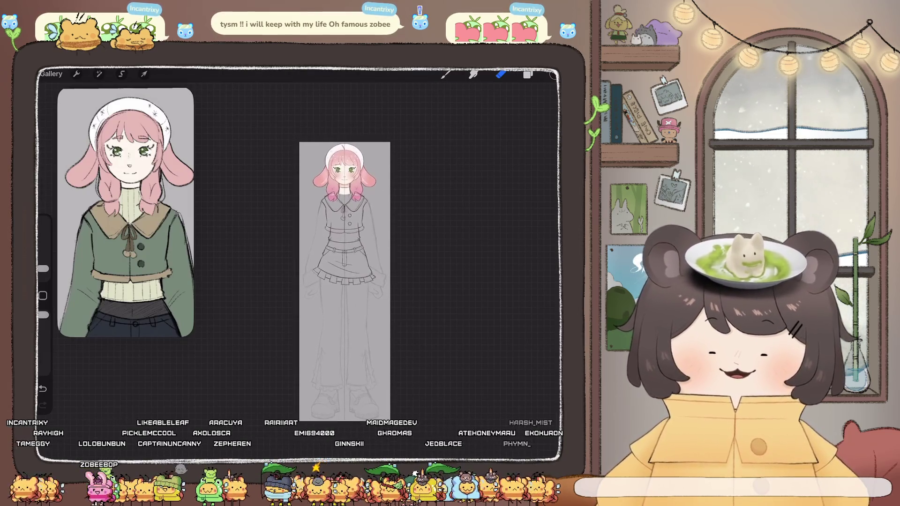
scroll(126, 211, up, 2)
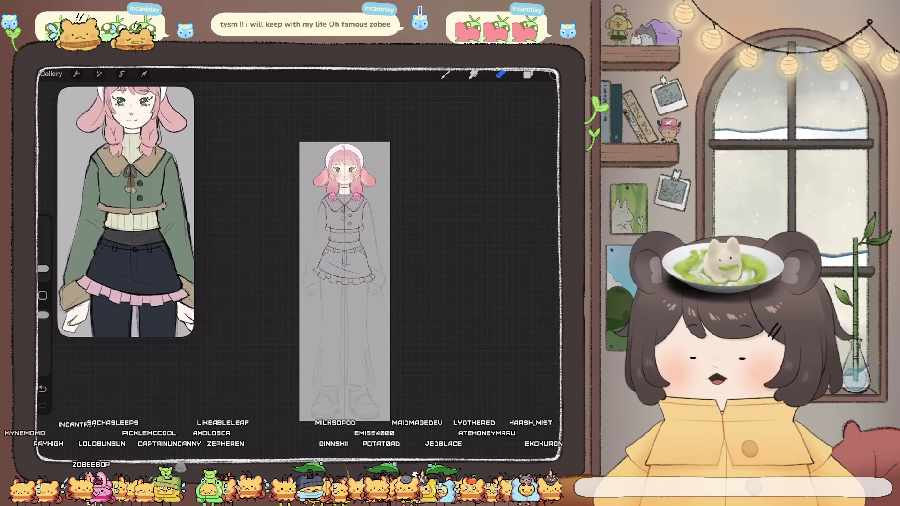
scroll(345, 253, up, 5)
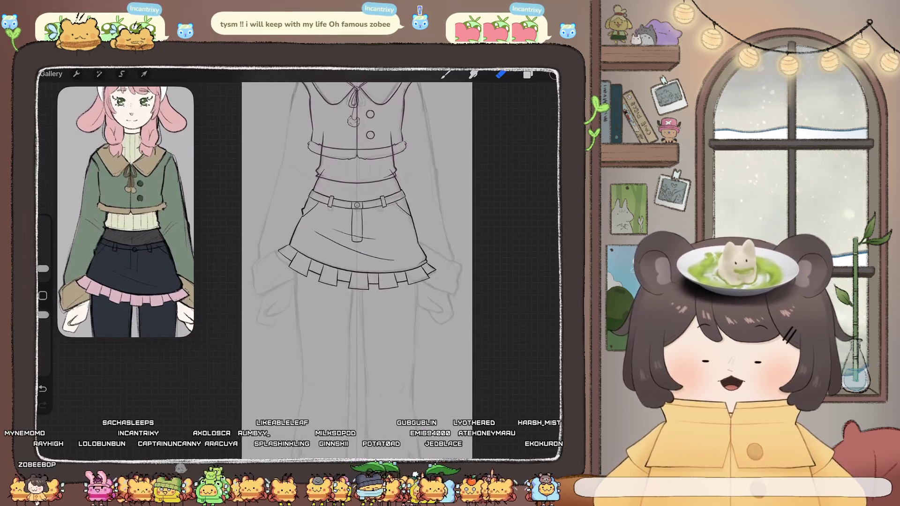
scroll(375, 235, up, 3)
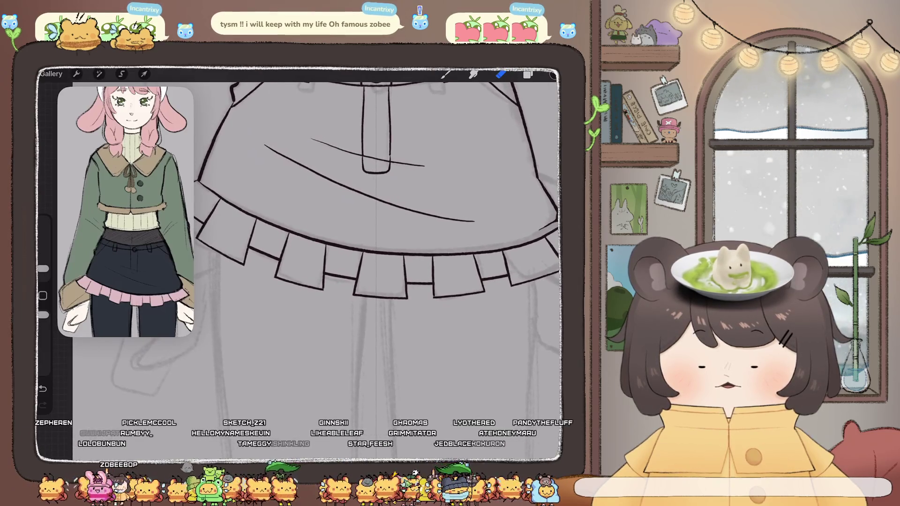
key(b)
scroll(376, 235, up, 2)
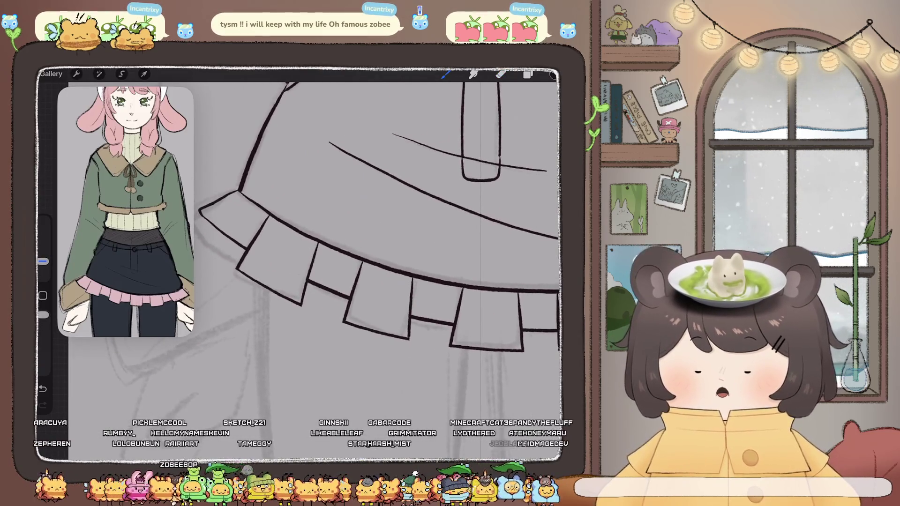
drag(304, 292, 316, 285)
key(ctrl+z)
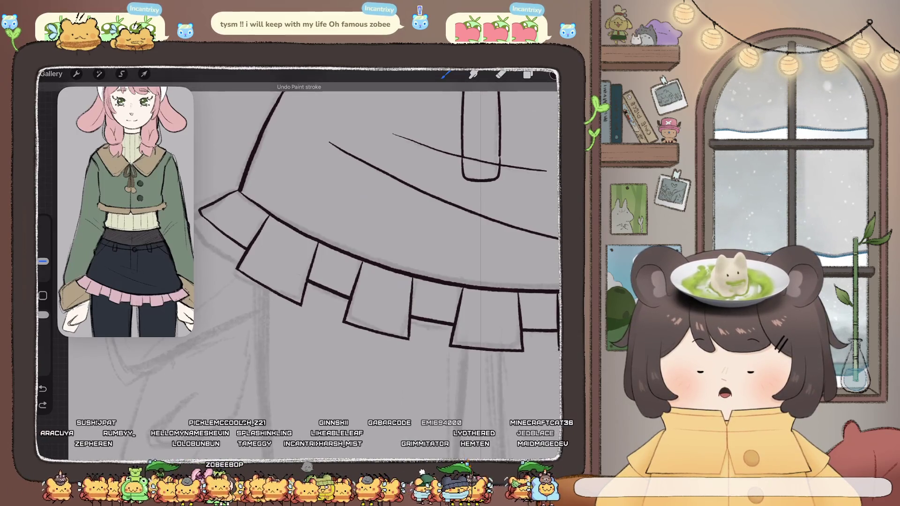
drag(302, 306, 305, 301)
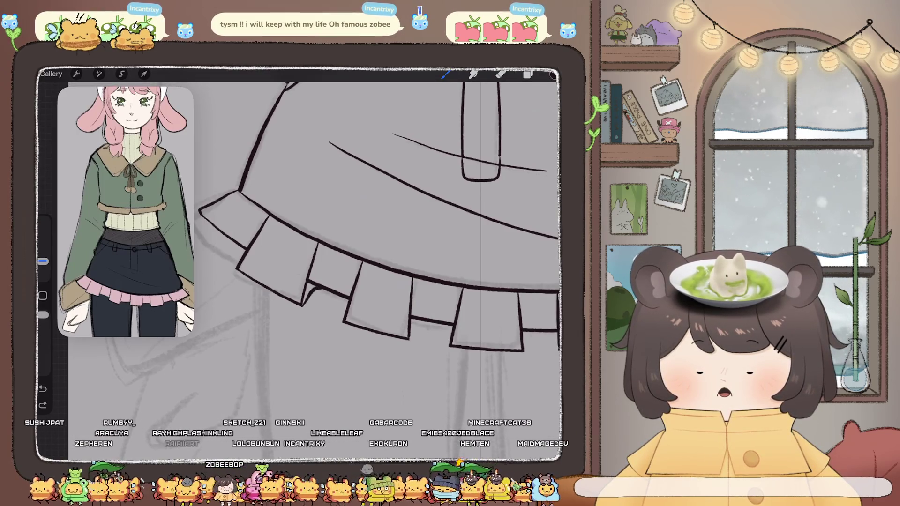
Undo the pleat-corner strokes and return to the brush.
key(e)
key(ctrl+z)
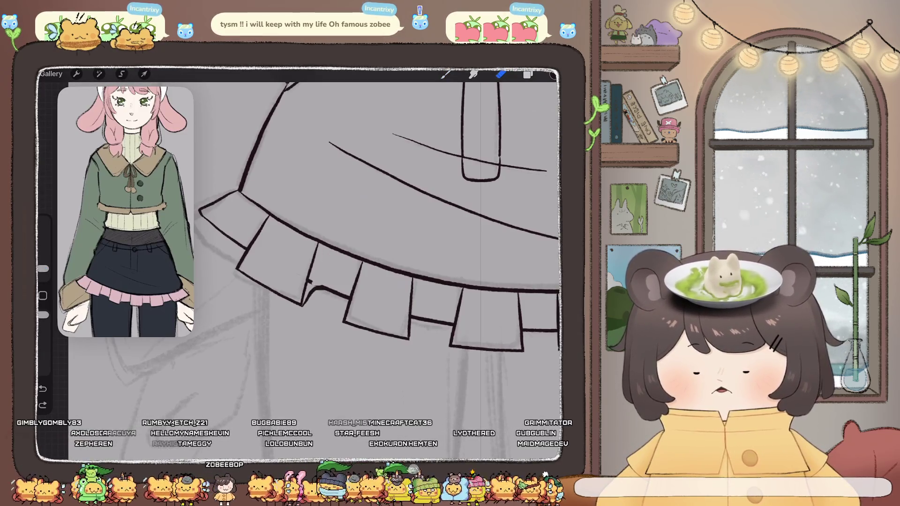
scroll(312, 262, down, 10)
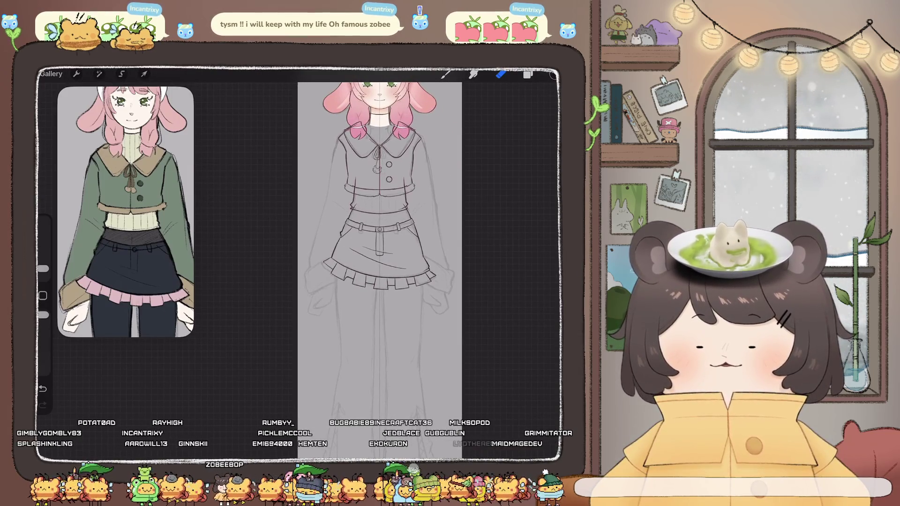
scroll(331, 264, up, 5)
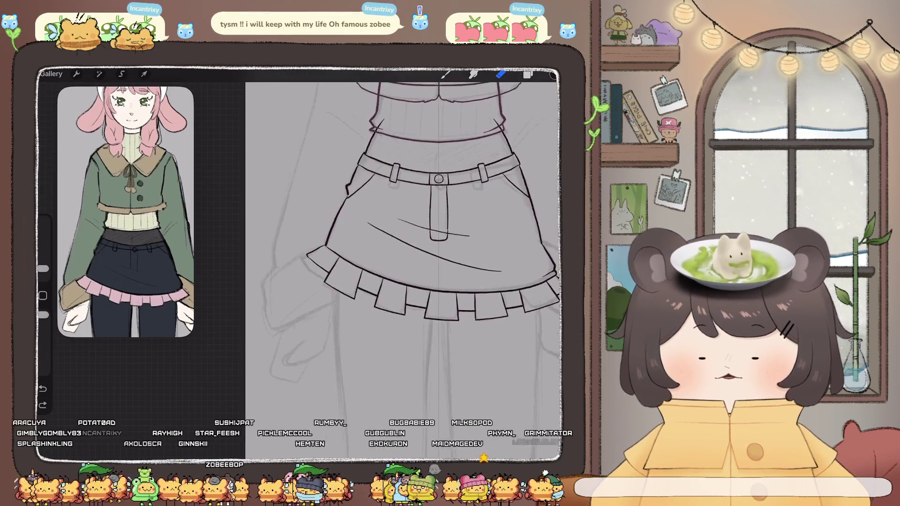
scroll(404, 263, up, 5)
key(b)
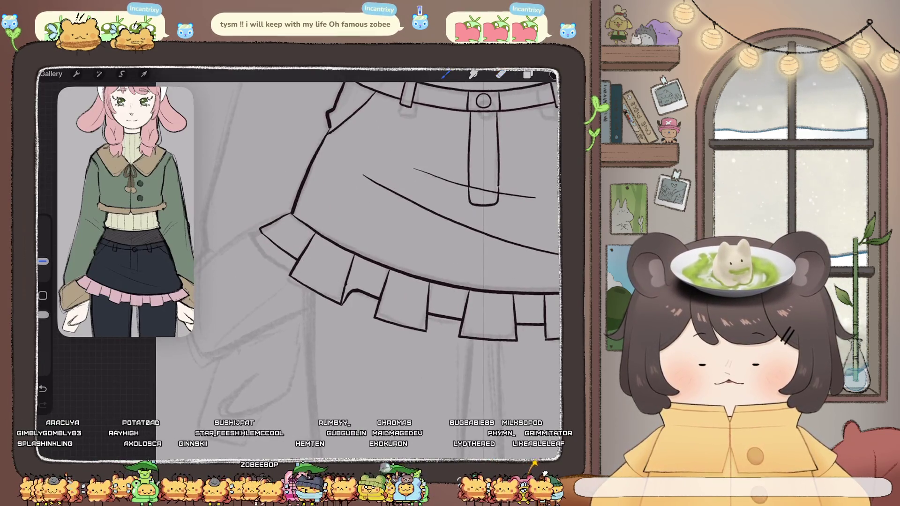
scroll(356, 263, down, 2)
scroll(356, 263, down, 2)
scroll(357, 262, down, 2)
scroll(356, 262, down, 2)
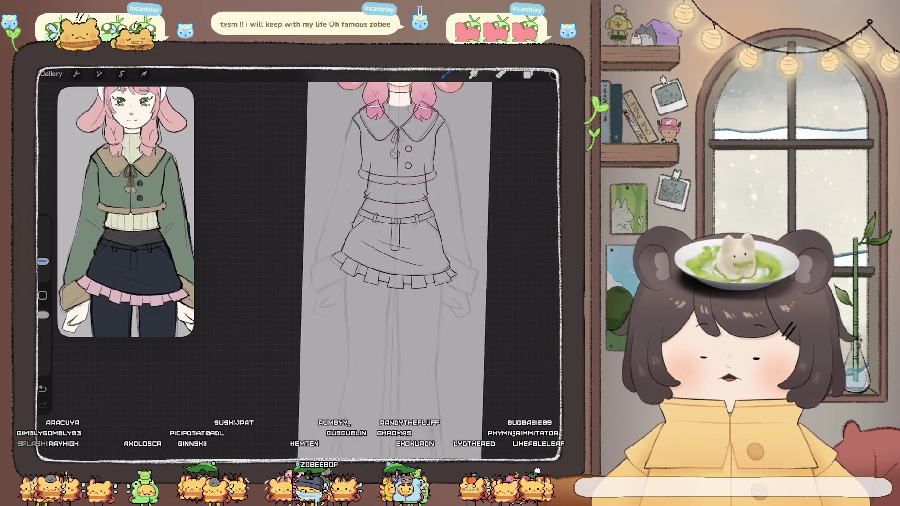
scroll(394, 202, right, 1)
key(ctrl+z)
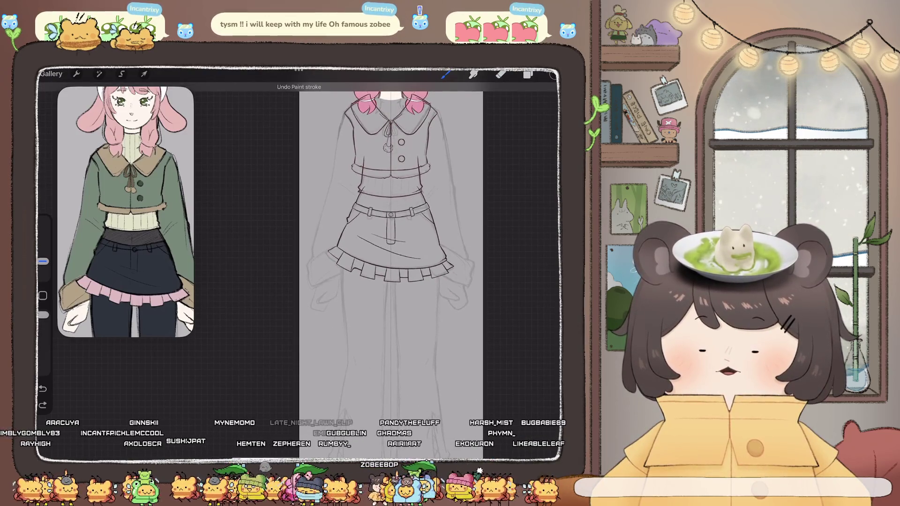
Zoom in on the ruffled hem and bring up the Adjustments menu.
scroll(361, 262, down, 1)
scroll(361, 263, down, 2)
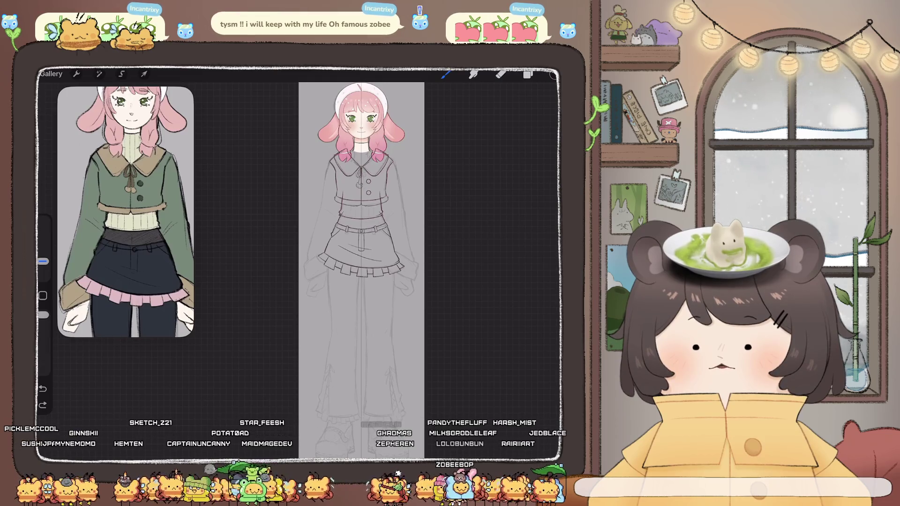
scroll(361, 211, up, 3)
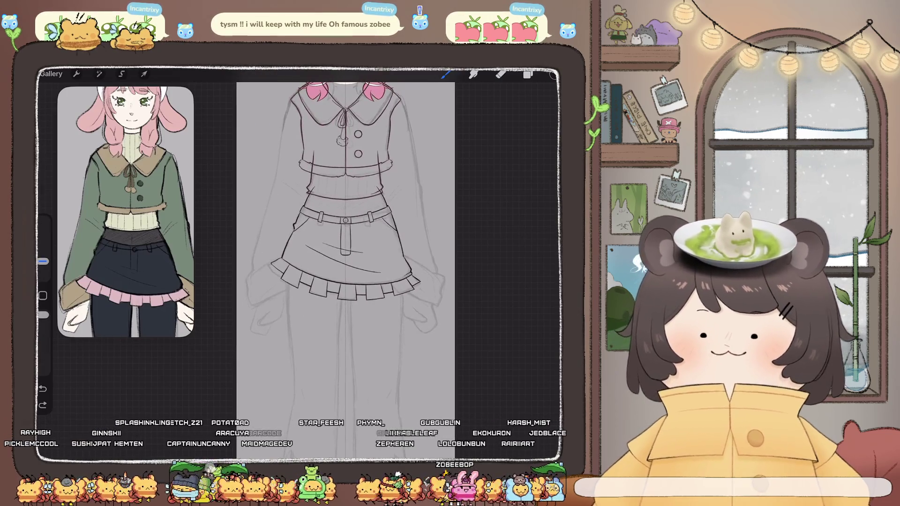
scroll(289, 293, up, 2)
scroll(289, 293, up, 2)
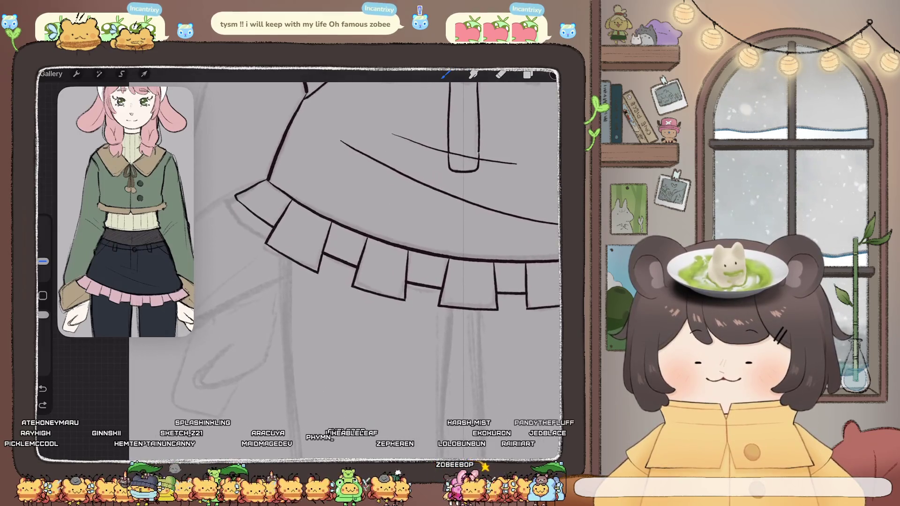
scroll(290, 293, up, 1)
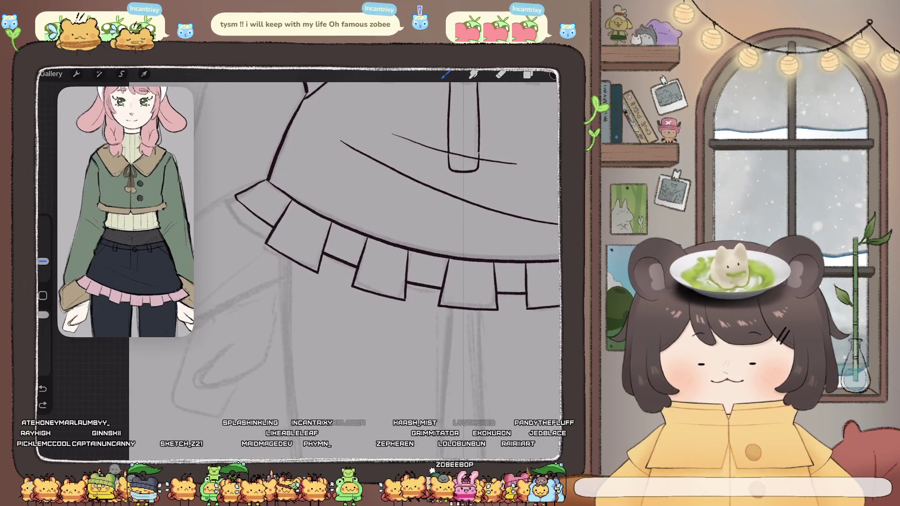
click(99, 73)
Liquify the ruffled hem lines with an enlarged brush size, then return to the Brush.
click(94, 351)
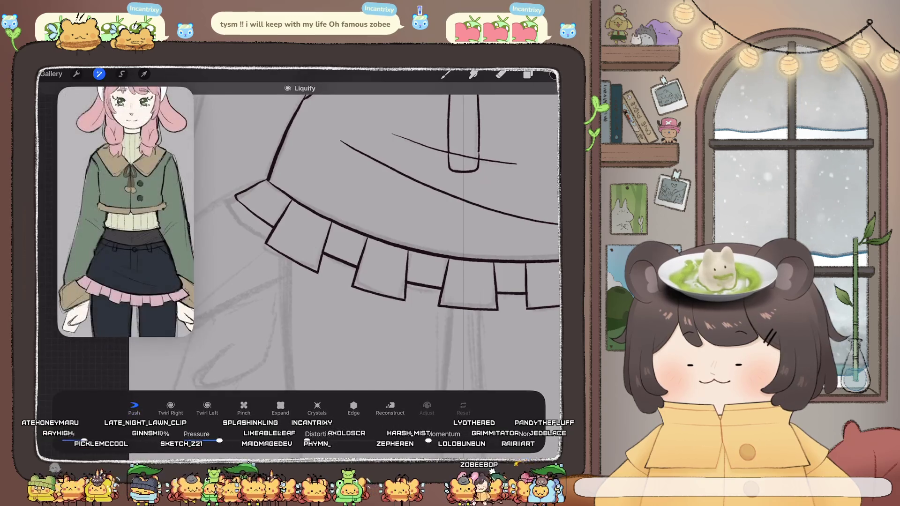
drag(84, 441, 81, 441)
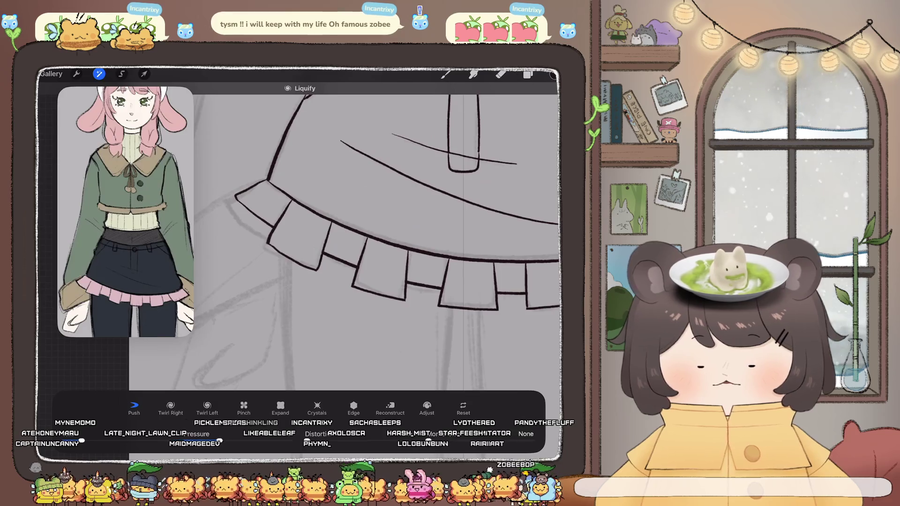
scroll(343, 235, down, 5)
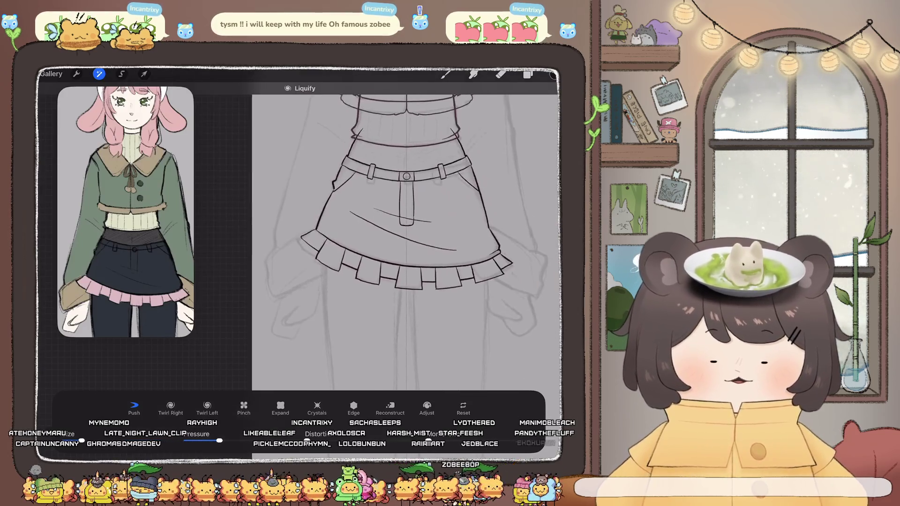
scroll(342, 234, up, 2)
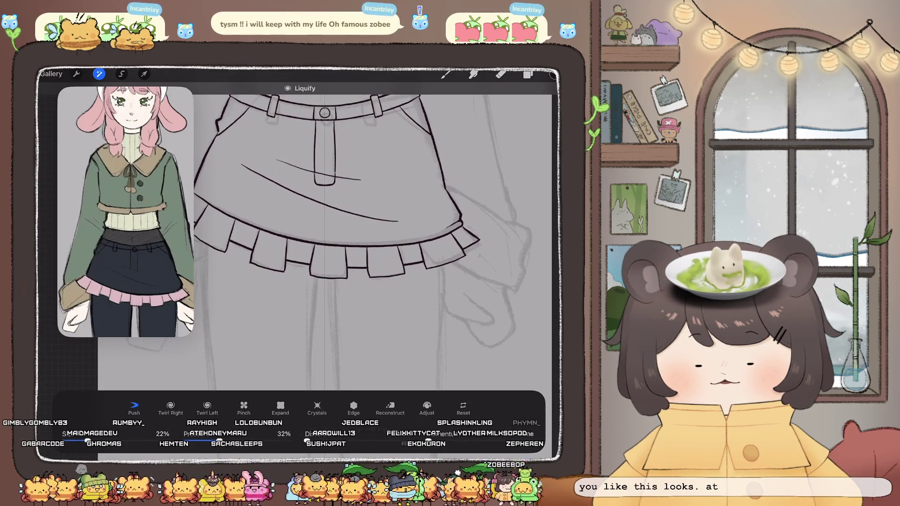
scroll(328, 234, down, 2)
scroll(380, 234, down, 3)
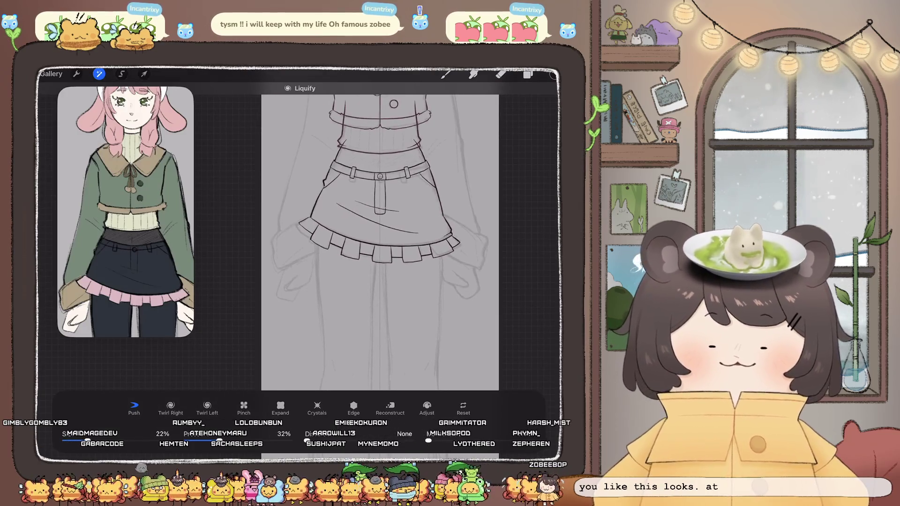
scroll(357, 211, up, 2)
scroll(356, 211, up, 3)
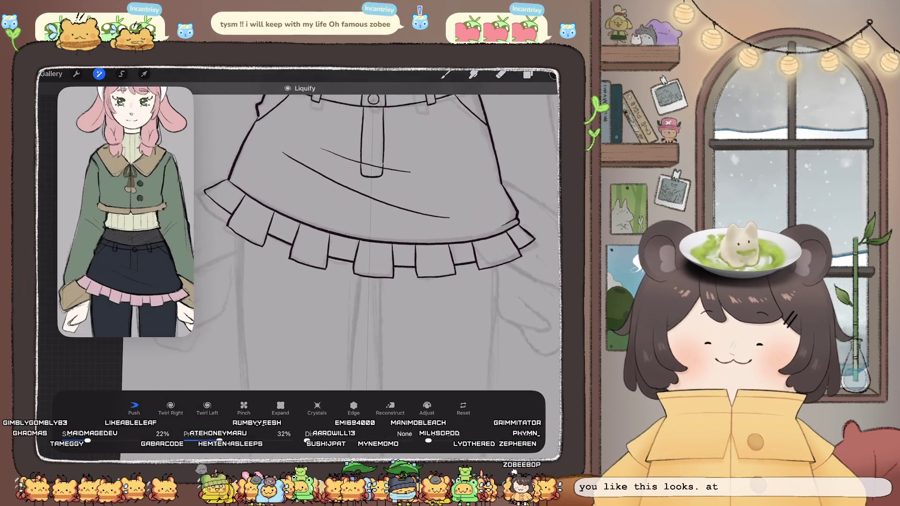
key(b)
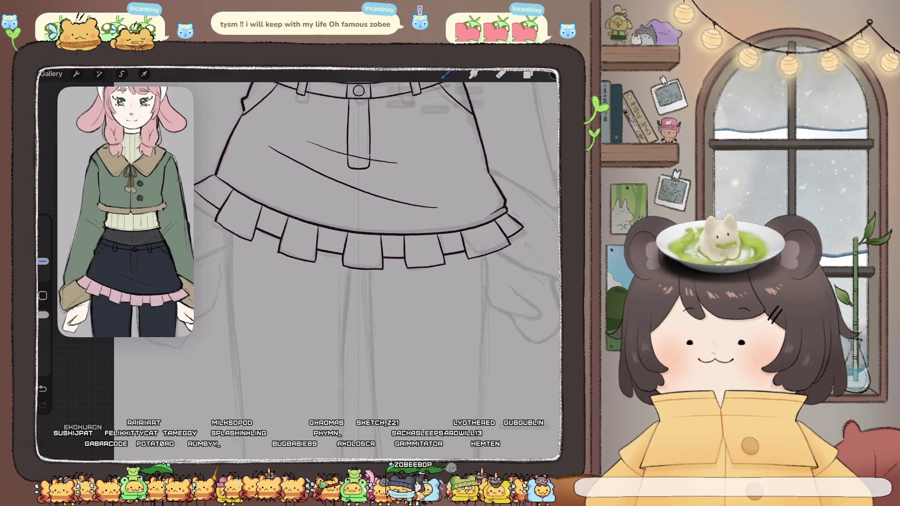
Erase a short piece of a ruffle line with the Eraser.
click(435, 99)
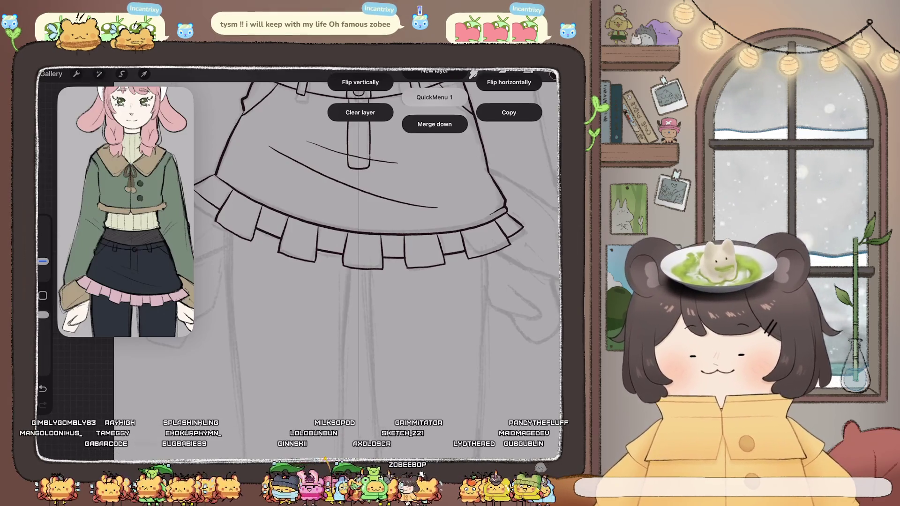
scroll(301, 211, up, 3)
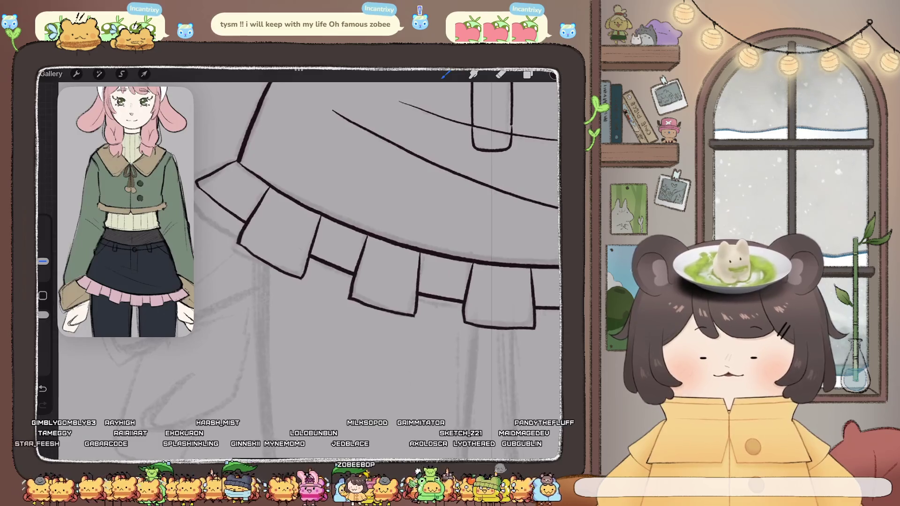
click(528, 75)
click(501, 74)
drag(310, 256, 323, 262)
Redraw the ruffle edge up to the hem line with the Brush, undoing a stray stroke.
click(446, 75)
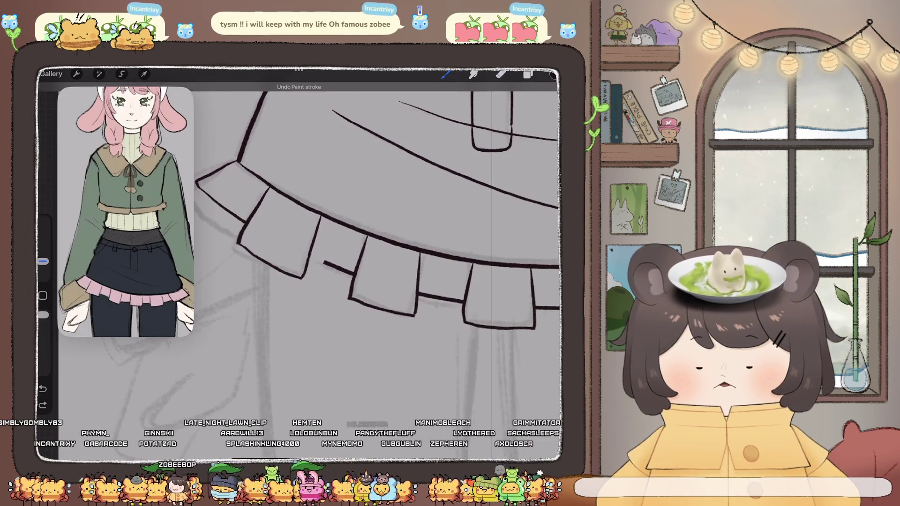
drag(335, 223, 324, 261)
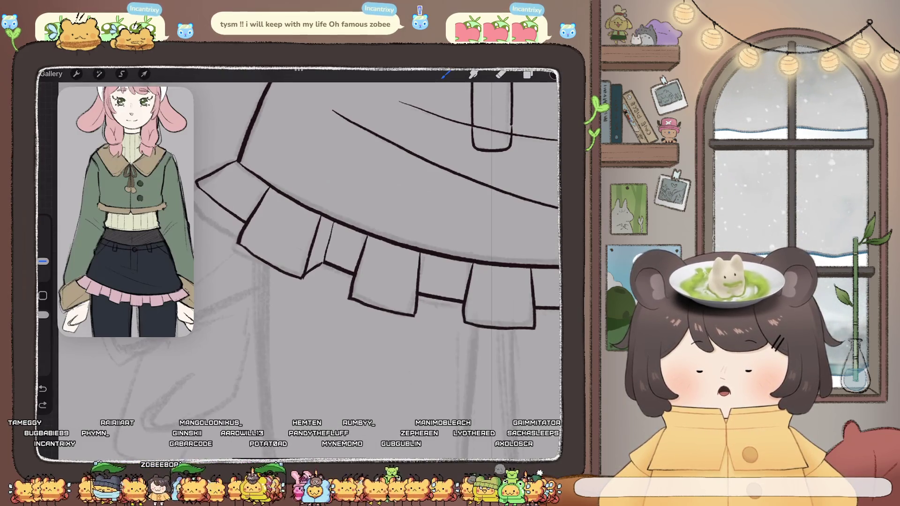
scroll(375, 234, down, 3)
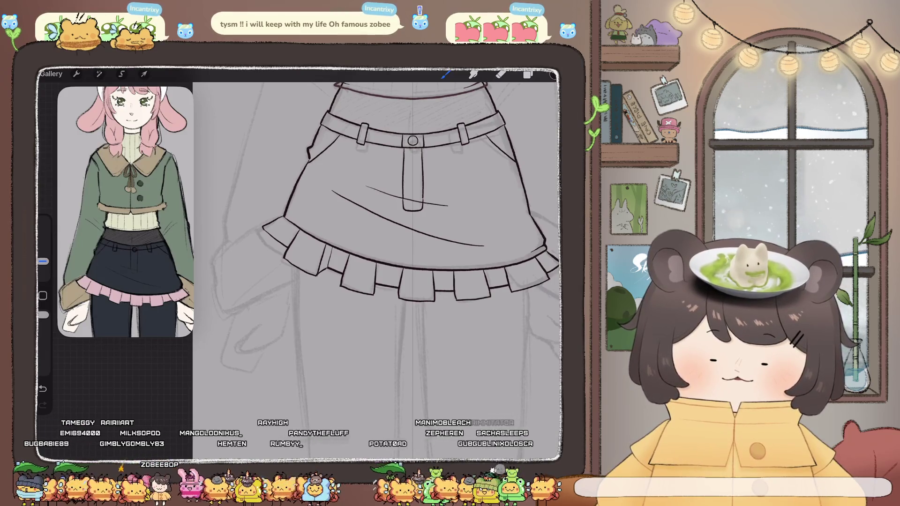
key(ctrl+z)
key(ctrl+z)
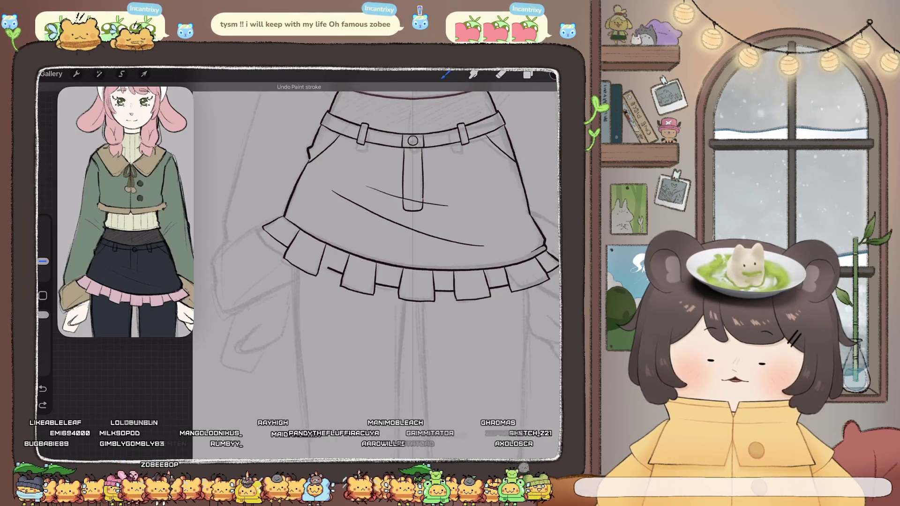
scroll(376, 262, up, 2)
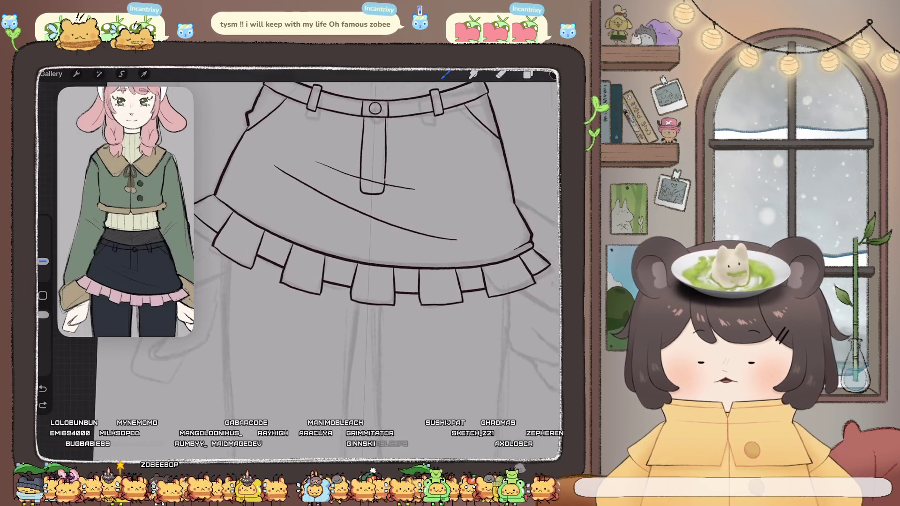
scroll(375, 262, up, 3)
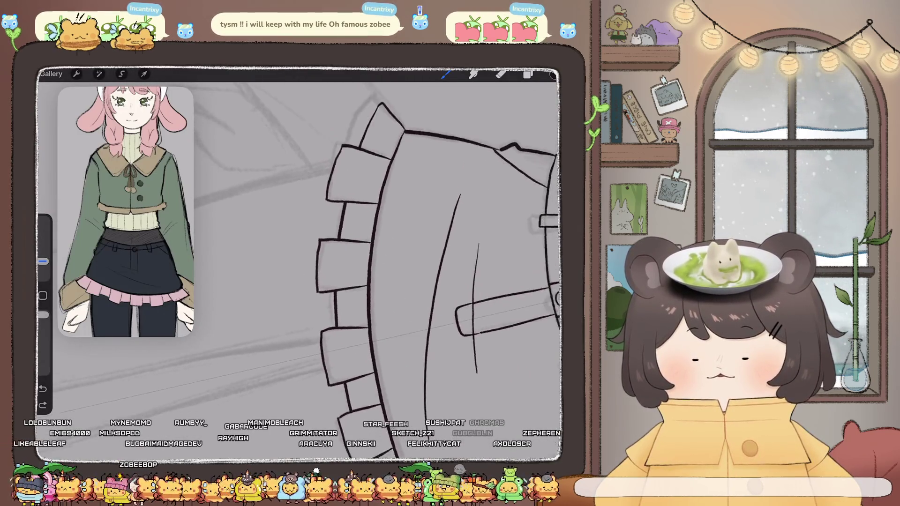
Lasso-select the ruffled hem band with a freehand selection.
scroll(300, 262, down, 2)
key(s)
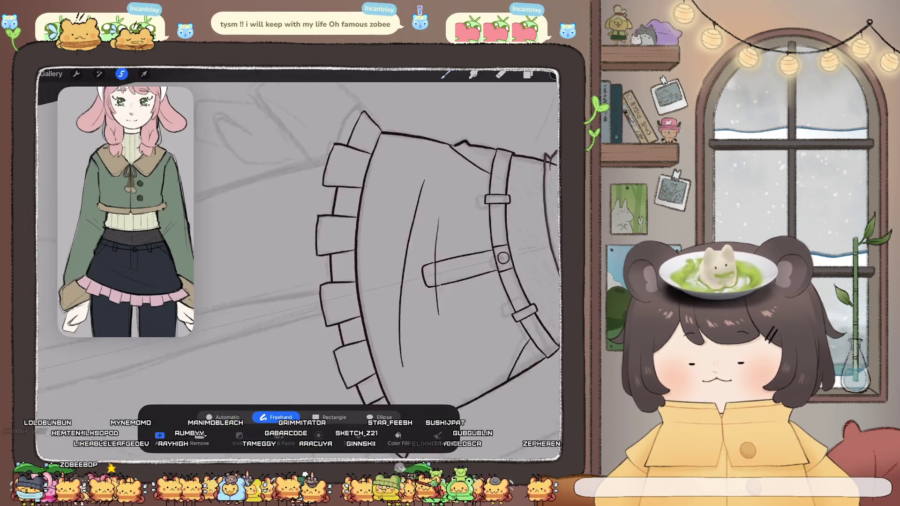
scroll(375, 244, down, 1)
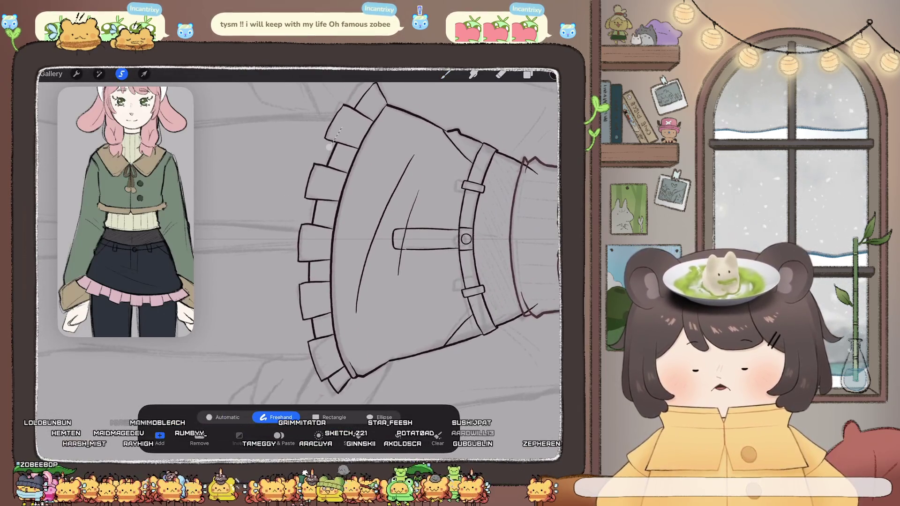
drag(339, 132, 312, 124)
drag(302, 387, 327, 390)
drag(311, 350, 306, 227)
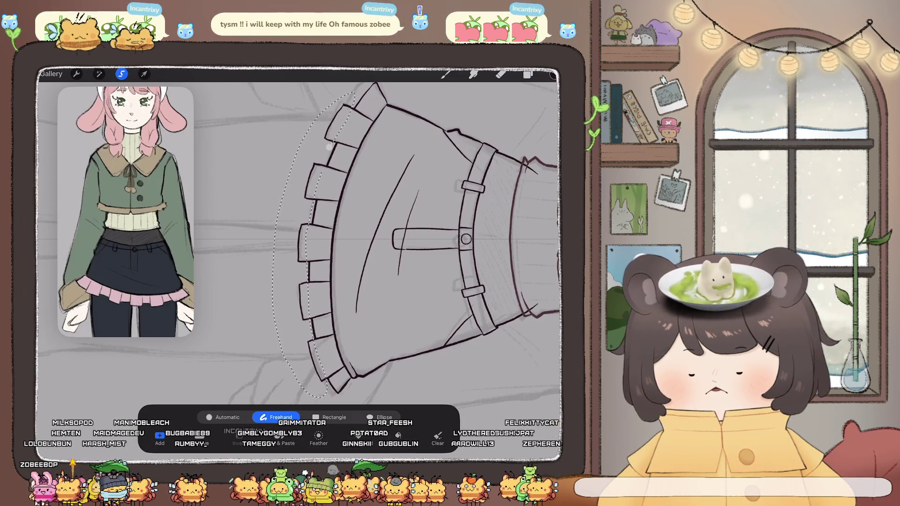
Nudge the selected ruffle slightly right and warp it to follow the skirt's lower edge.
click(144, 74)
drag(324, 242, 329, 243)
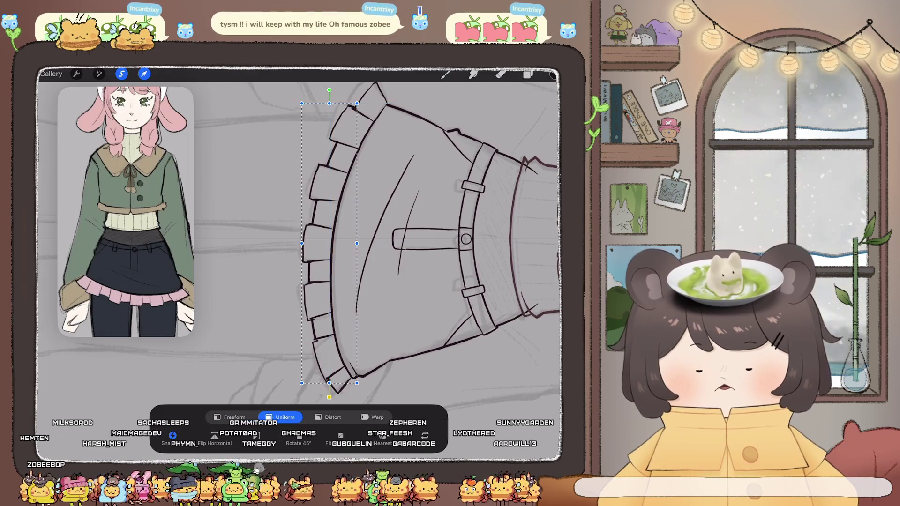
click(373, 417)
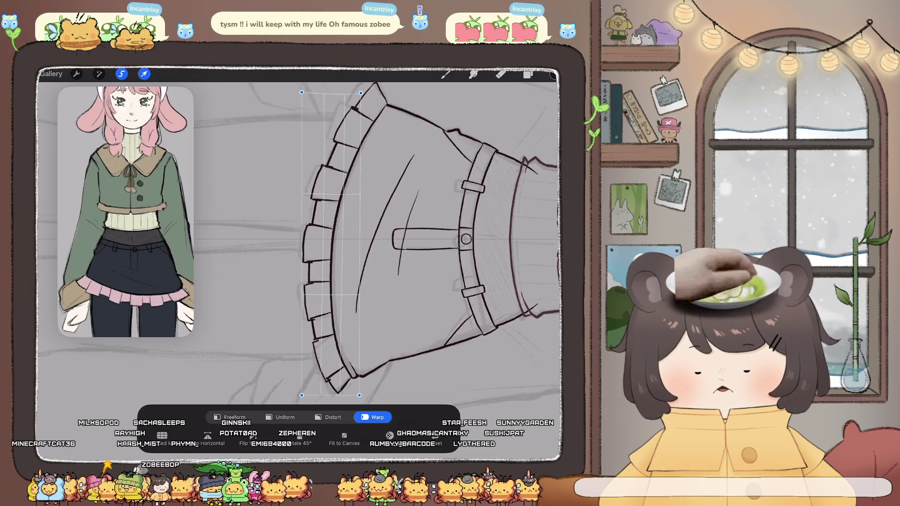
drag(357, 244, 337, 202)
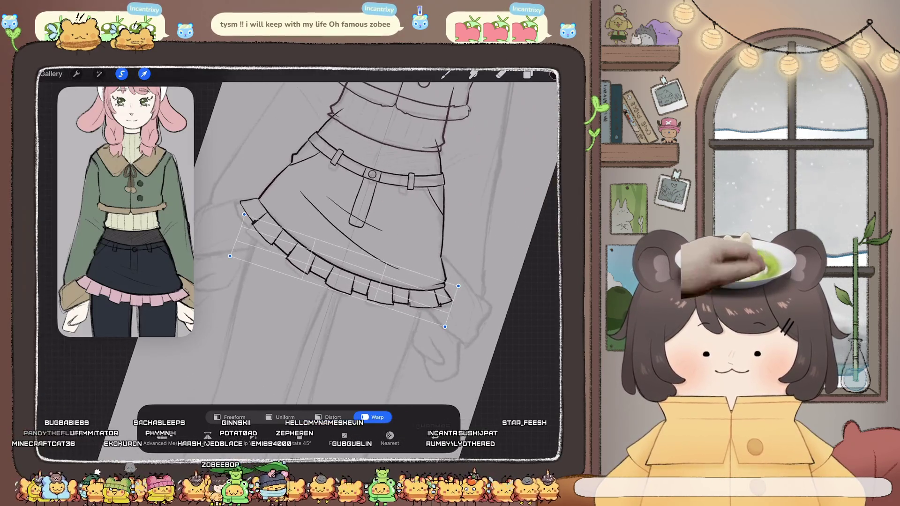
drag(337, 244, 319, 225)
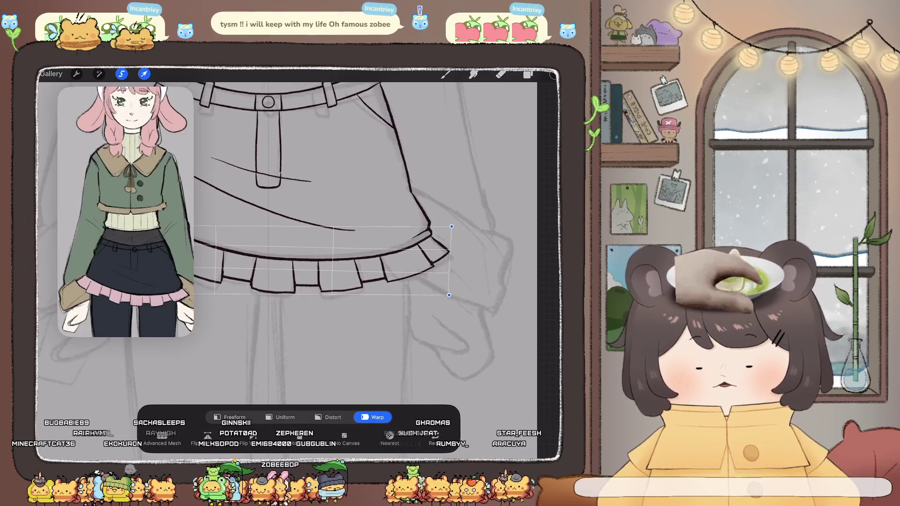
click(501, 74)
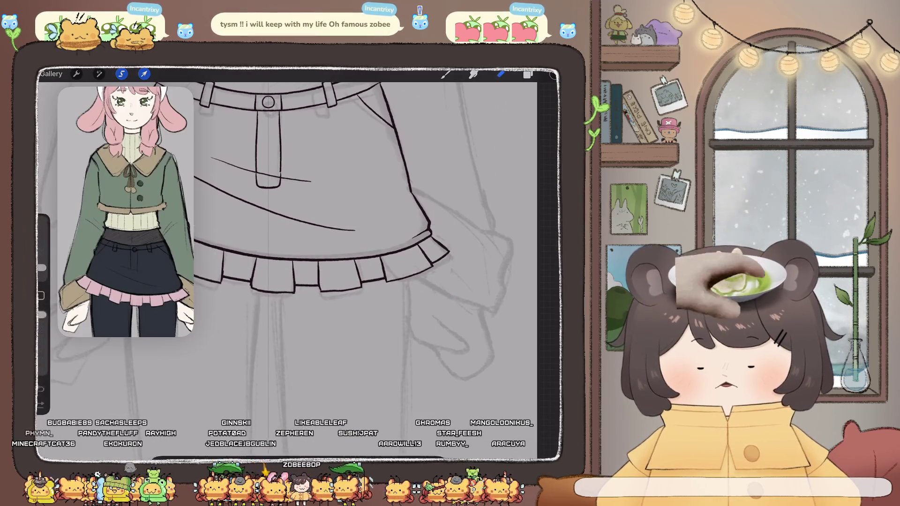
Shrink the eraser slightly and rotate the canvas to work on the hem pleat corners.
drag(328, 235, 357, 197)
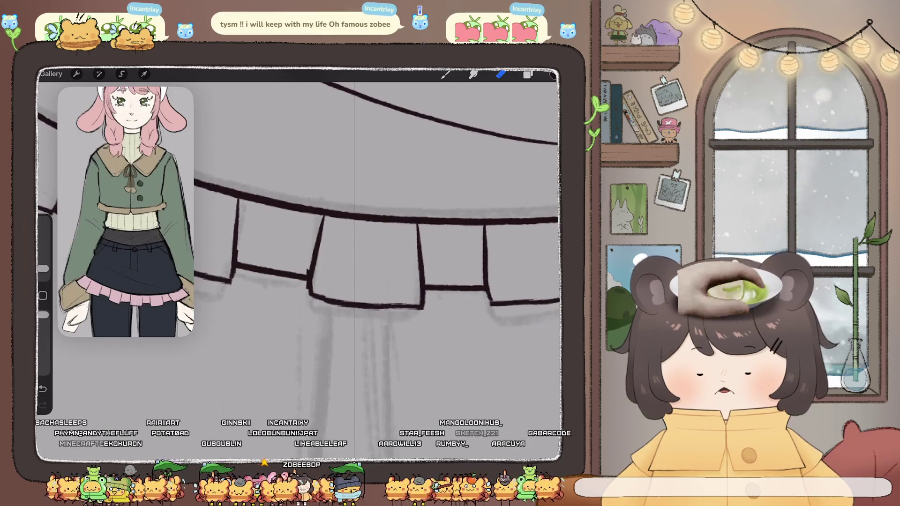
drag(43, 268, 43, 272)
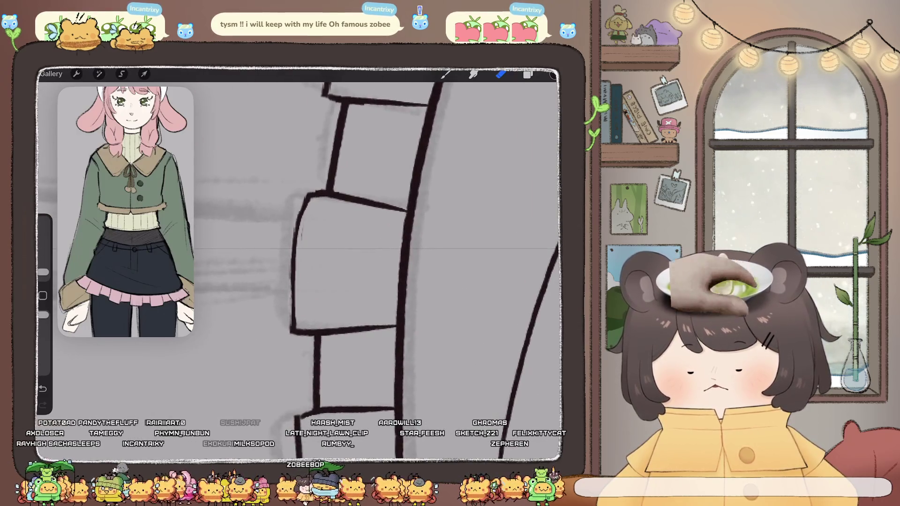
key(b)
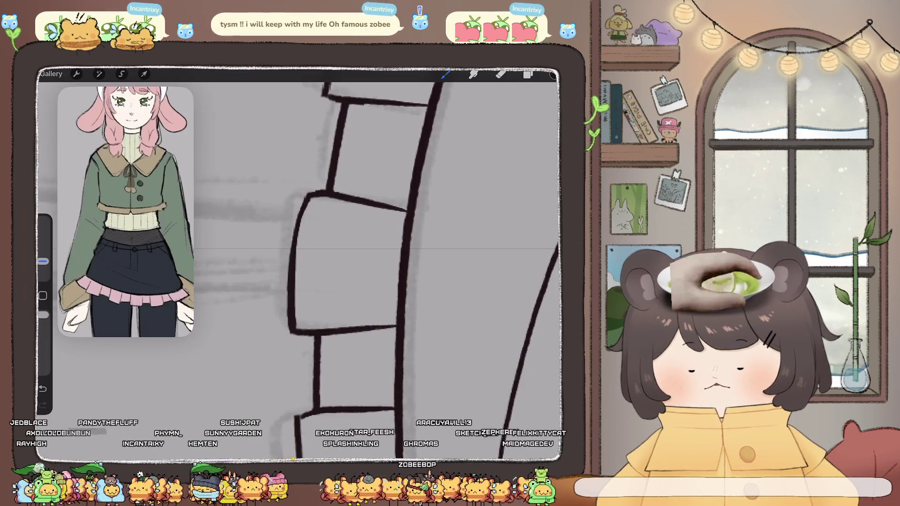
drag(351, 258, 352, 211)
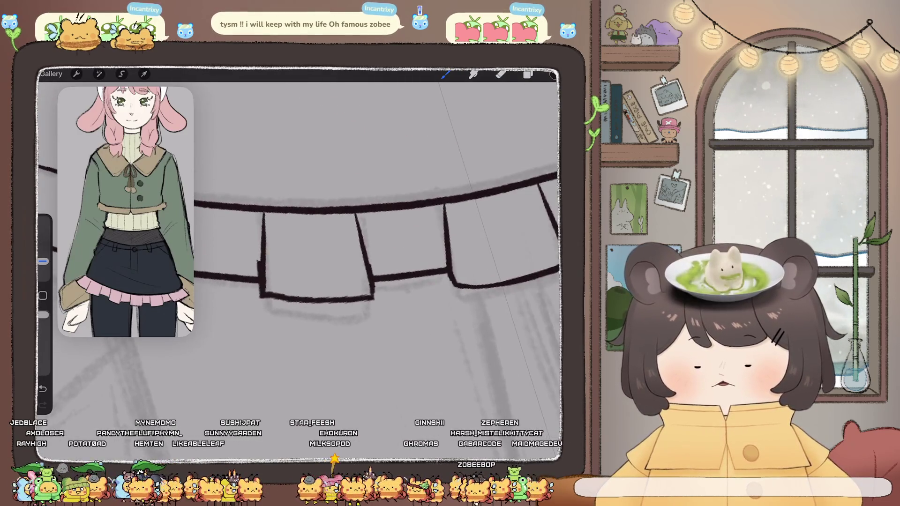
key(e)
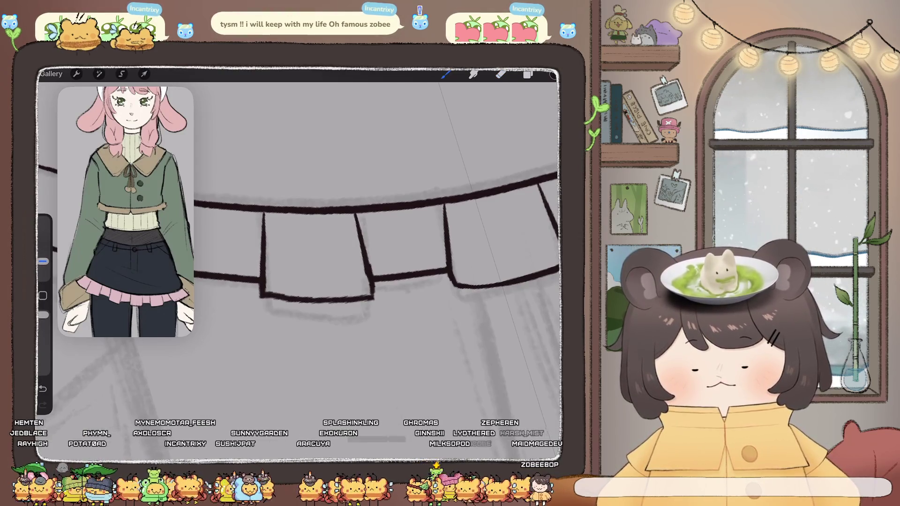
drag(328, 234, 357, 281)
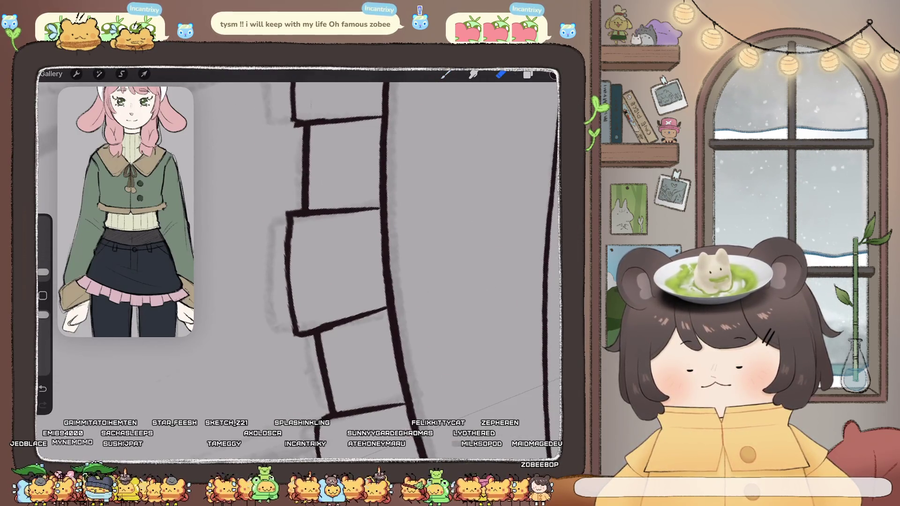
key(b)
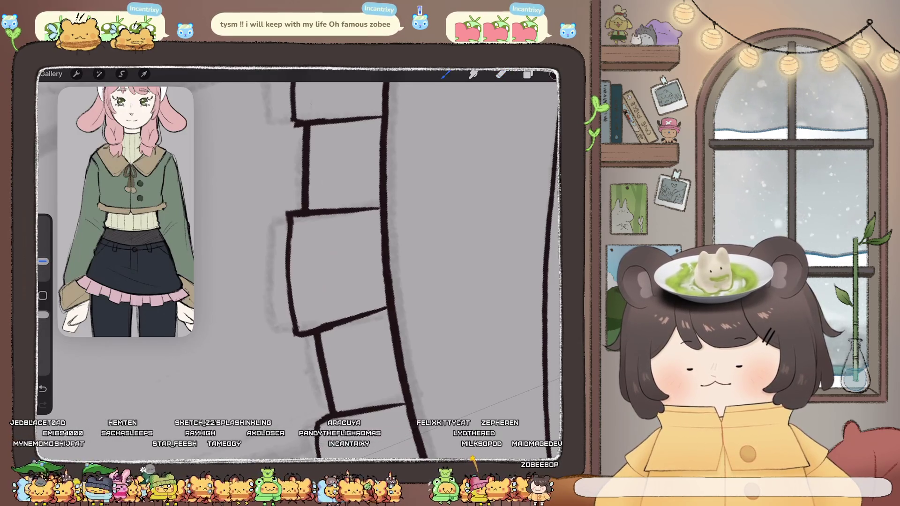
Erase the thick blob on a pleat corner, then turn the skirt back horizontal.
drag(337, 263, 300, 244)
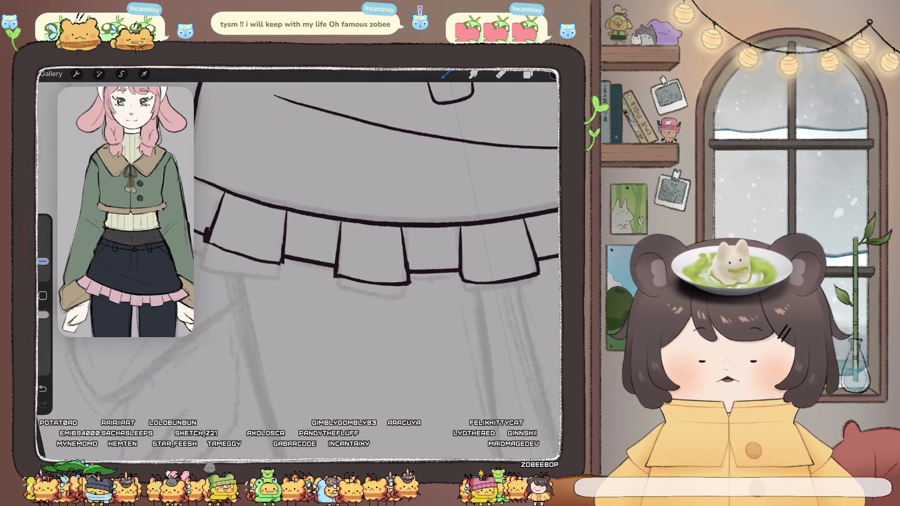
key(e)
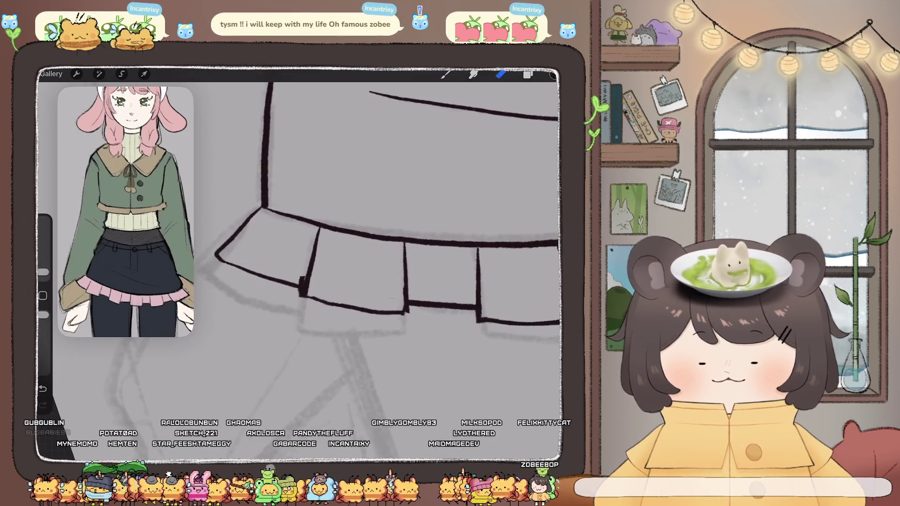
drag(304, 278, 301, 286)
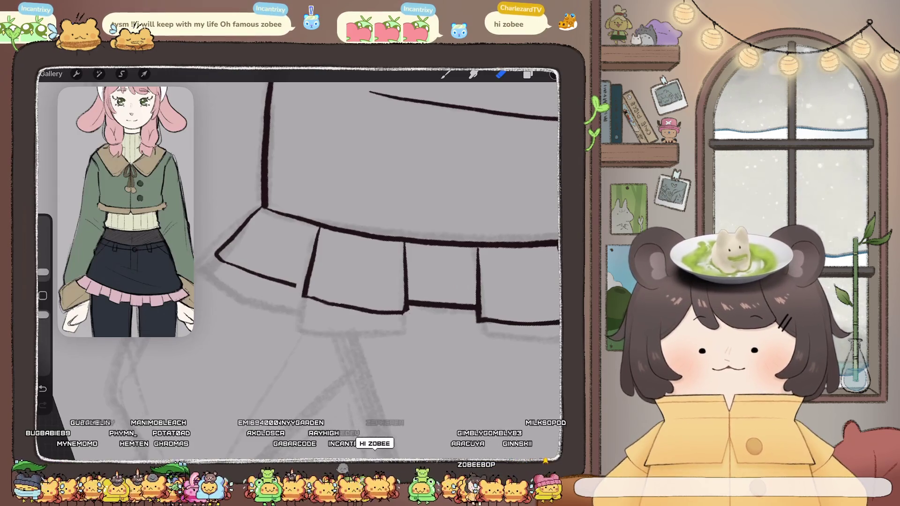
key(b)
drag(375, 258, 328, 234)
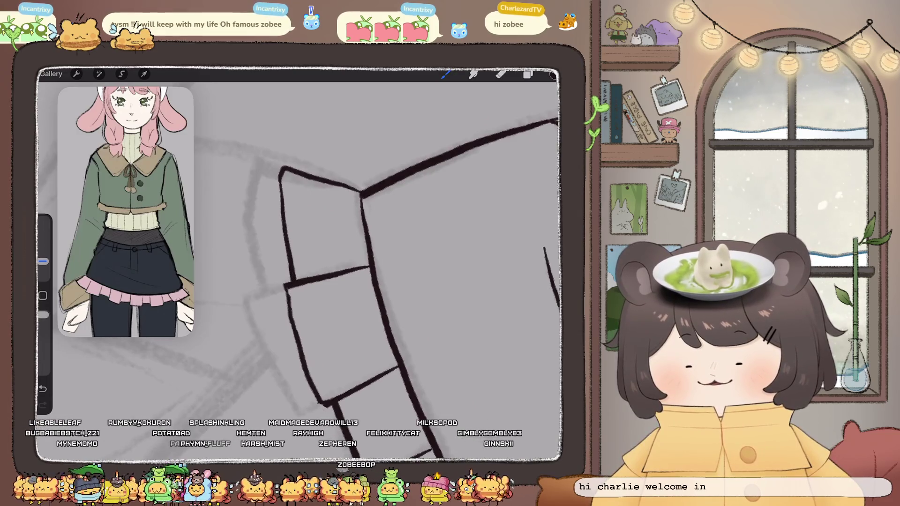
drag(375, 258, 376, 211)
Undo four stray extra strokes near the skirt pleats.
key(ctrl+z)
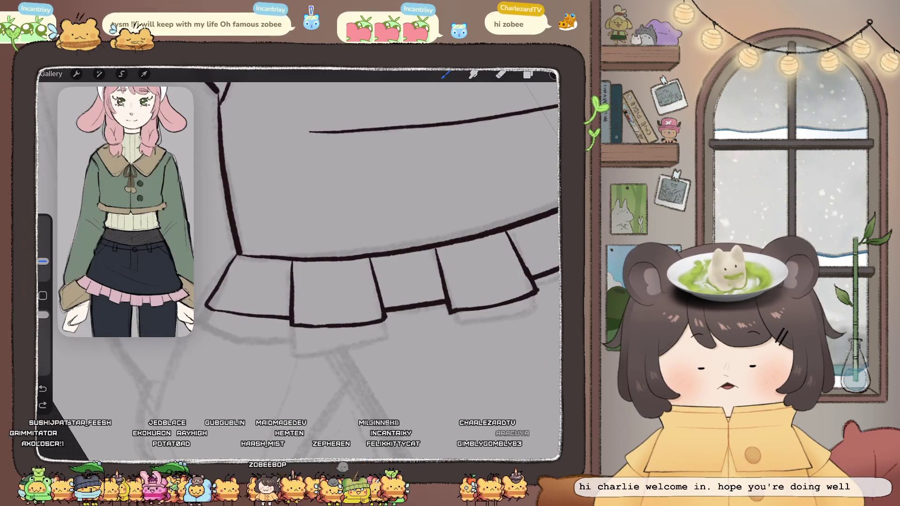
scroll(375, 234, down, 3)
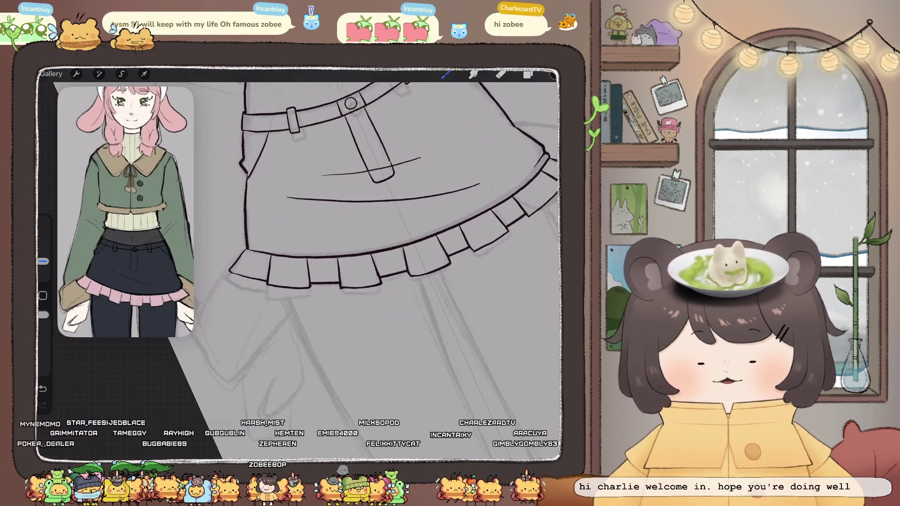
scroll(300, 234, up, 3)
key(ctrl+z)
scroll(329, 258, up, 2)
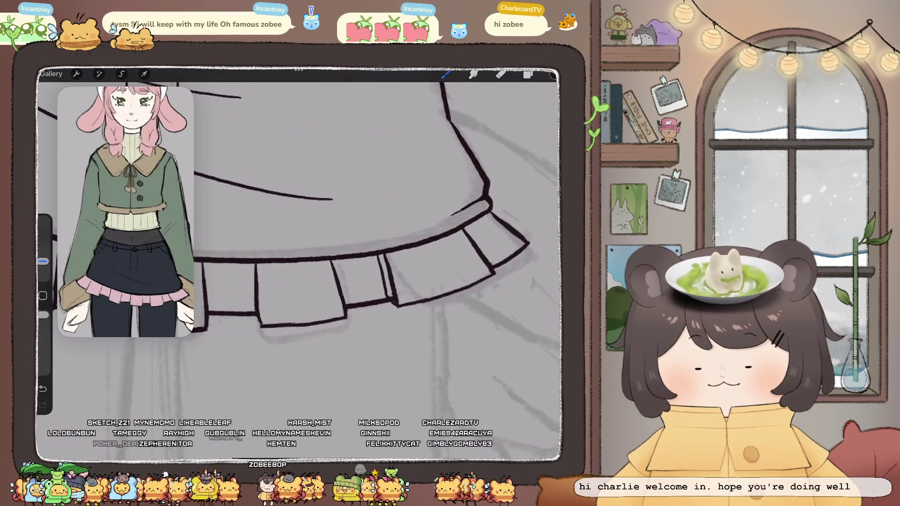
key(ctrl+z)
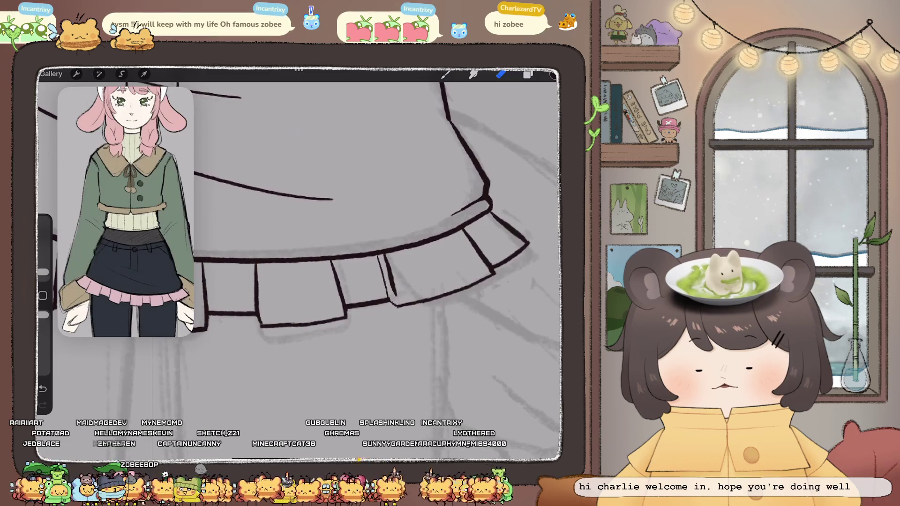
scroll(300, 263, down, 5)
key(ctrl+z)
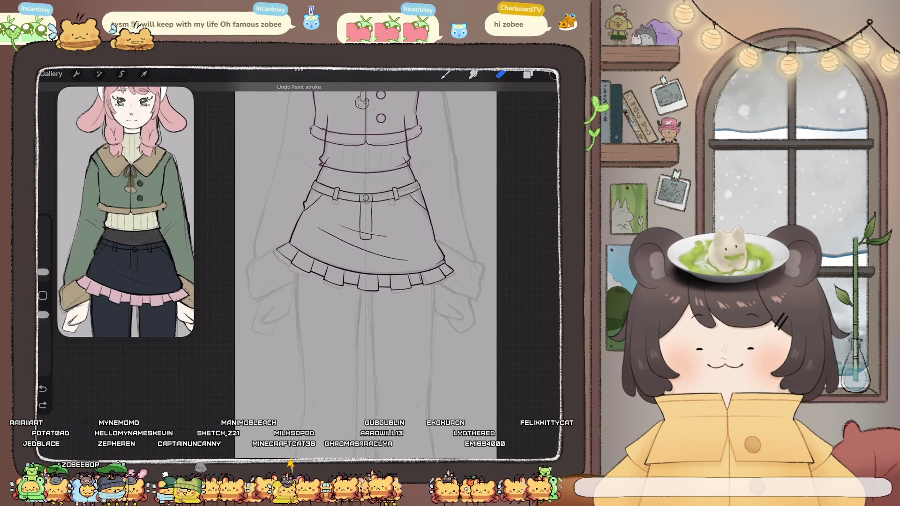
scroll(366, 272, down, 5)
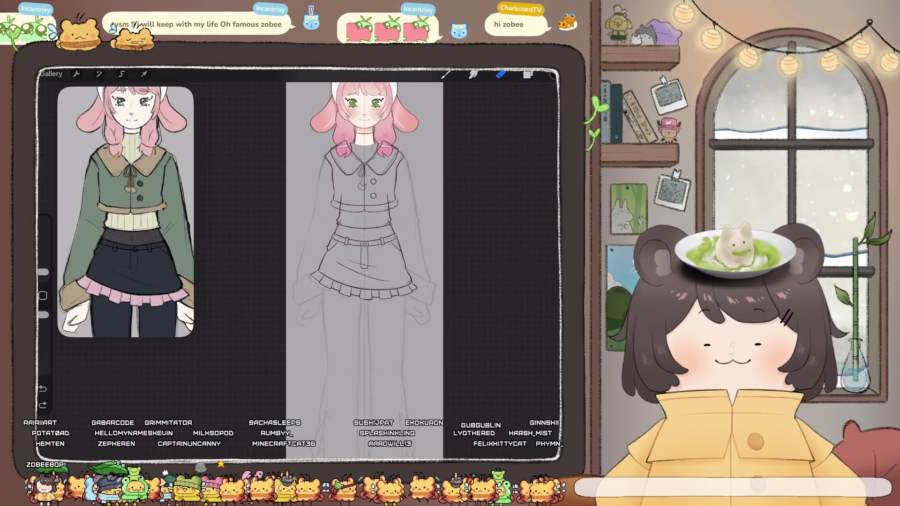
scroll(360, 263, down, 3)
scroll(358, 272, up, 3)
scroll(359, 272, up, 3)
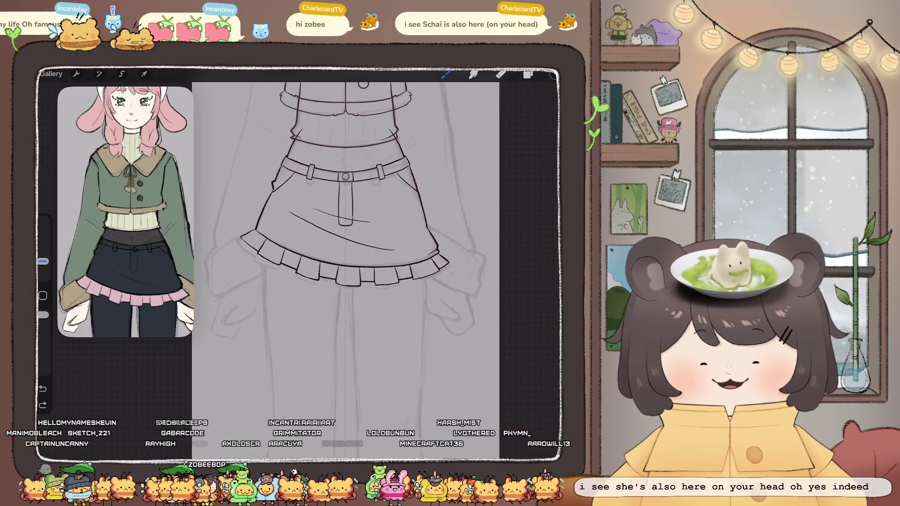
scroll(375, 235, up, 3)
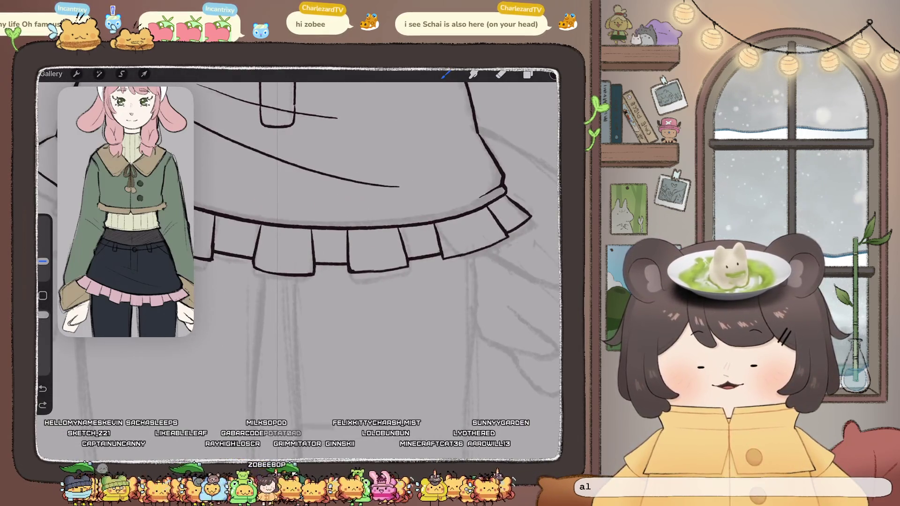
Trim the ruffle panel lines with the eraser, zooming in around the hem.
key(e)
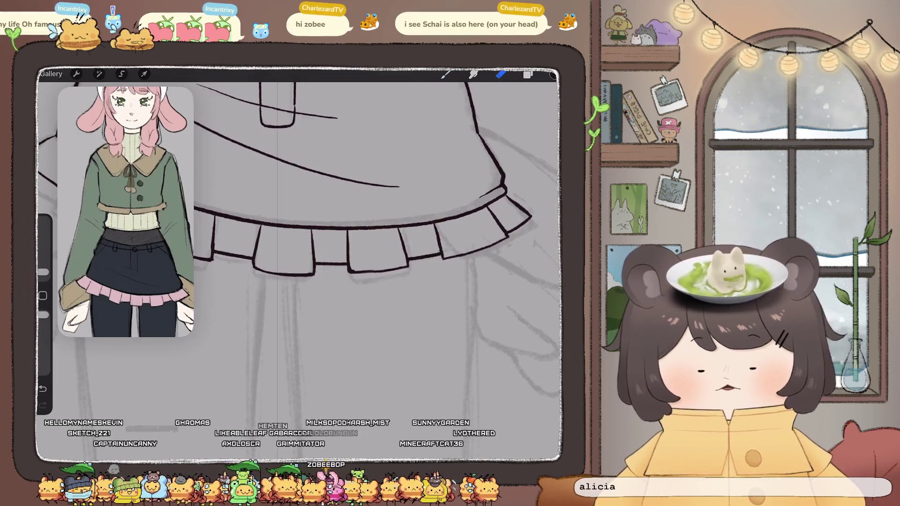
scroll(300, 244, up, 5)
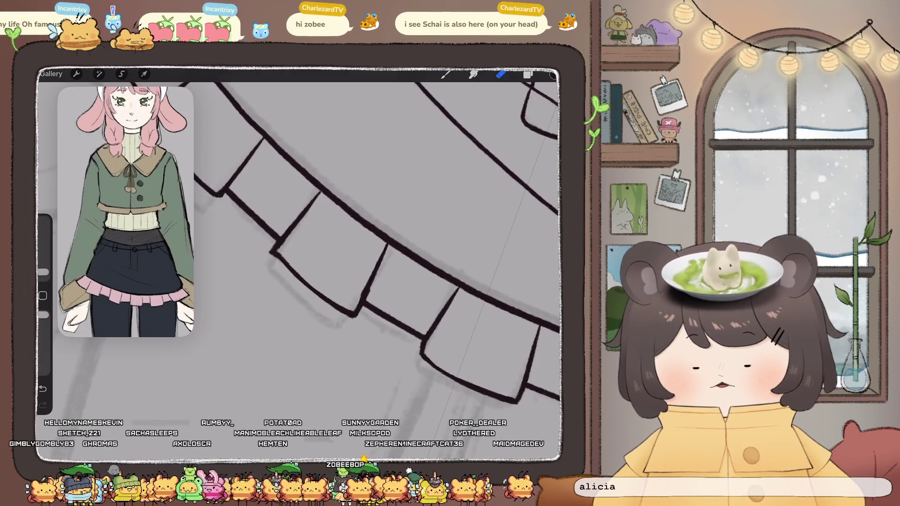
scroll(375, 262, down, 5)
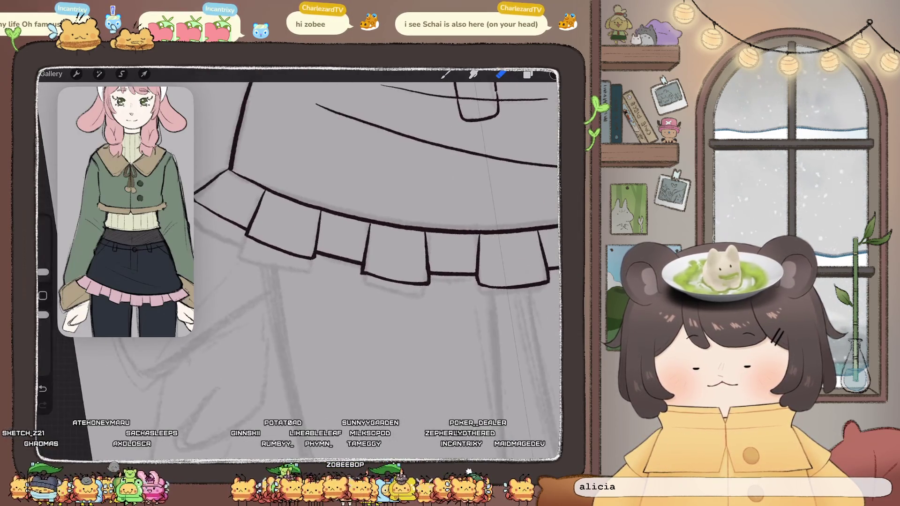
scroll(375, 263, down, 3)
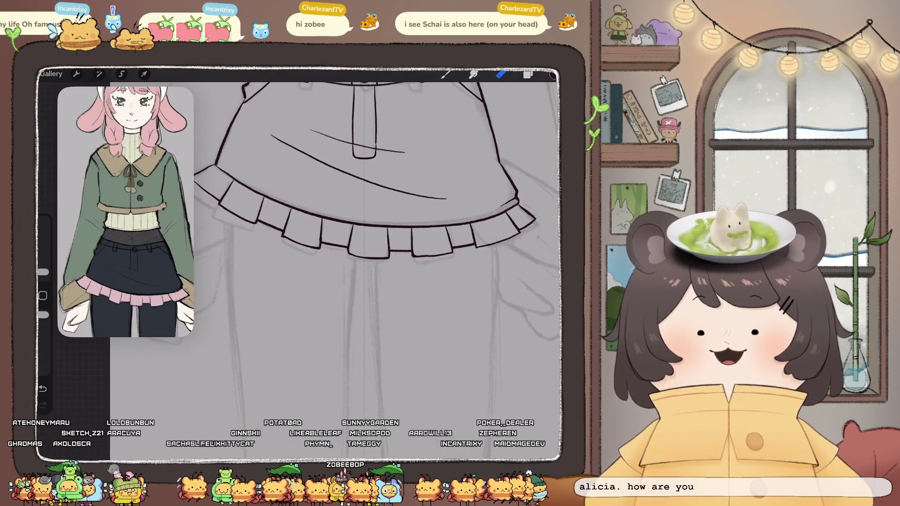
scroll(356, 211, up, 5)
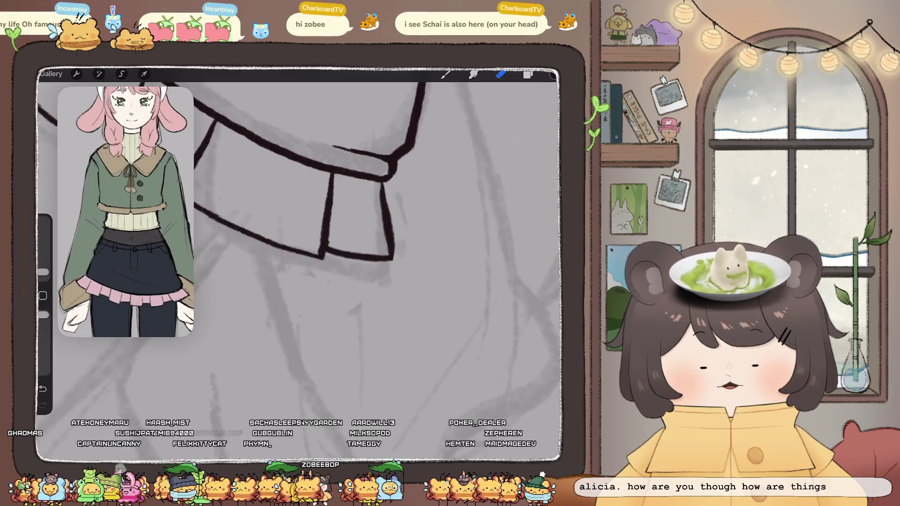
scroll(305, 211, down, 2)
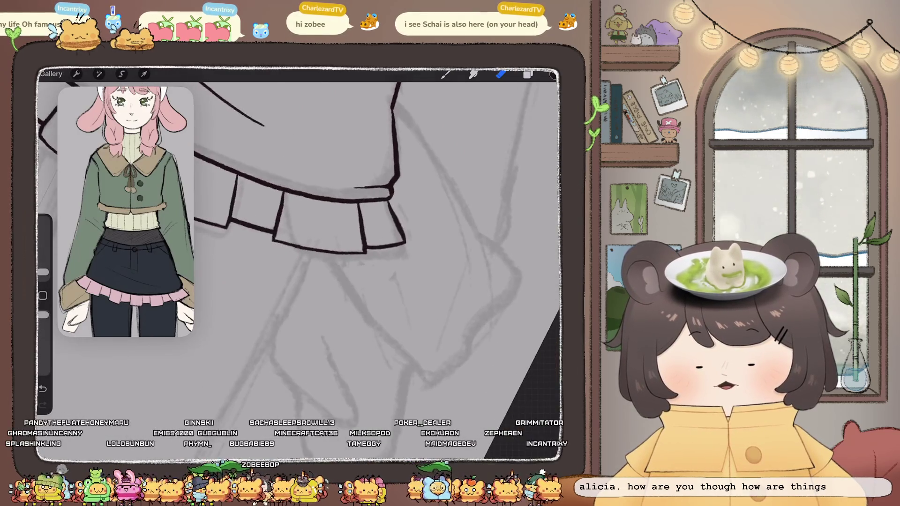
Return to the brush to touch up the ruffle pleats, then zoom out to check the skirt.
click(445, 74)
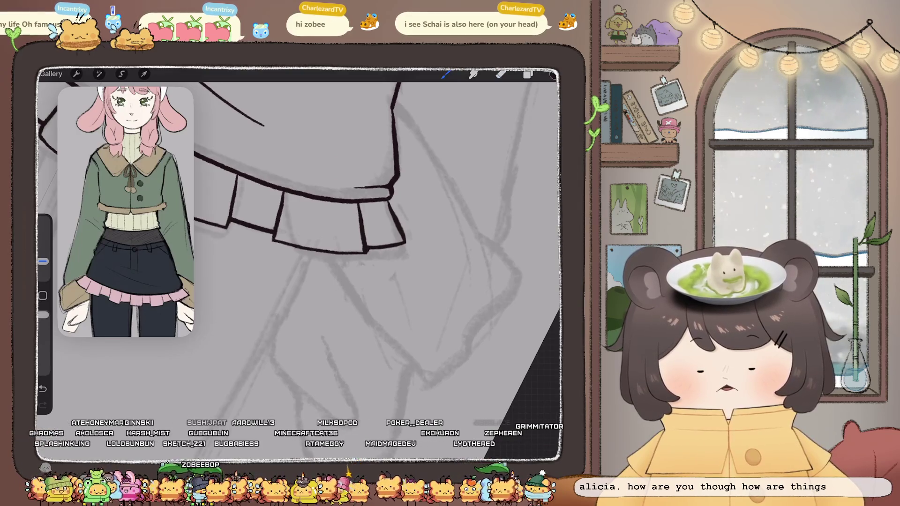
scroll(300, 258, up, 3)
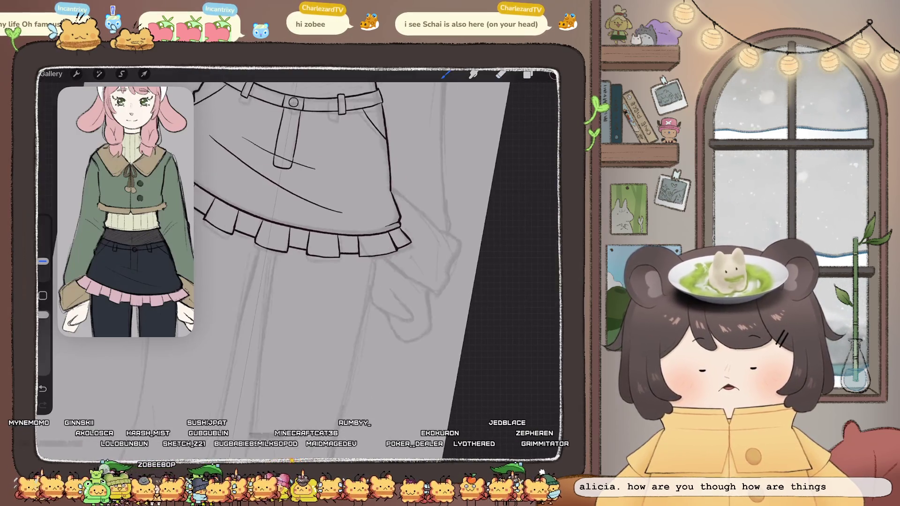
scroll(328, 234, up, 5)
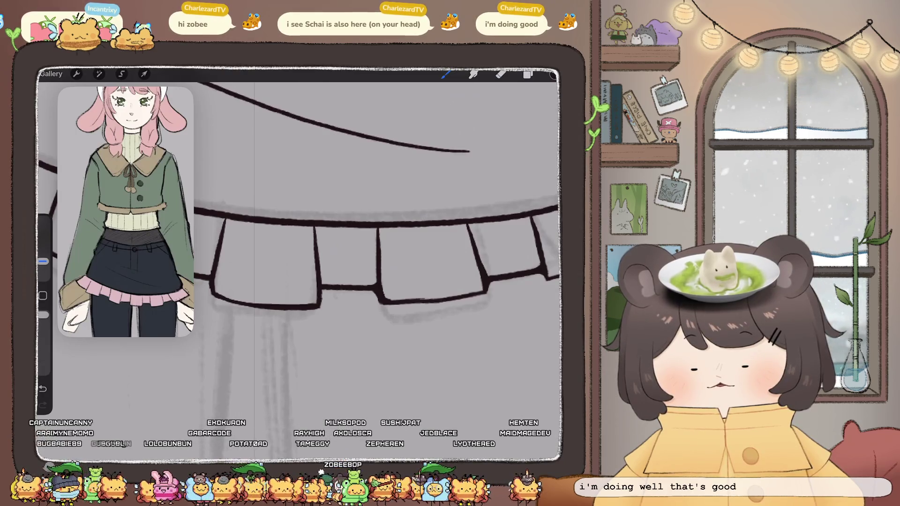
scroll(375, 263, down, 3)
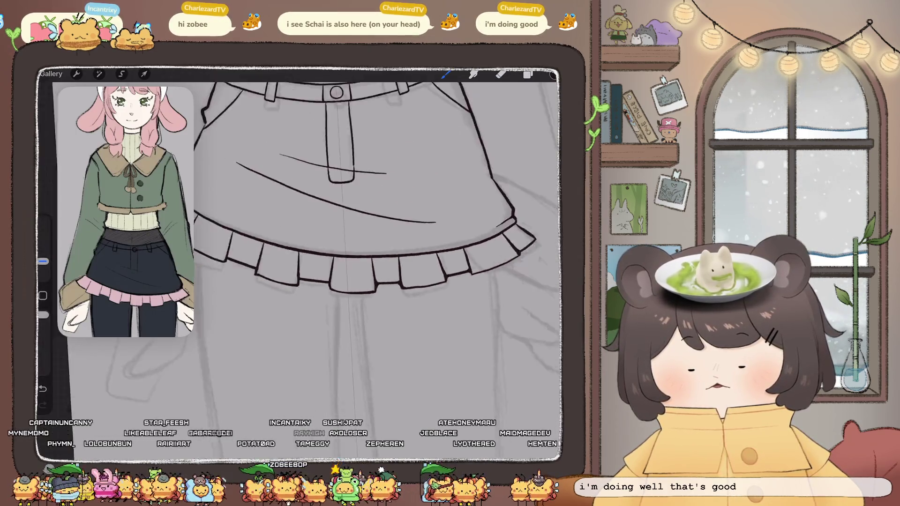
scroll(375, 263, up, 1)
scroll(375, 263, up, 3)
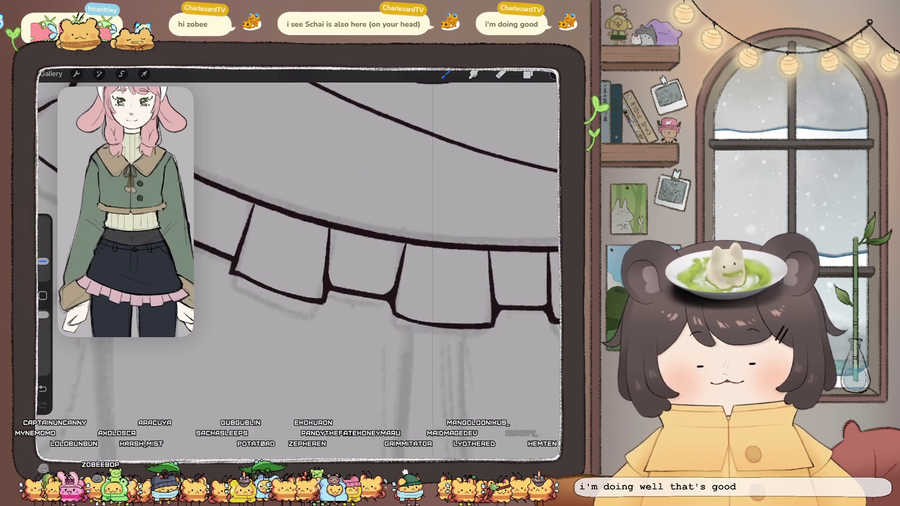
scroll(375, 258, up, 2)
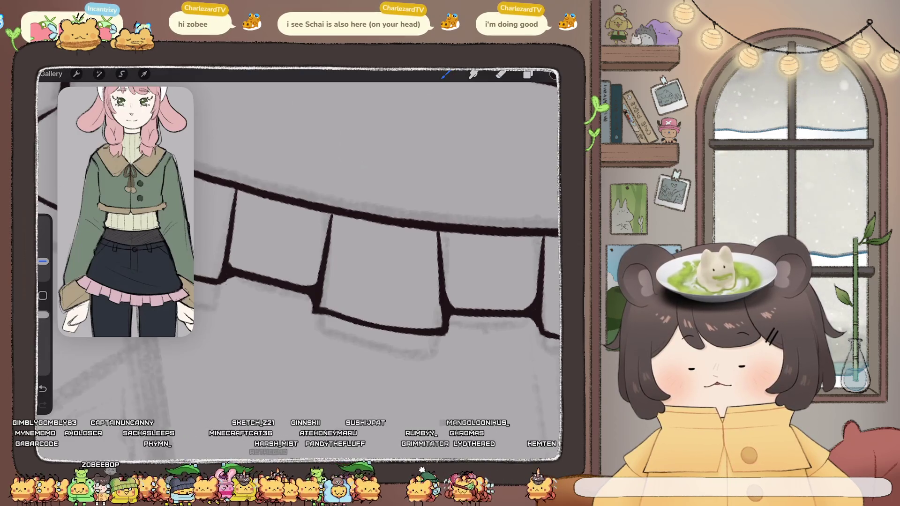
scroll(375, 262, up, 2)
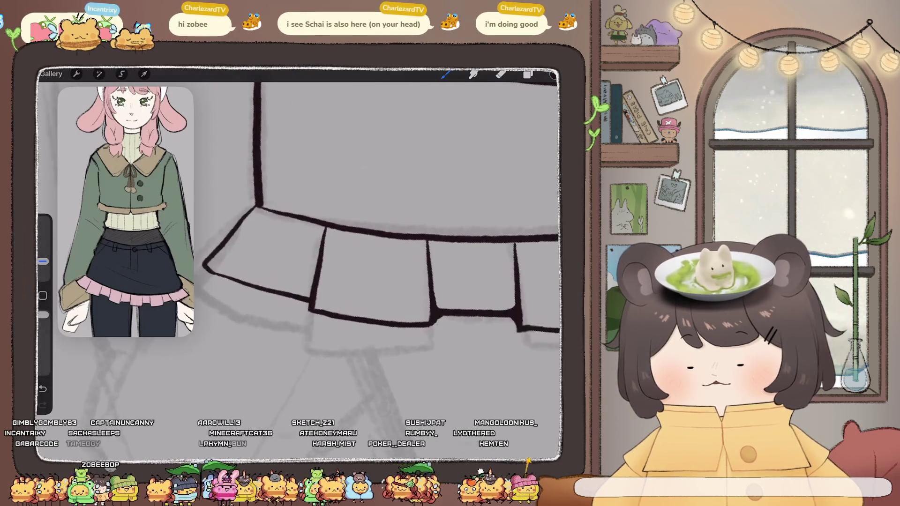
scroll(384, 263, down, 5)
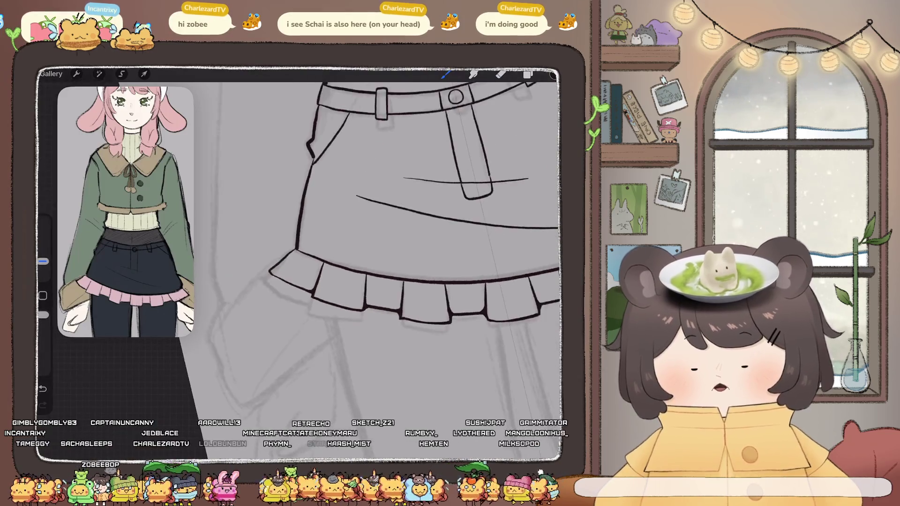
scroll(382, 262, down, 3)
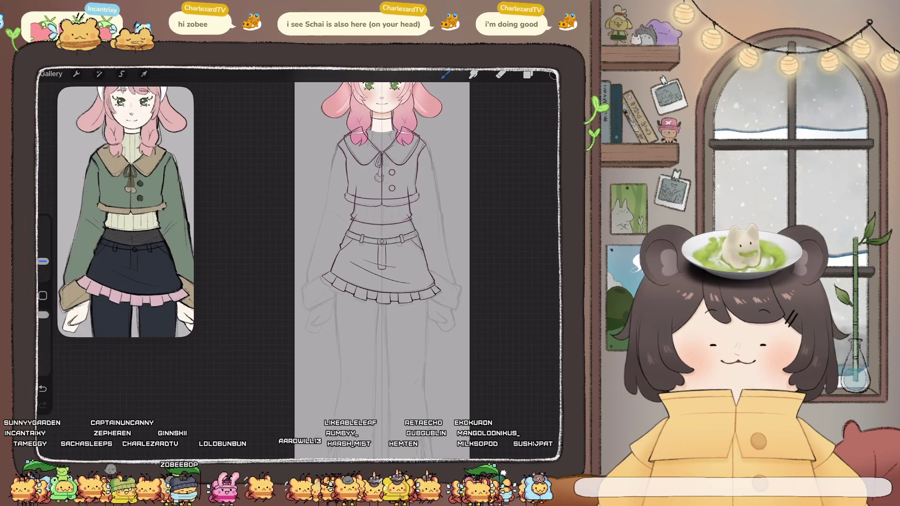
Look over the inked skirt, then bring up the Layers panel showing layers 1–11.
scroll(382, 263, up, 5)
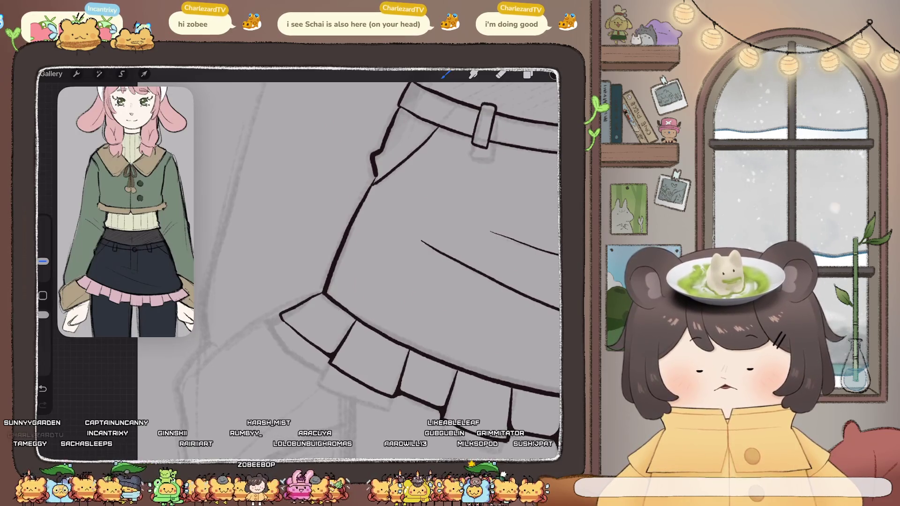
scroll(300, 263, down, 3)
scroll(300, 263, up, 4)
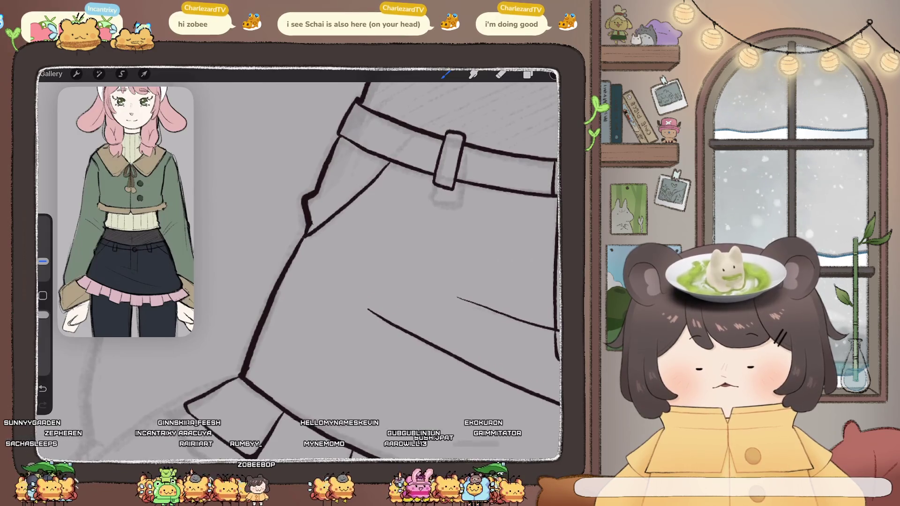
scroll(300, 263, down, 4)
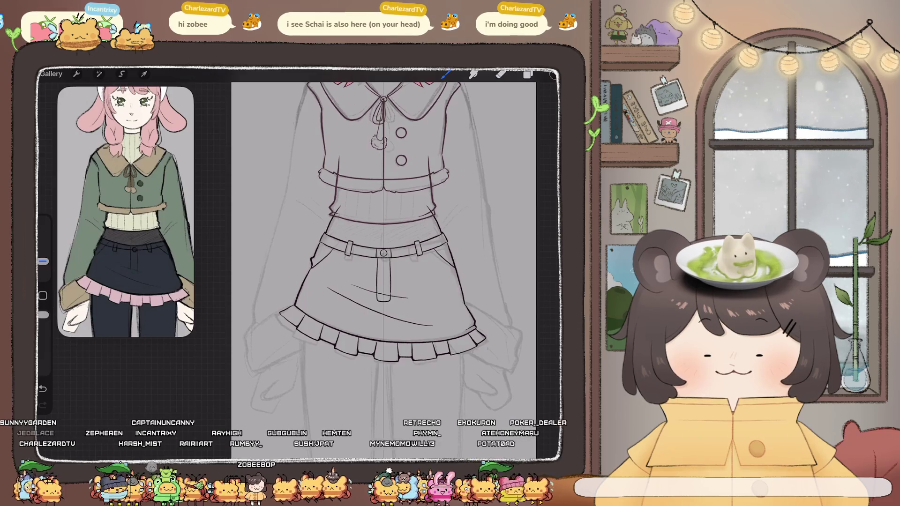
scroll(446, 322, up, 5)
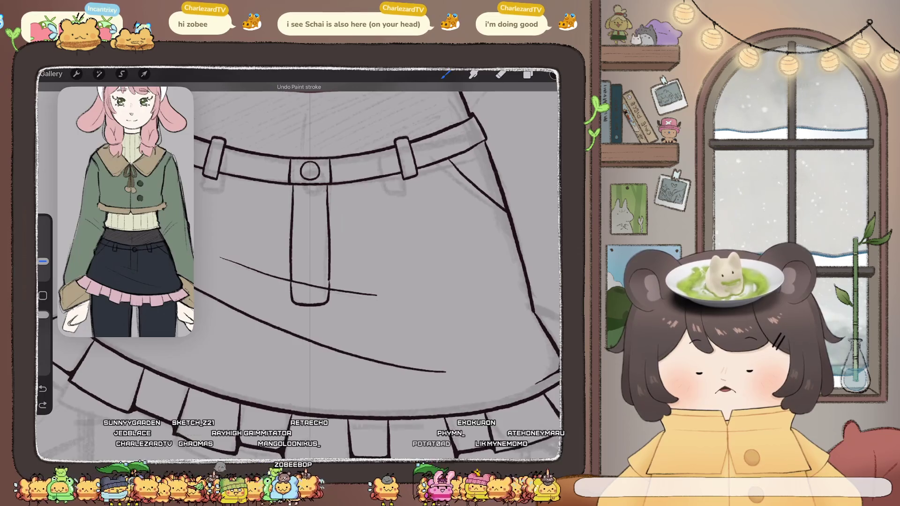
click(528, 74)
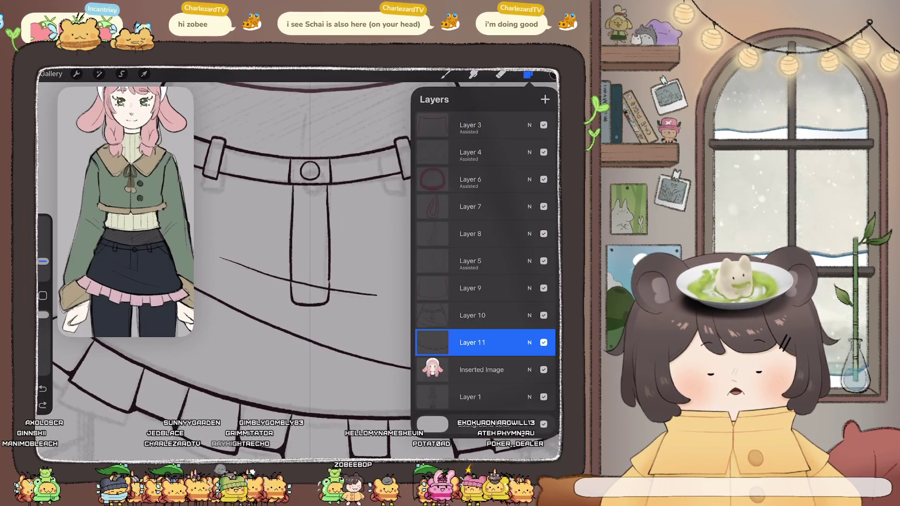
Make Layer 10 active and try a diagonal pocket line below the belt, then undo it.
key(ctrl+z)
click(472, 315)
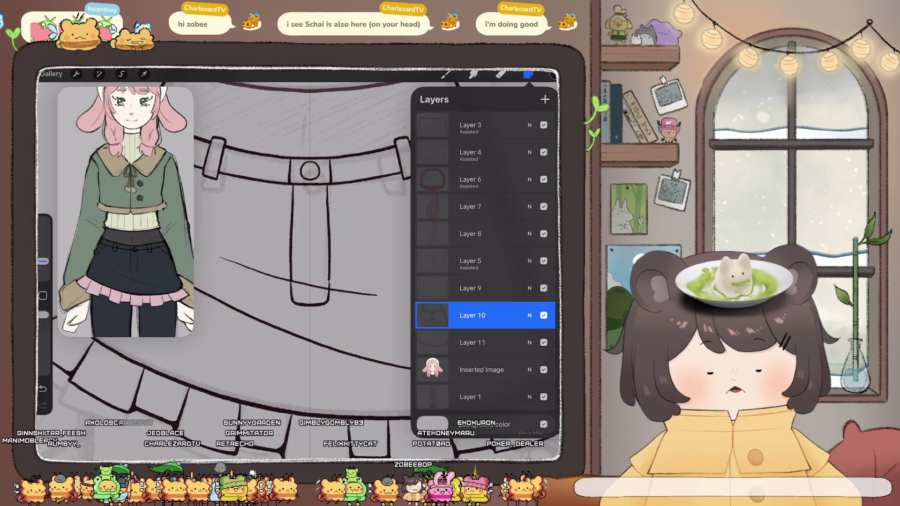
click(528, 74)
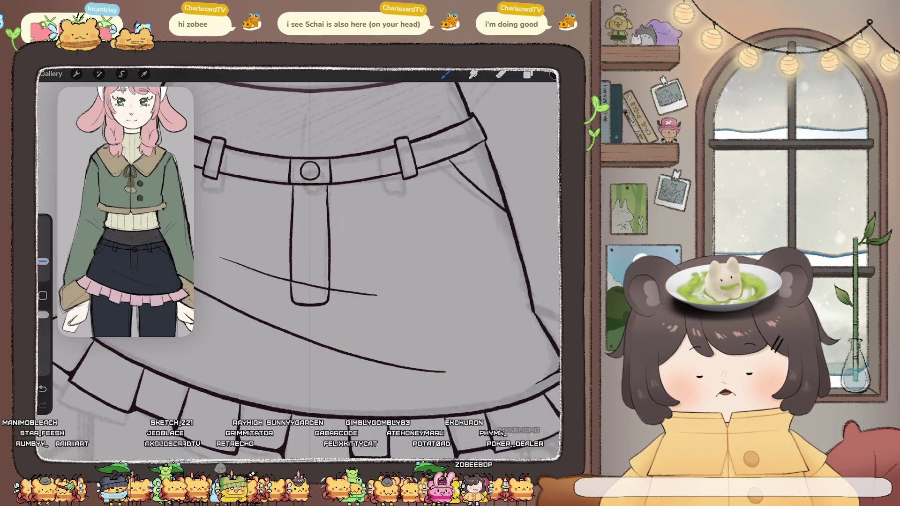
scroll(300, 263, down, 5)
scroll(281, 211, up, 5)
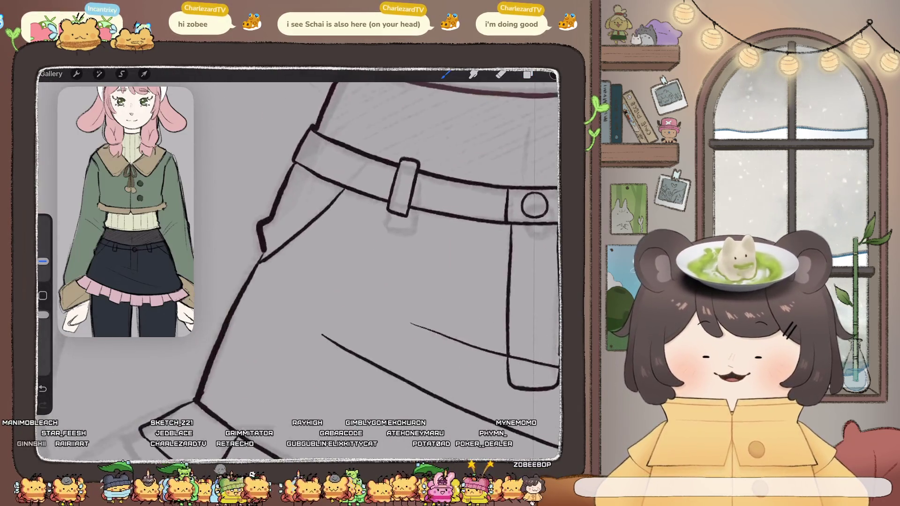
scroll(301, 263, down, 5)
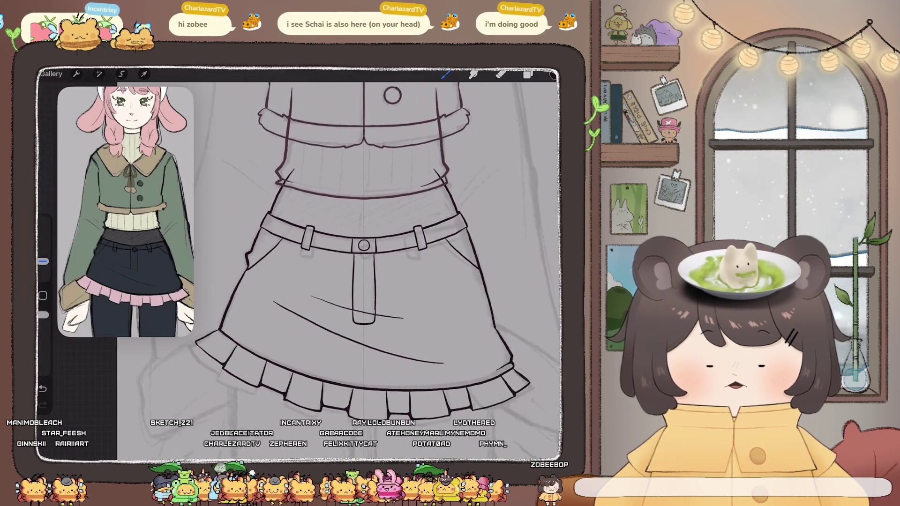
scroll(379, 263, down, 3)
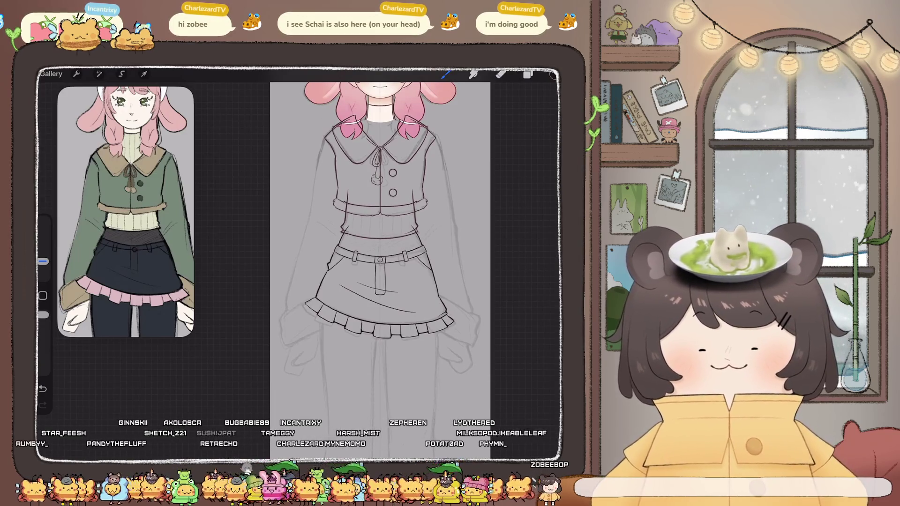
scroll(347, 279, up, 5)
drag(352, 237, 322, 278)
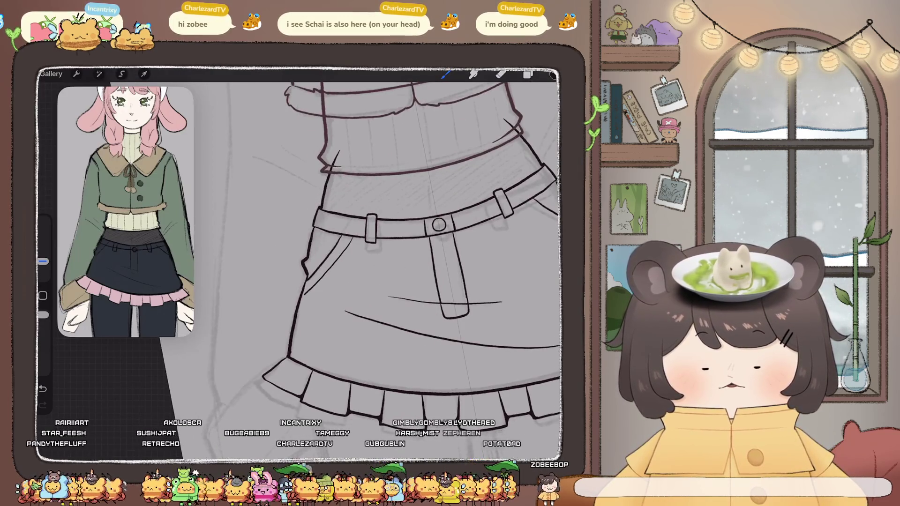
scroll(380, 262, down, 3)
key(ctrl+z)
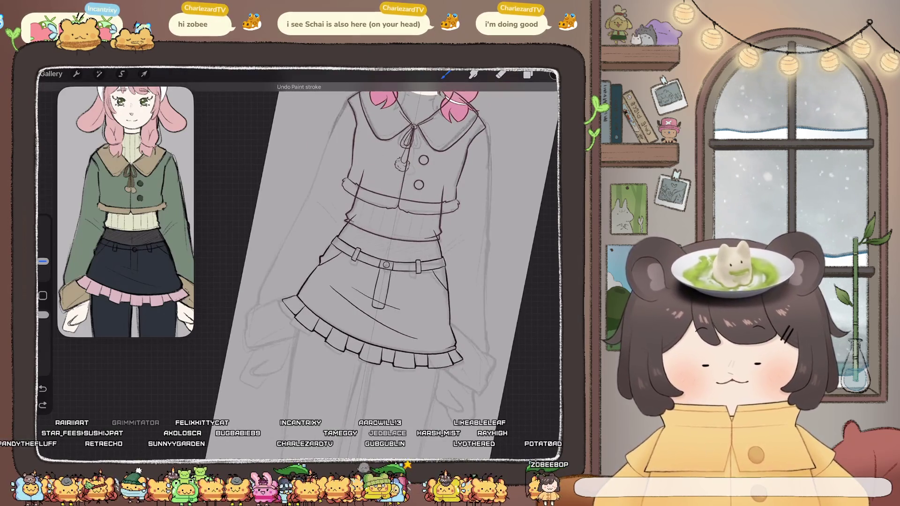
Bring up Layer 10's options, then ink the pocket edge line down the skirt.
click(528, 74)
click(432, 315)
scroll(305, 262, up, 3)
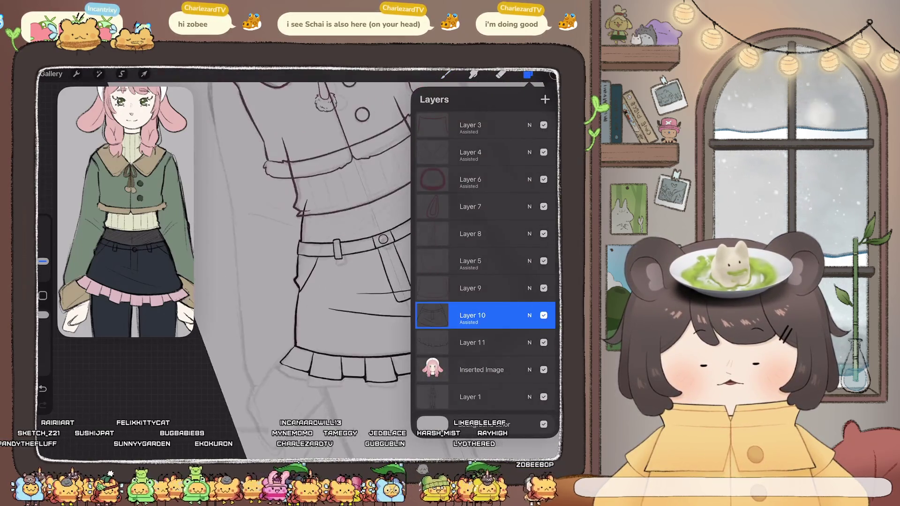
scroll(305, 262, up, 3)
click(445, 74)
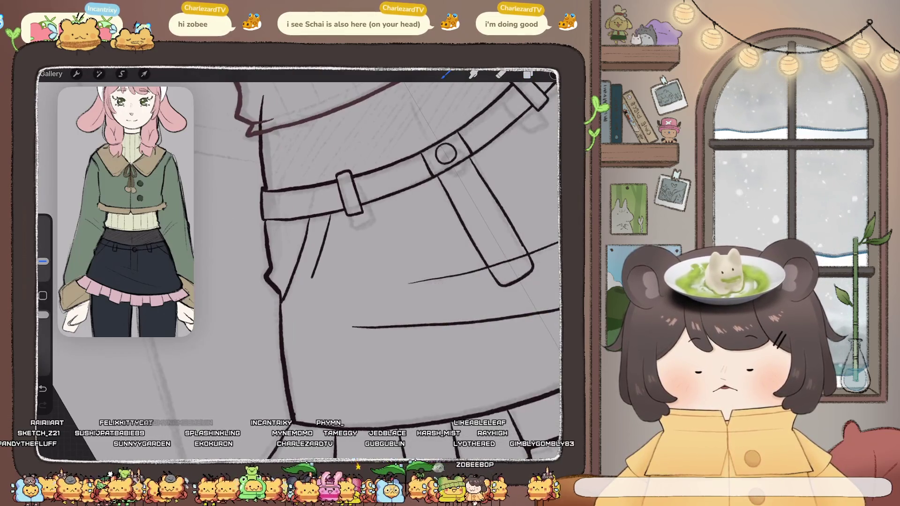
drag(314, 272, 290, 322)
scroll(305, 262, down, 5)
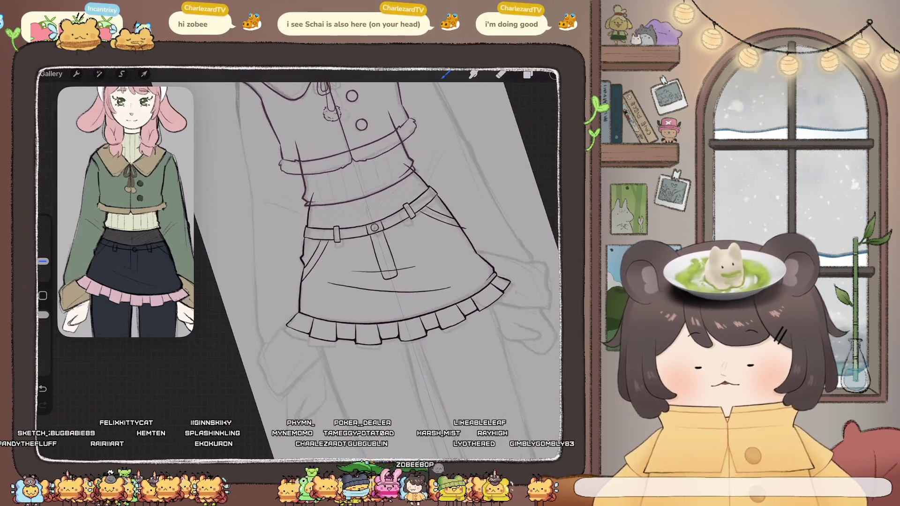
scroll(376, 234, up, 5)
Turn off Drawing Assist for Layer 10 and select the Eraser.
click(529, 74)
click(430, 316)
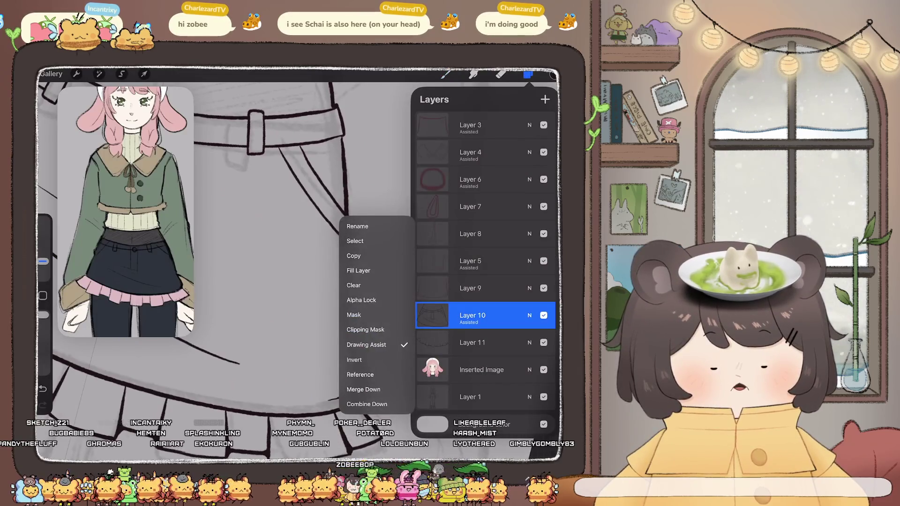
click(430, 315)
click(501, 74)
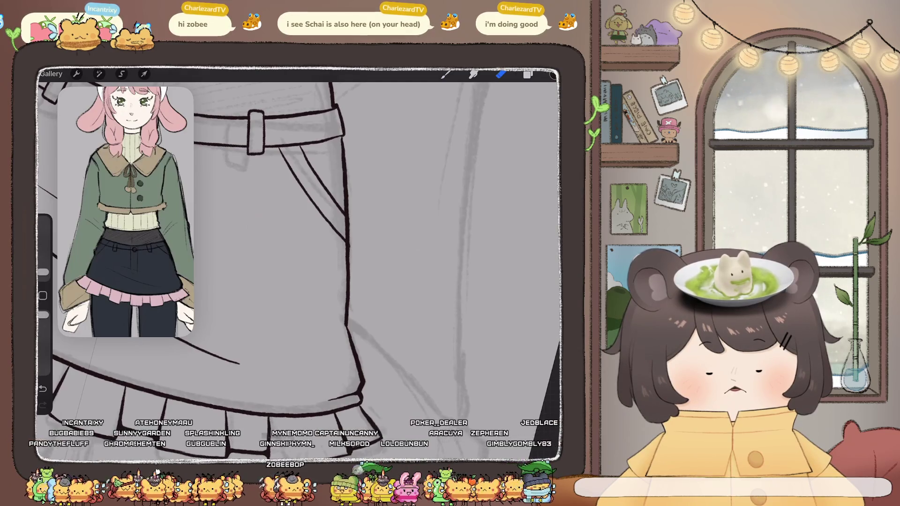
Pan the reference image down until the flared trousers are in view.
scroll(347, 263, down, 5)
scroll(354, 262, down, 2)
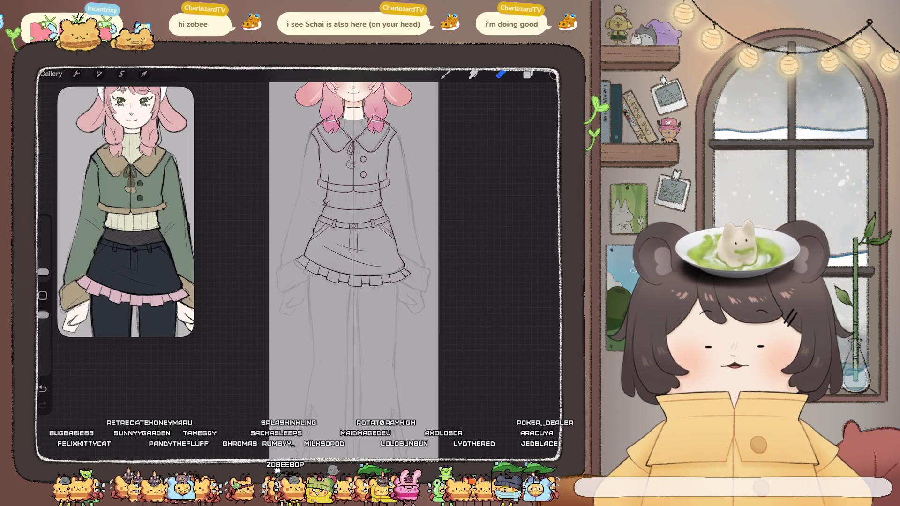
scroll(354, 263, down, 2)
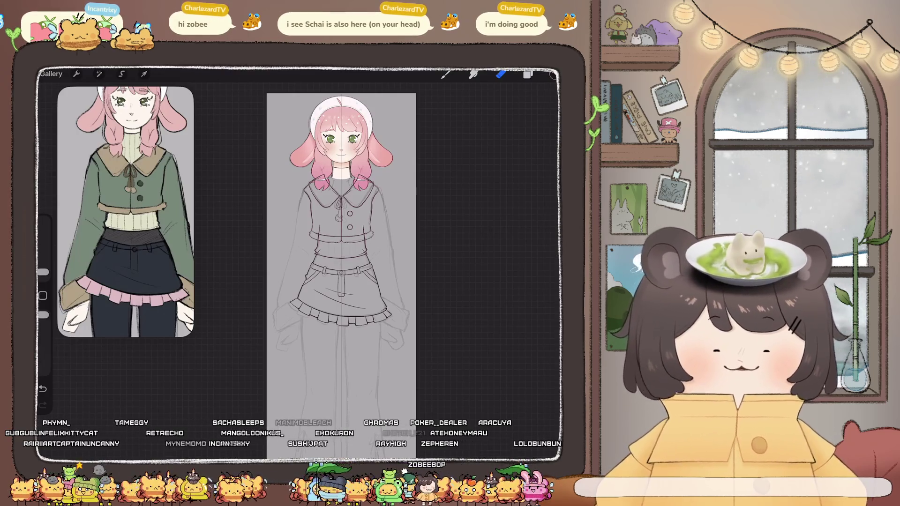
scroll(356, 290, up, 5)
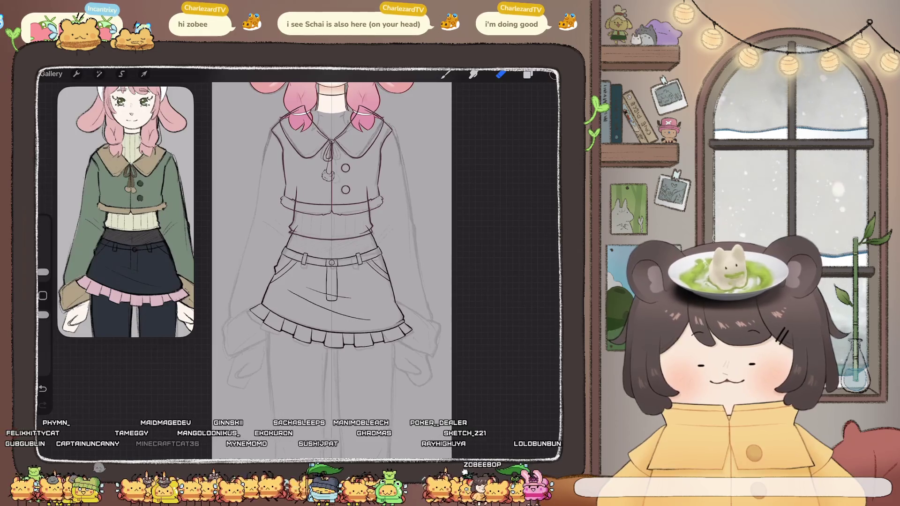
scroll(332, 269, down, 3)
scroll(125, 211, down, 5)
scroll(125, 212, down, 3)
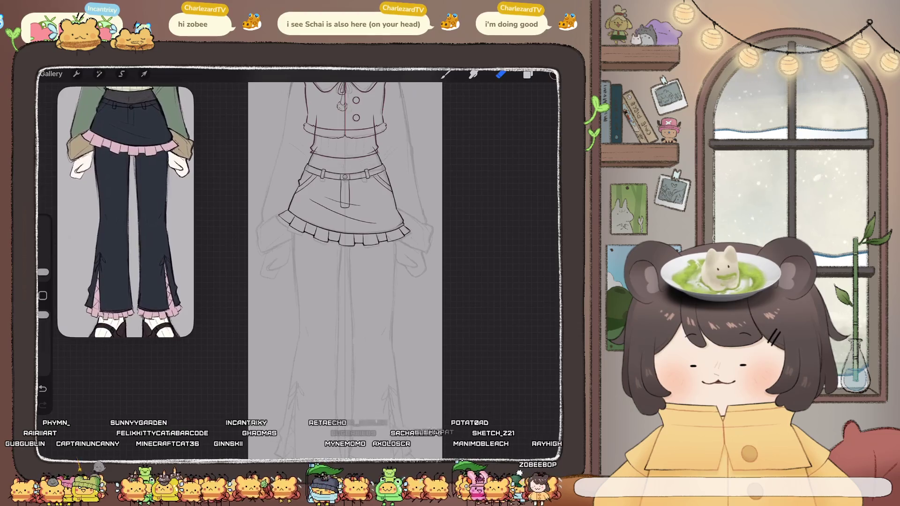
scroll(338, 270, down, 3)
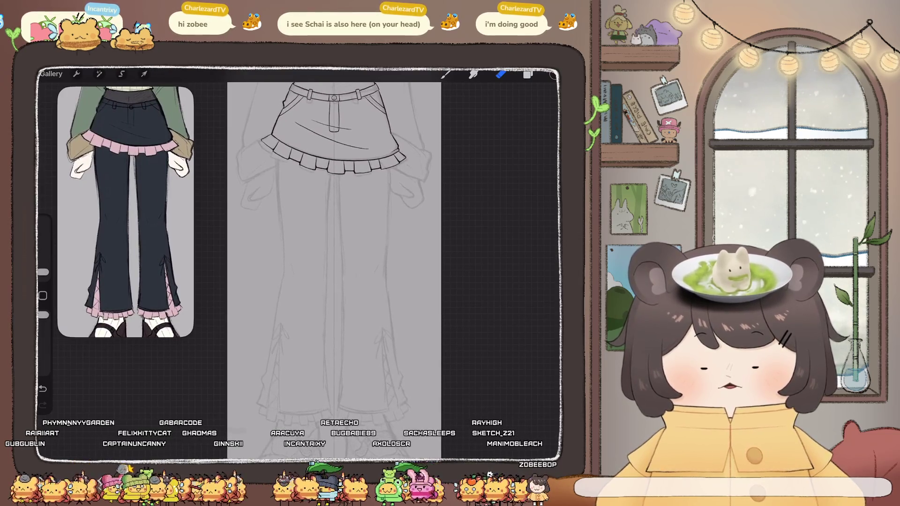
click(528, 74)
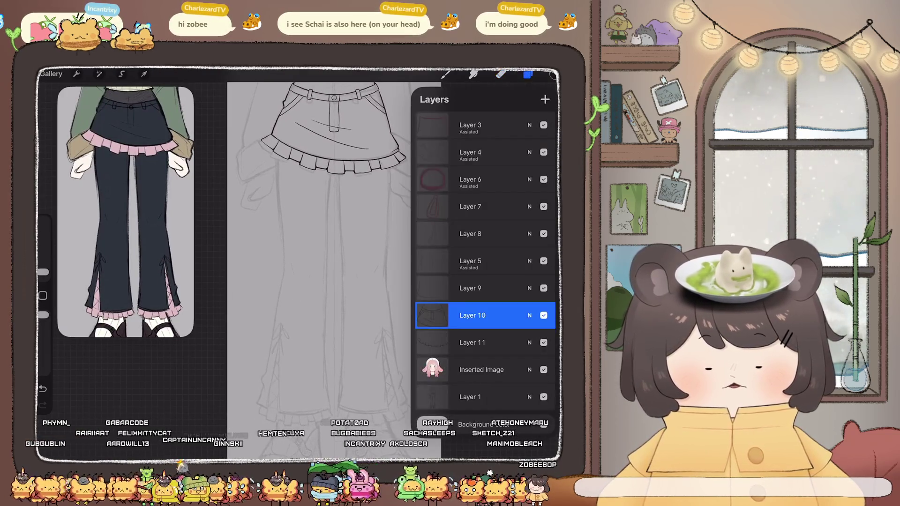
Make Layer 11 the active trouser layer and return to the inking brush.
click(483, 343)
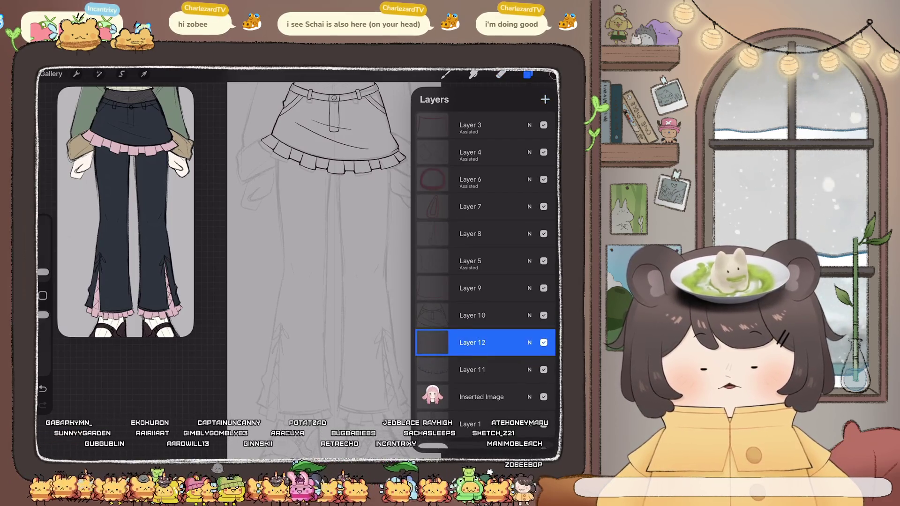
click(446, 74)
click(528, 74)
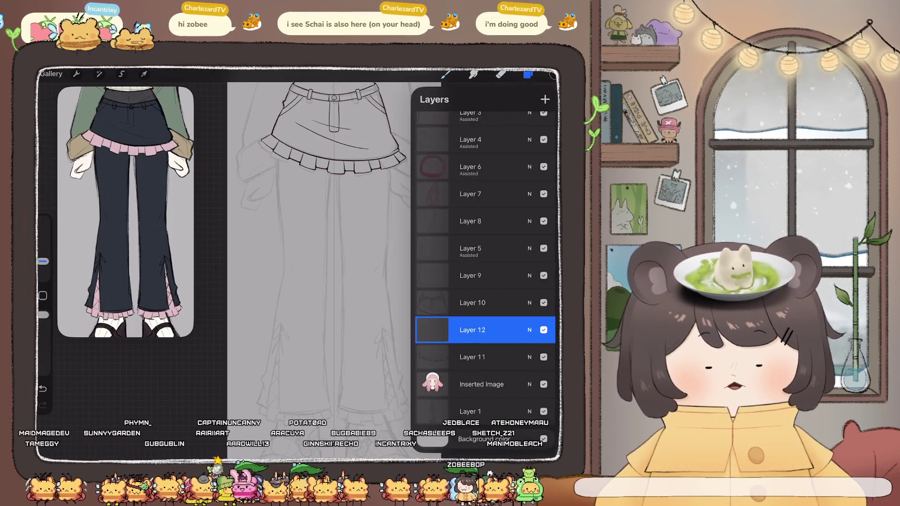
click(473, 330)
click(483, 330)
click(446, 74)
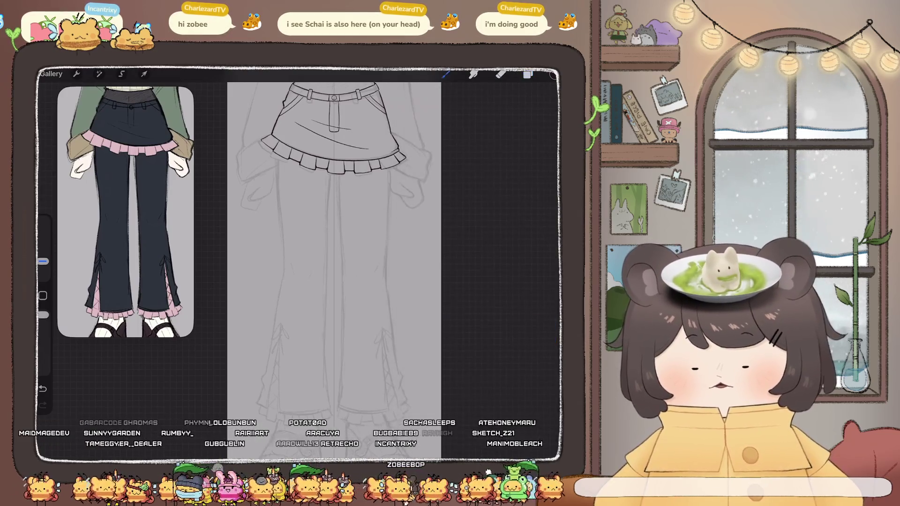
scroll(357, 262, up, 3)
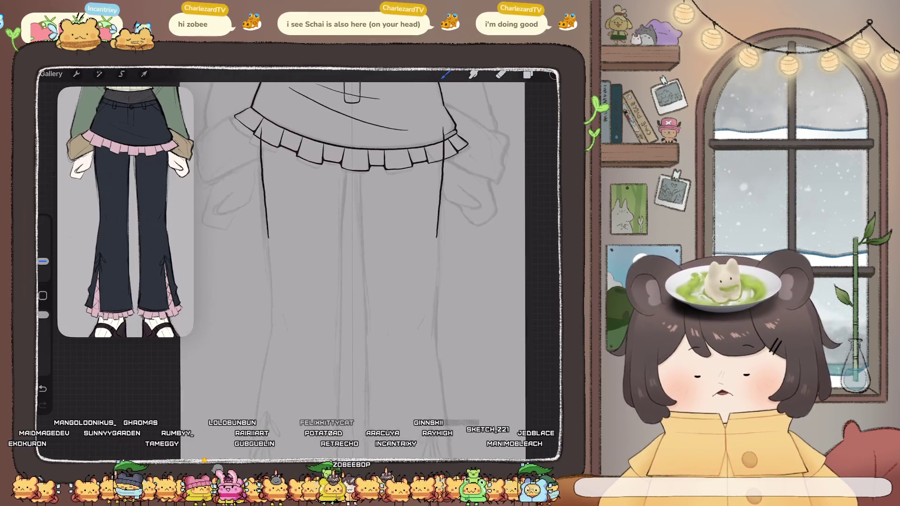
key(ctrl+z)
Draw both outer leg lines and longer mirrored inner leg lines below the skirt.
drag(262, 128, 271, 338)
drag(445, 129, 438, 337)
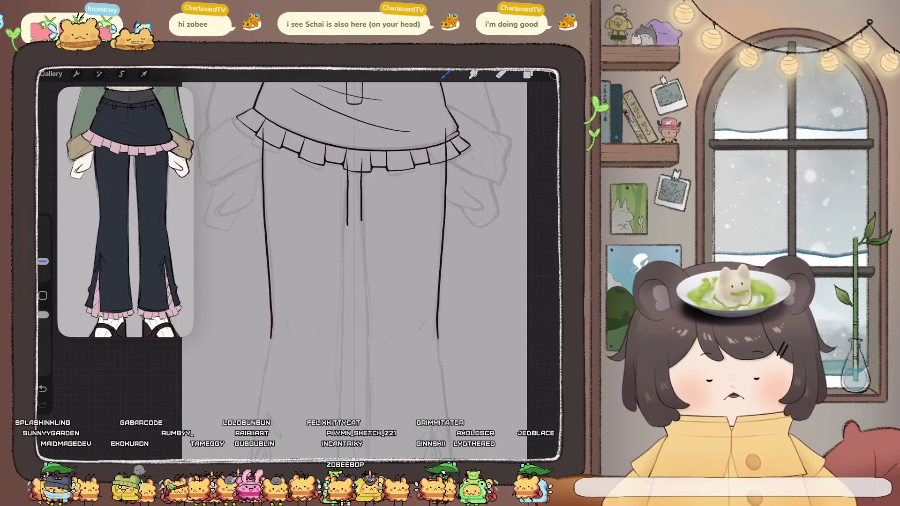
key(ctrl+z)
mouse_move(348, 172)
mouse_down()
mouse_move(342, 274)
mouse_move(366, 272)
mouse_up()
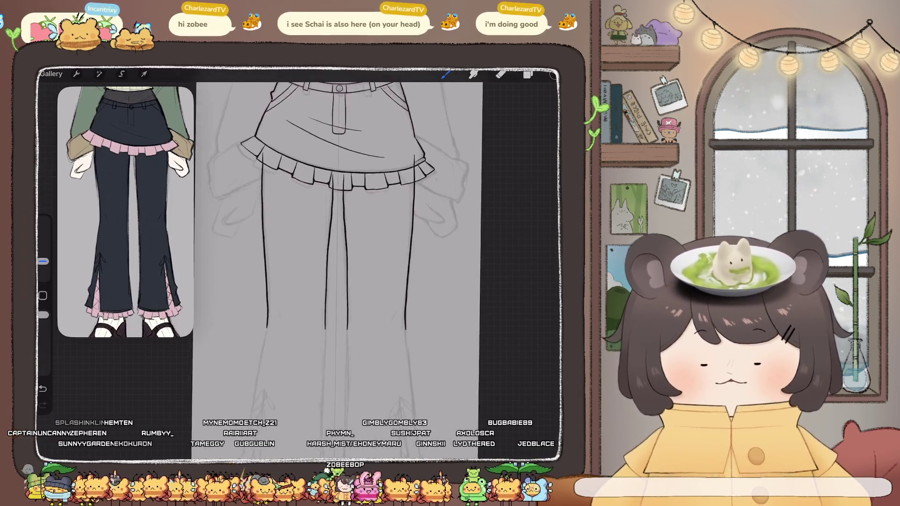
key(ctrl+z)
key(ctrl+z)
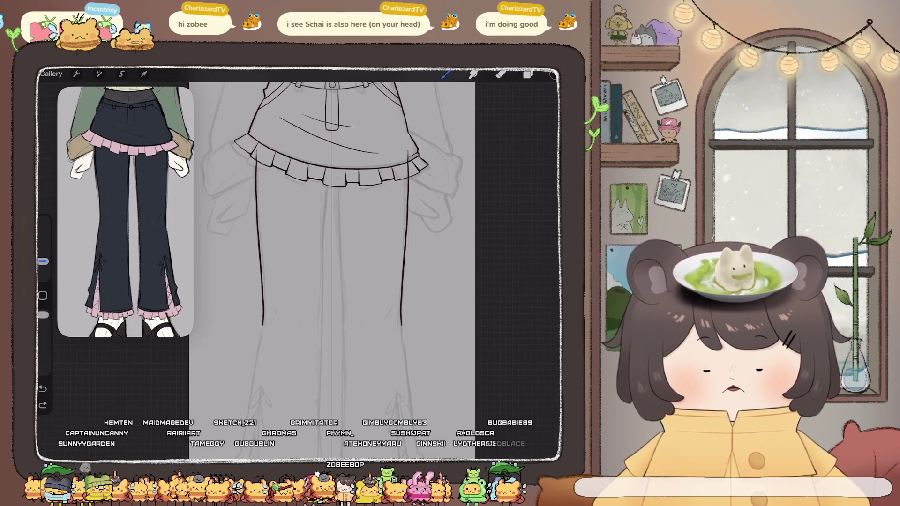
drag(326, 186, 325, 283)
drag(338, 185, 339, 275)
key(ctrl+z)
key(ctrl+z)
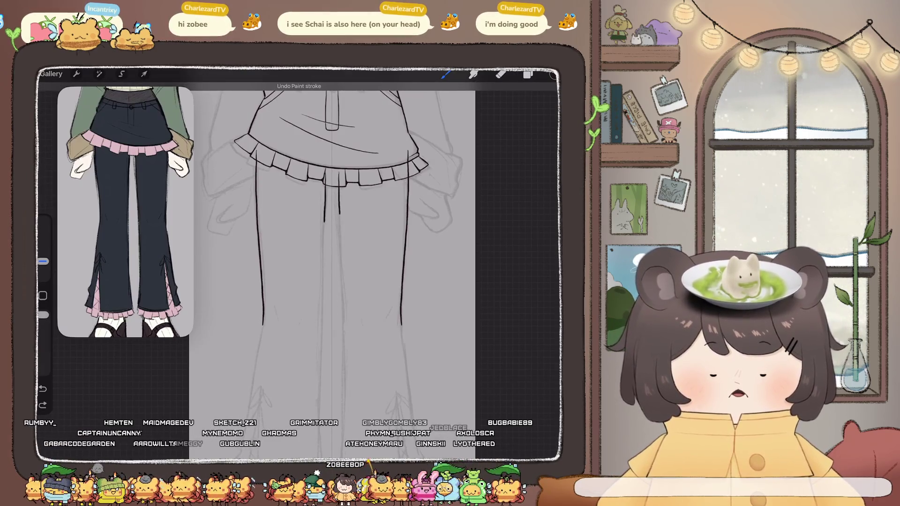
drag(324, 216, 322, 287)
drag(339, 207, 343, 281)
scroll(361, 253, down, 5)
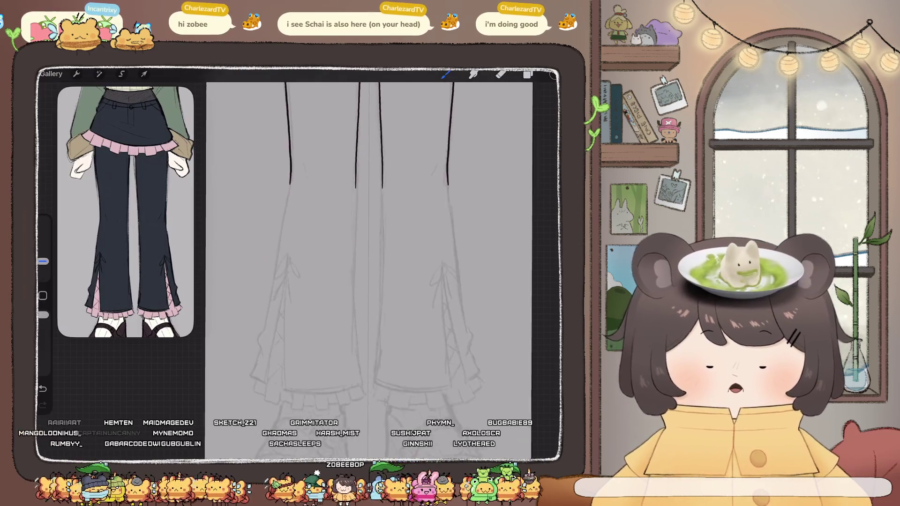
Extend the outer leg outlines toward the hems and redraw the inner leg lines.
drag(452, 169, 471, 289)
drag(294, 170, 257, 355)
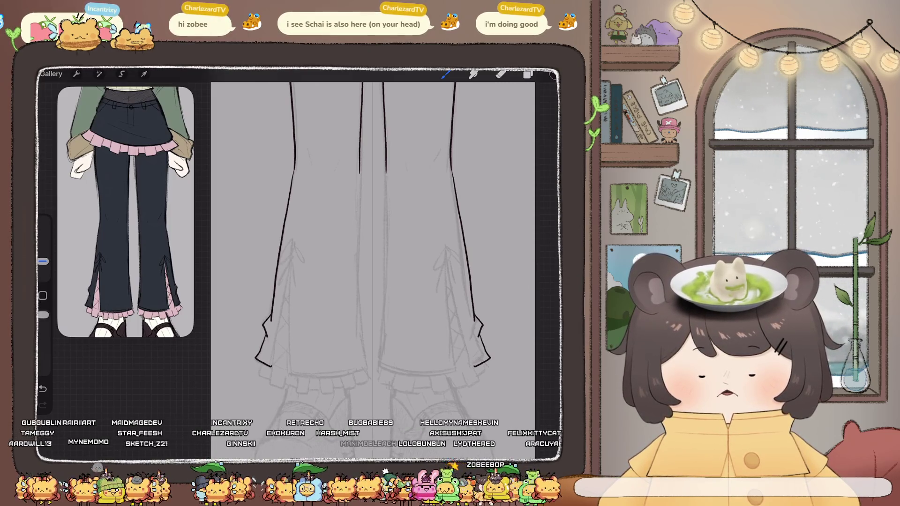
drag(293, 240, 281, 321)
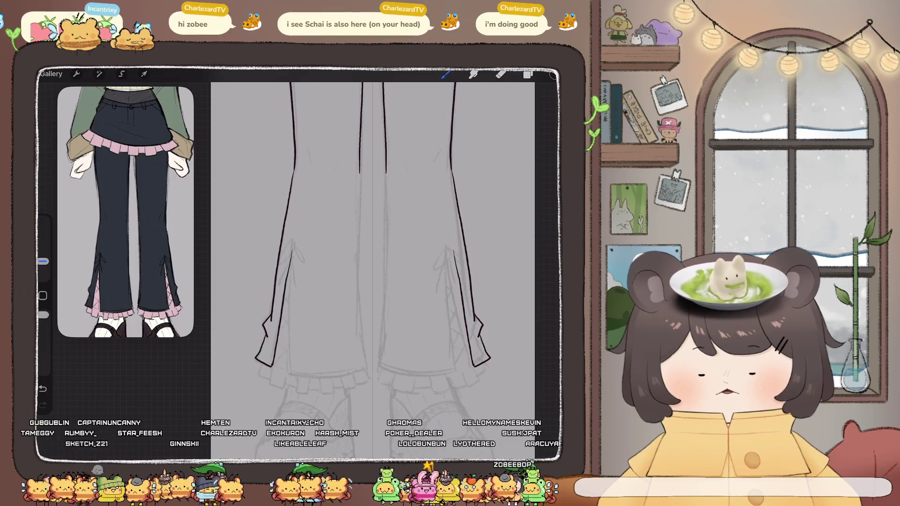
drag(291, 264, 289, 330)
key(ctrl+z)
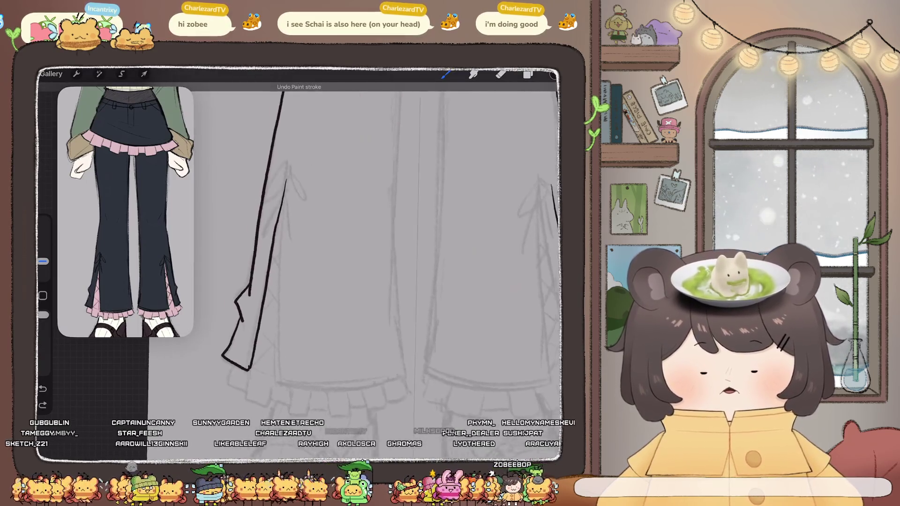
scroll(328, 234, up, 3)
drag(276, 168, 252, 295)
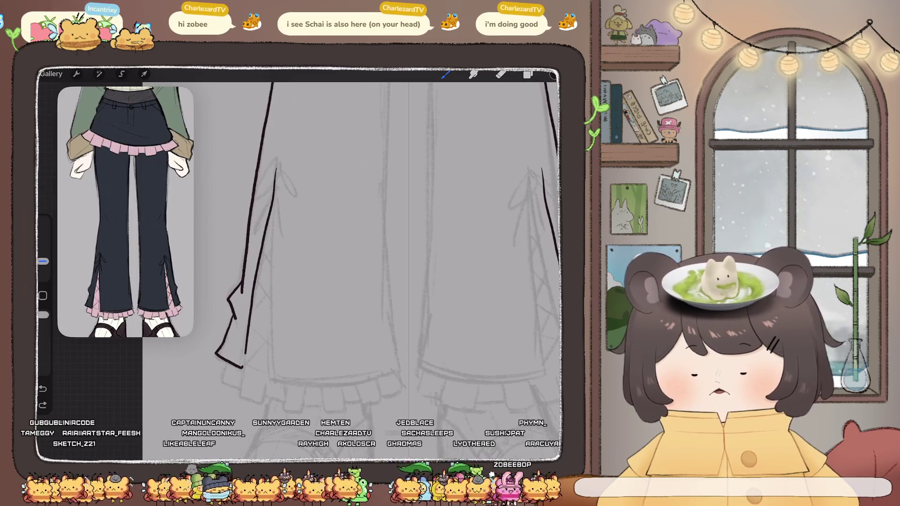
drag(276, 169, 244, 368)
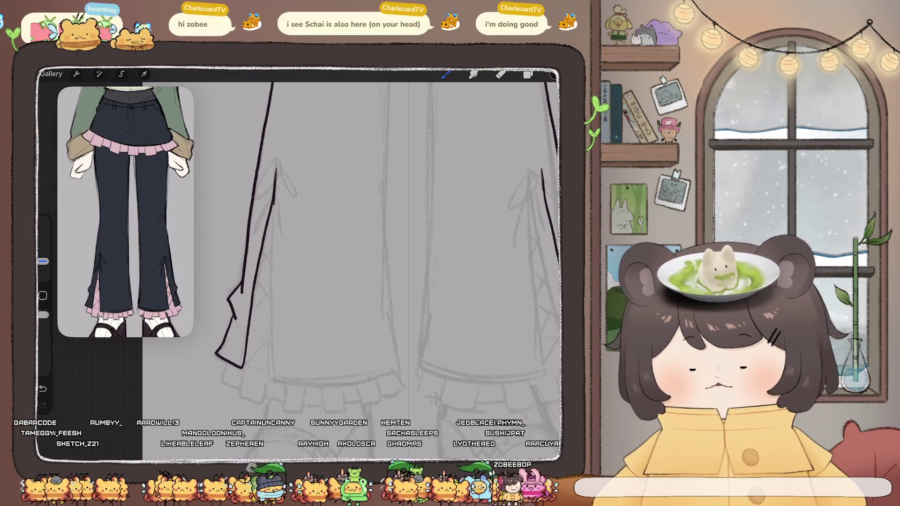
Draw a slit line on each leg, shortened to end above the hem.
key(ctrl+z)
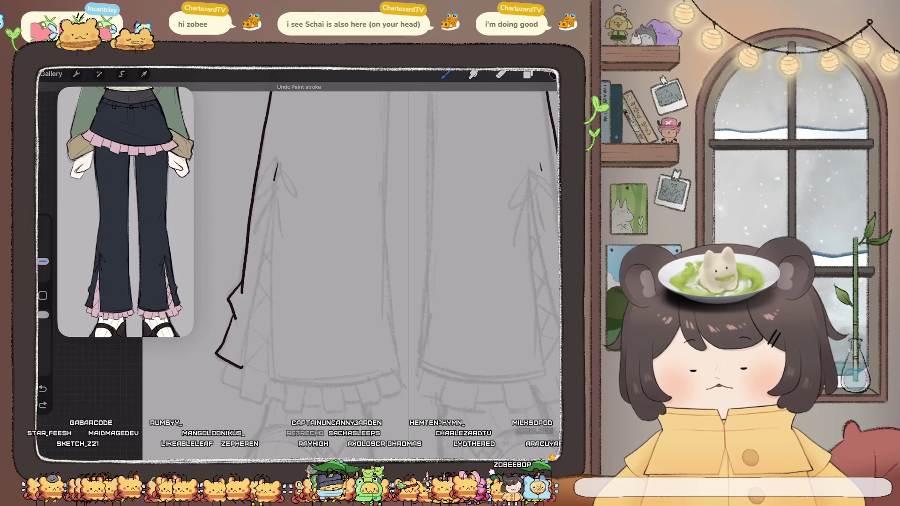
drag(275, 175, 250, 312)
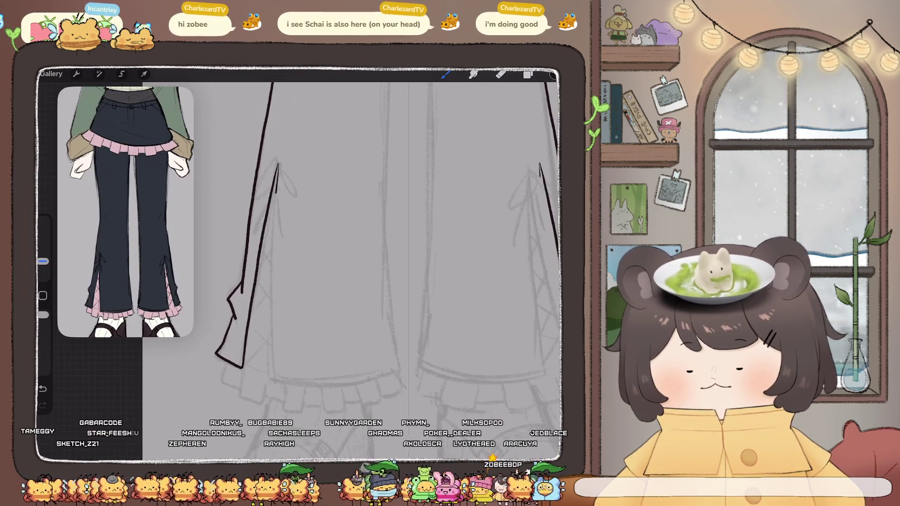
drag(277, 167, 266, 368)
key(ctrl+z)
drag(277, 167, 276, 354)
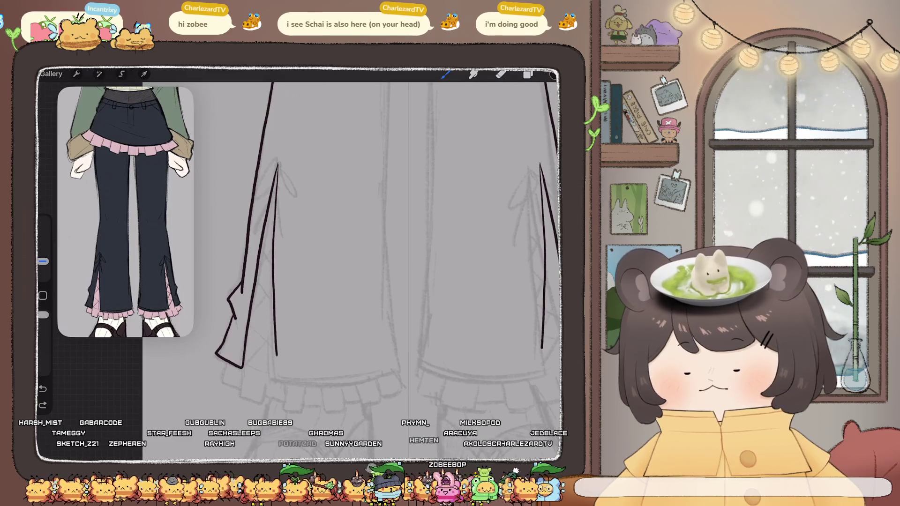
key(ctrl+z)
drag(278, 165, 272, 302)
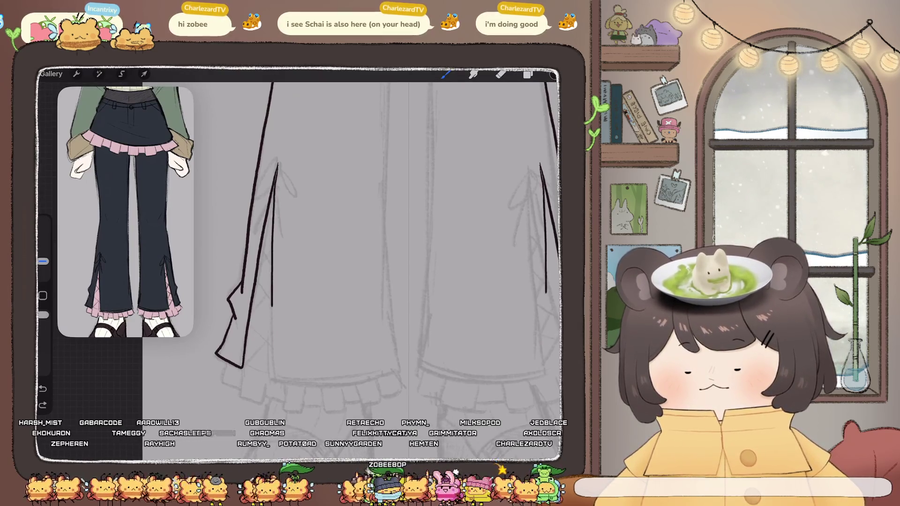
scroll(361, 248, down, 2)
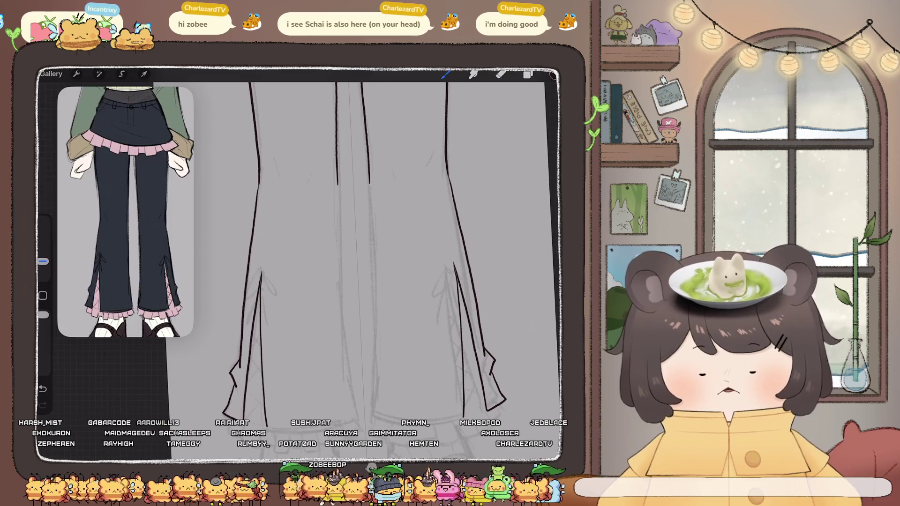
Extend the slit lines down both legs and join them to the hem lines.
drag(337, 186, 339, 241)
scroll(300, 249, up, 3)
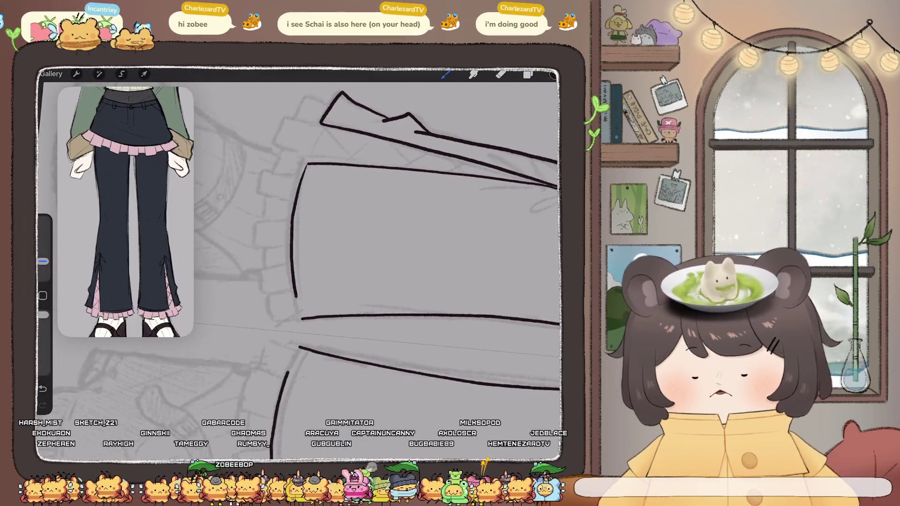
drag(295, 294, 301, 318)
scroll(300, 262, down, 3)
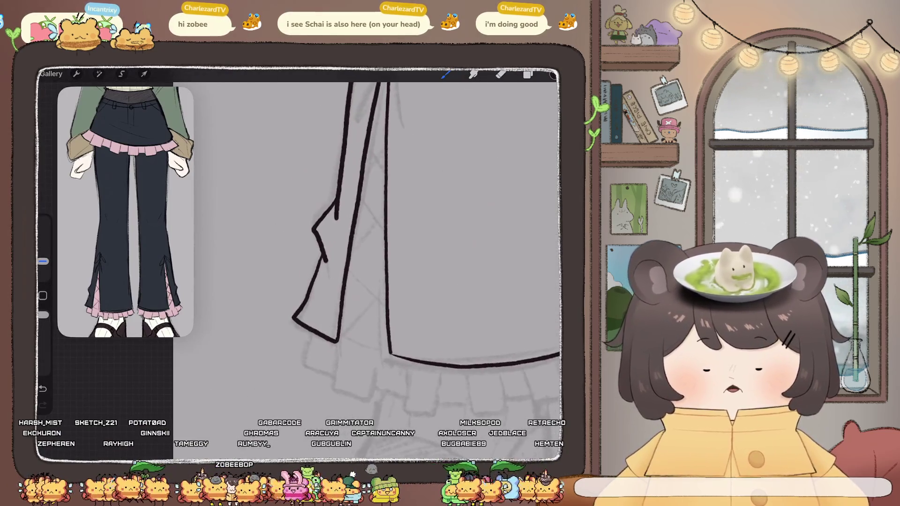
Tidy stray bits with a 1% eraser, then open Adjustments > Liquify.
key(e)
drag(43, 274, 42, 269)
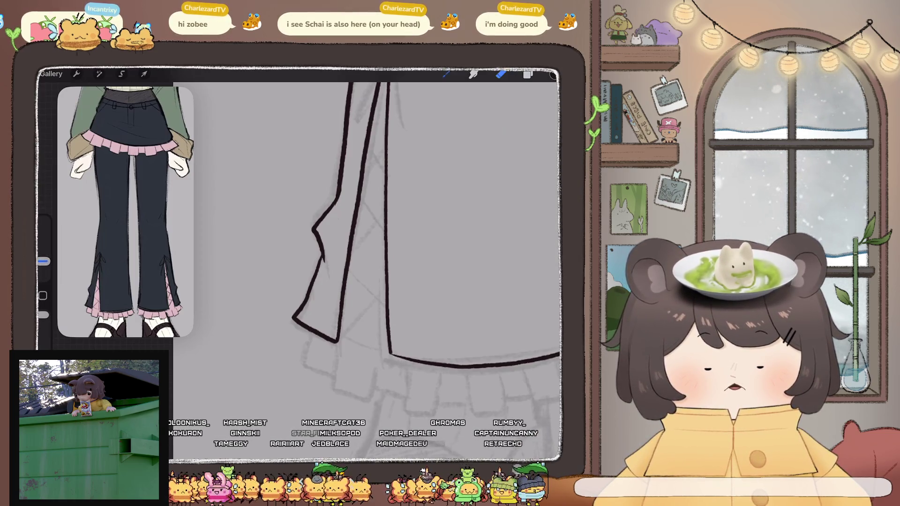
key(b)
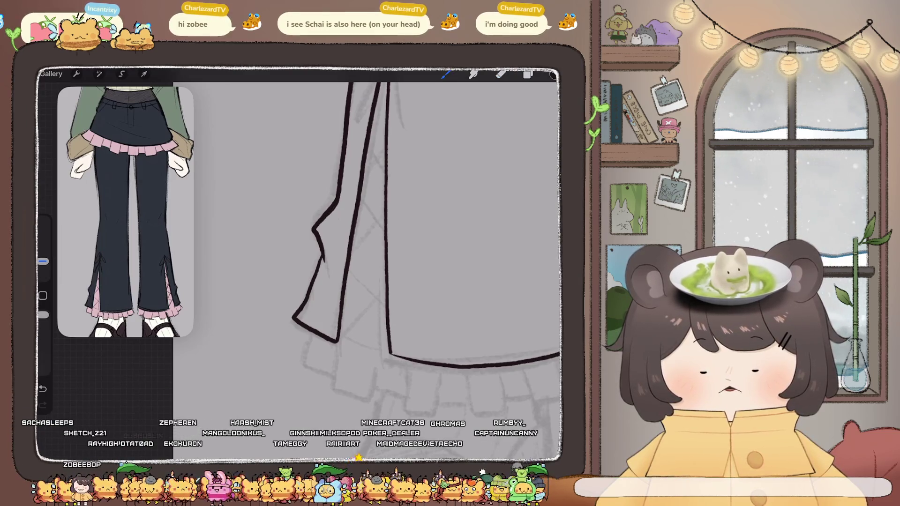
scroll(365, 263, down, 3)
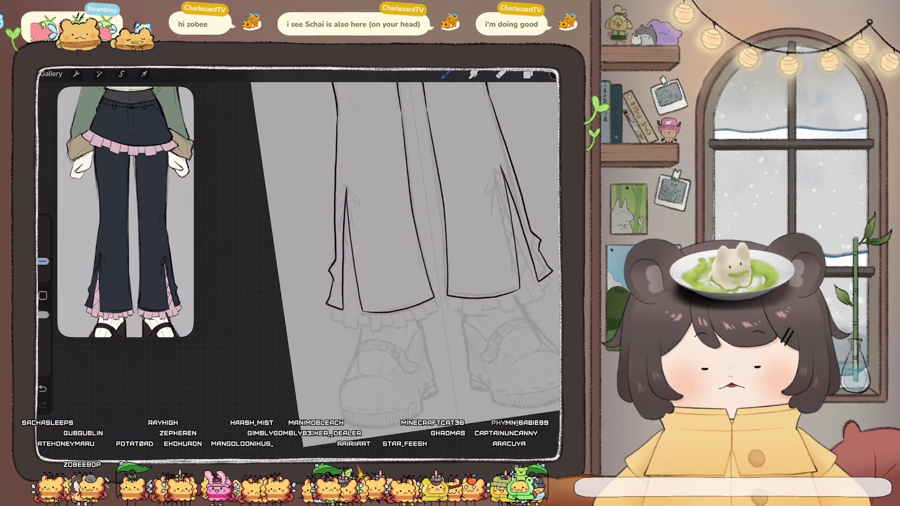
scroll(389, 253, up, 3)
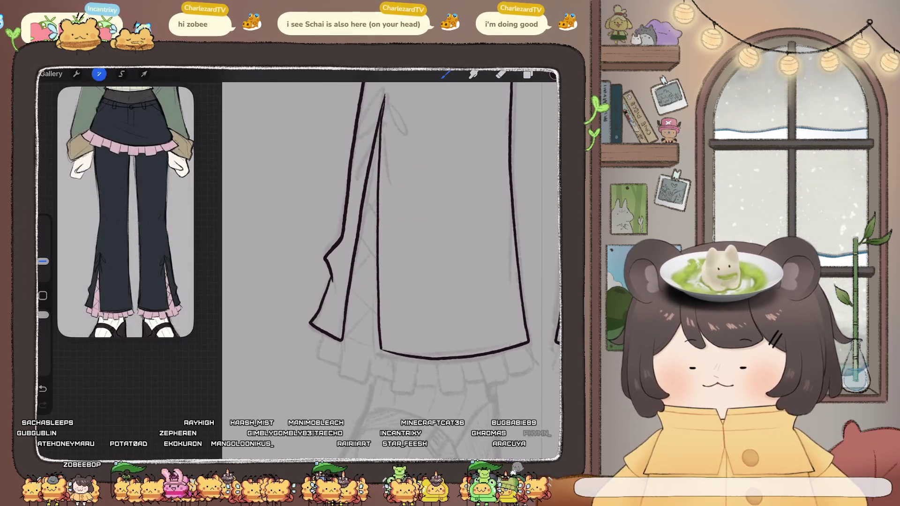
click(99, 73)
click(78, 352)
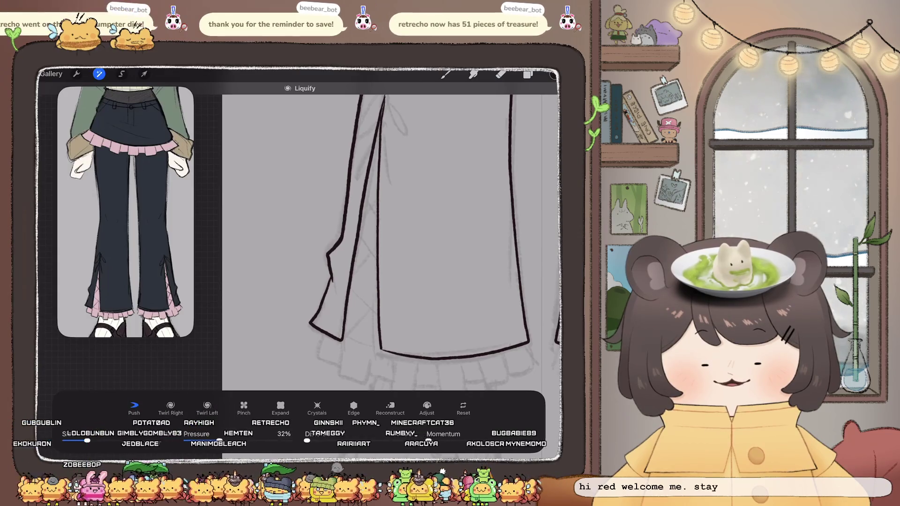
Return to the brush and draw mirrored knee creases on both legs, redrawn longer and darker.
scroll(389, 243, down, 3)
click(446, 74)
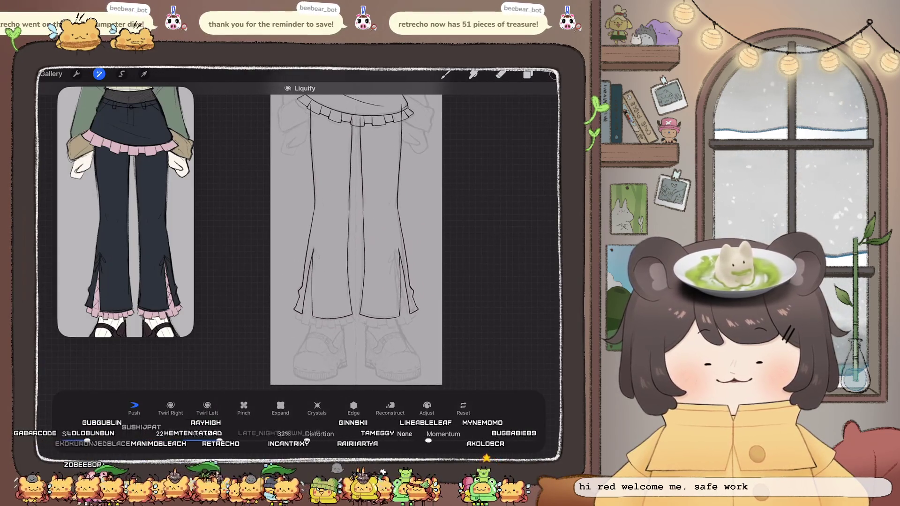
scroll(356, 234, up, 5)
drag(300, 233, 309, 251)
drag(471, 233, 462, 252)
drag(300, 231, 313, 254)
drag(470, 230, 457, 254)
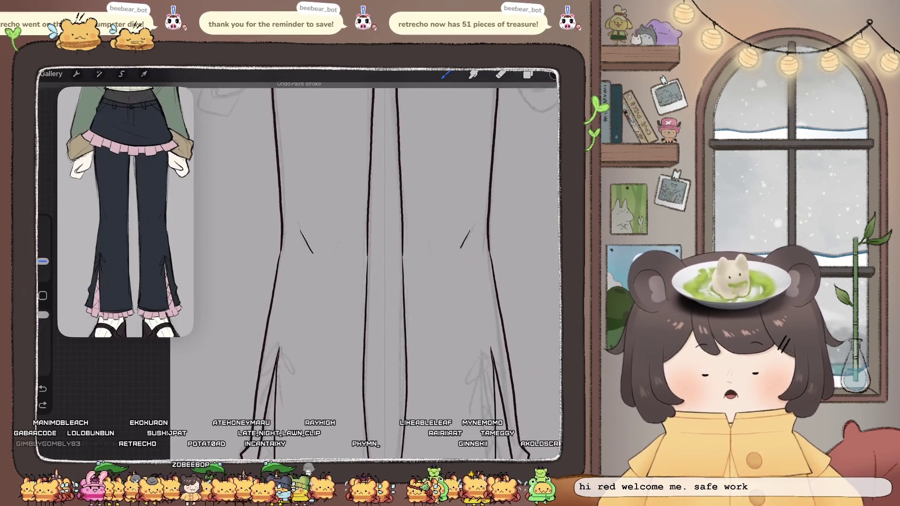
scroll(356, 234, down, 5)
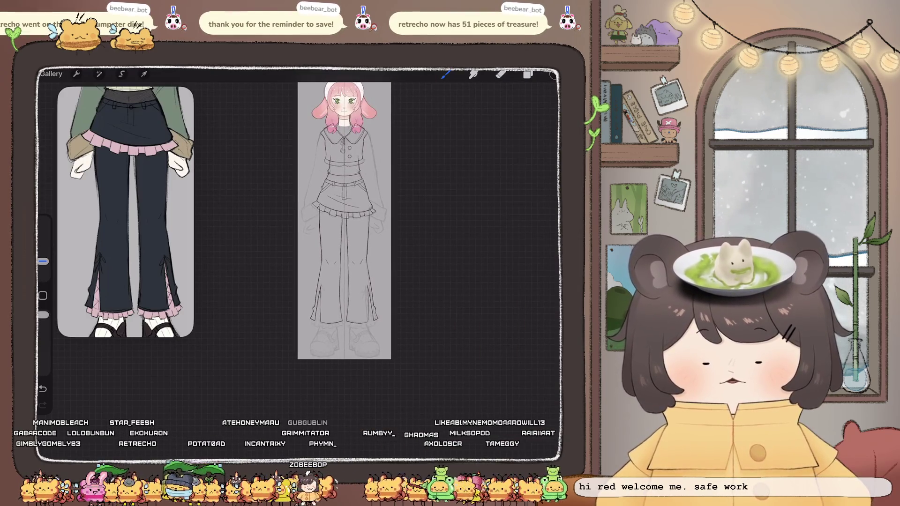
scroll(344, 197, up, 5)
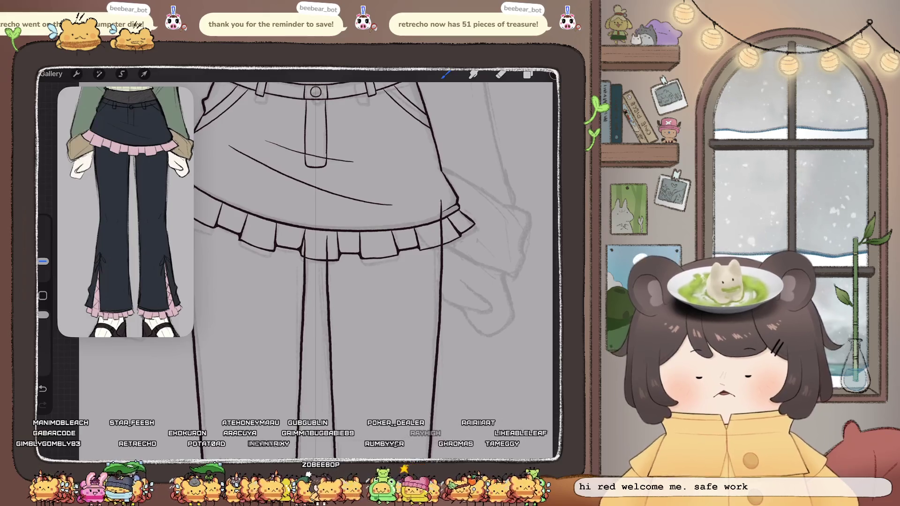
Extend the inner leg line up to the skirt ruffle, undoing and restoring that stroke.
scroll(319, 234, down, 5)
scroll(318, 234, up, 4)
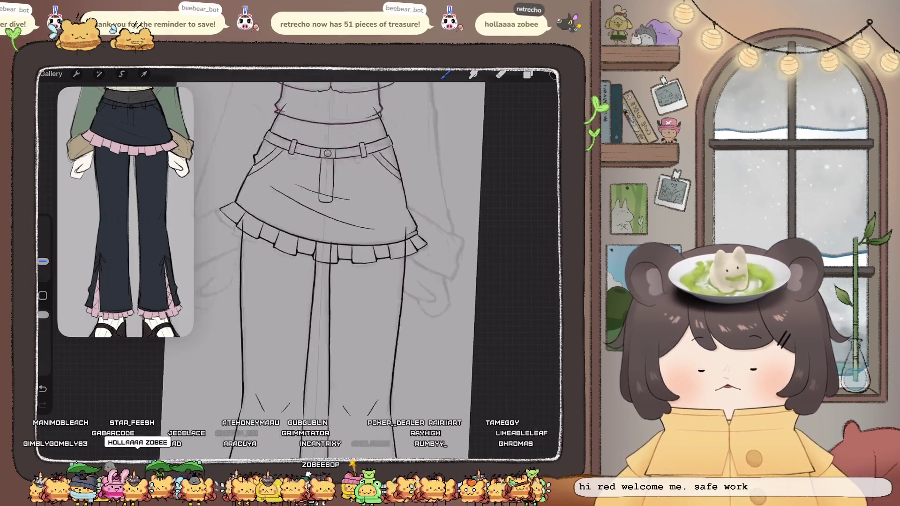
drag(329, 223, 330, 236)
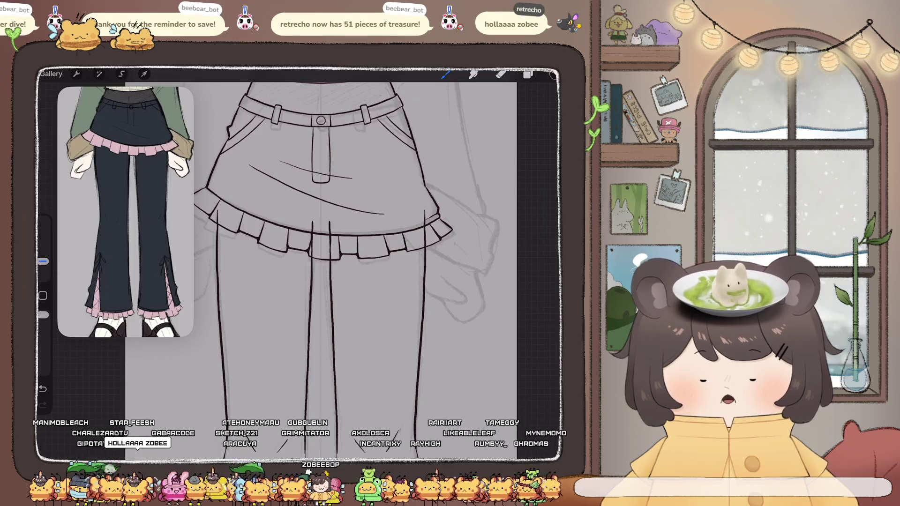
key(ctrl+z)
scroll(319, 234, up, 3)
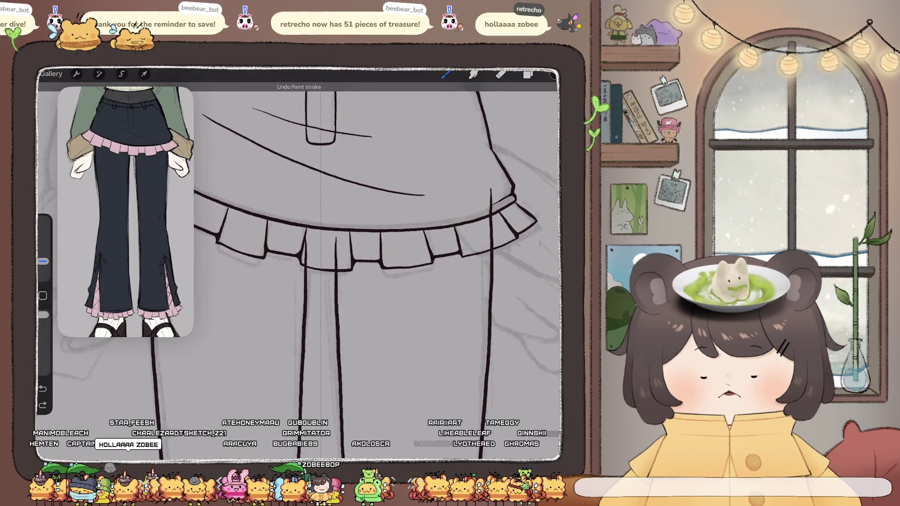
key(ctrl+shift+z)
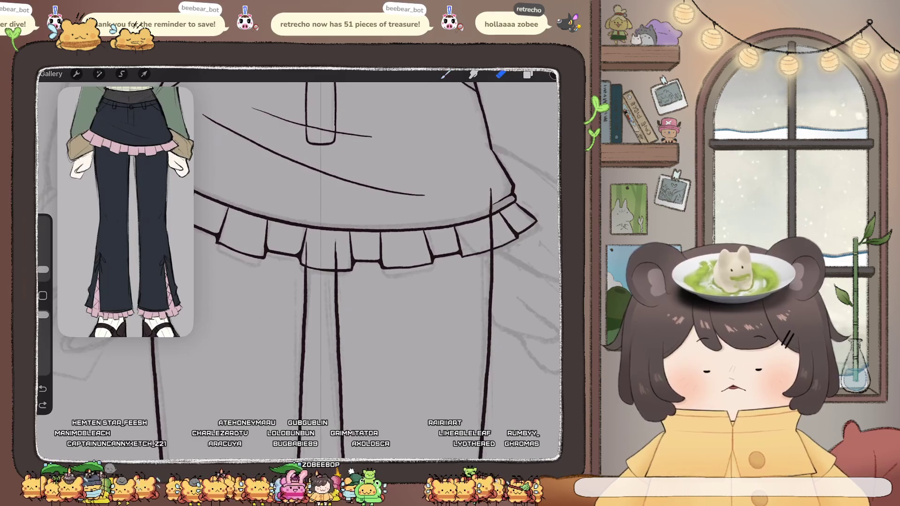
Slightly enlarge the brush and undo the leg strokes crossing the ruffle hem.
drag(43, 270, 43, 262)
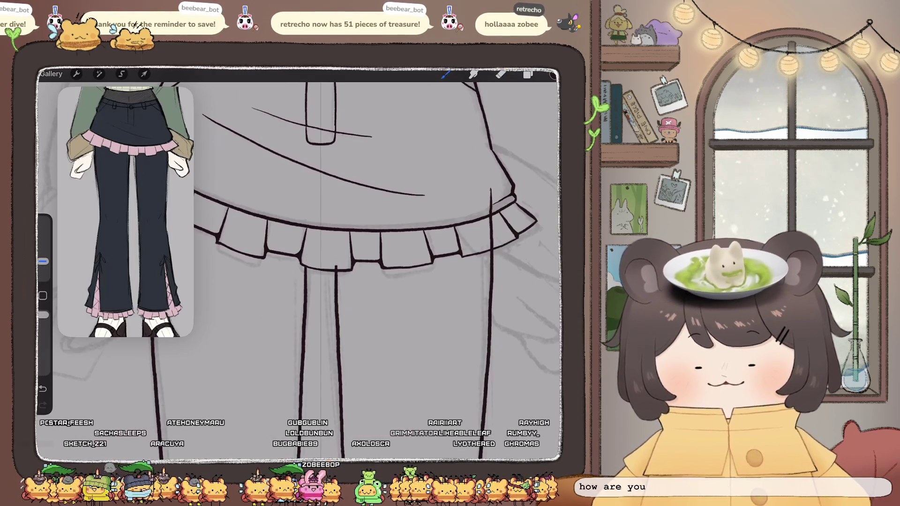
key(ctrl+z)
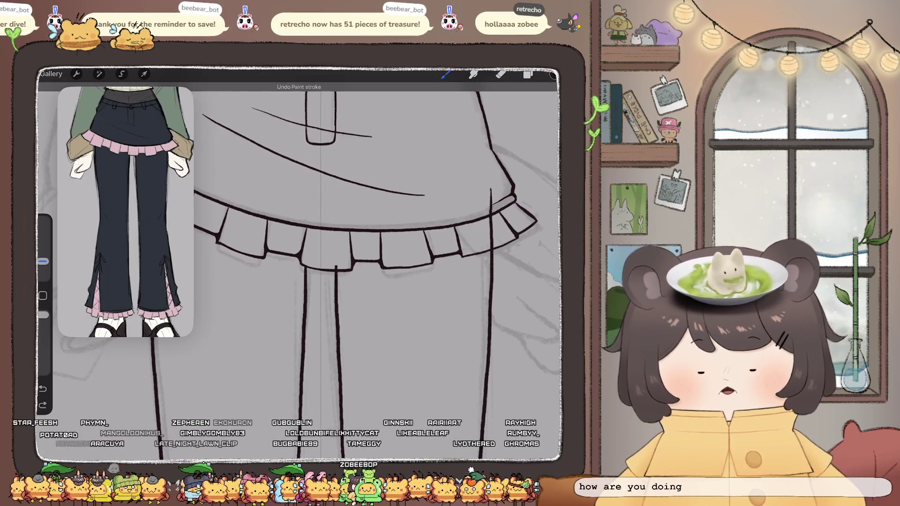
key(ctrl+z)
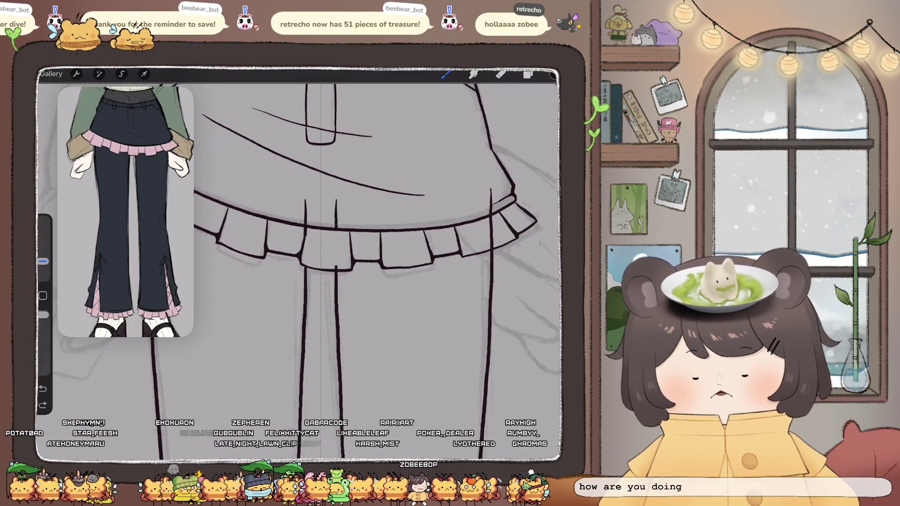
key(ctrl+z)
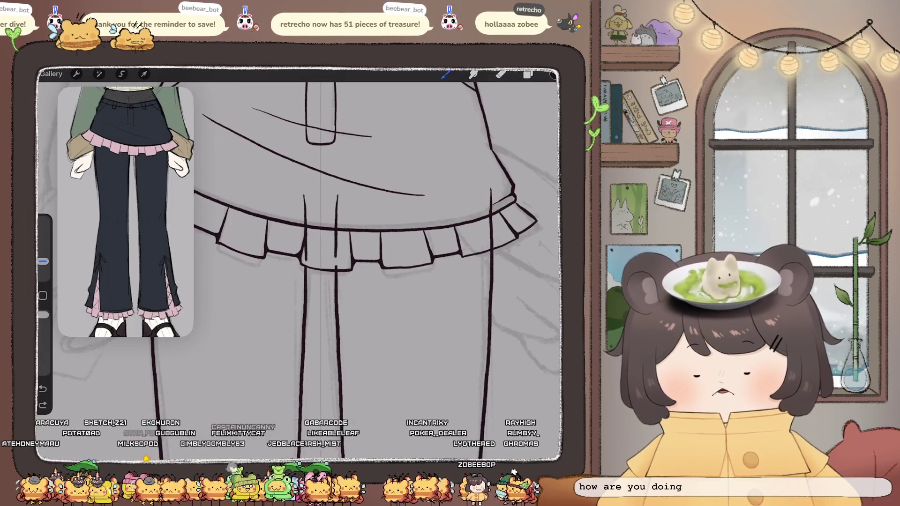
key(ctrl+z)
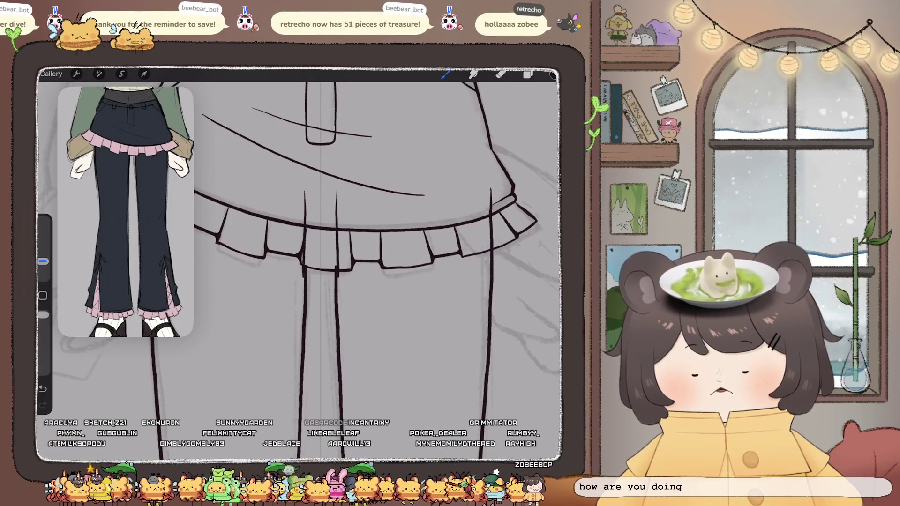
key(ctrl+shift+z)
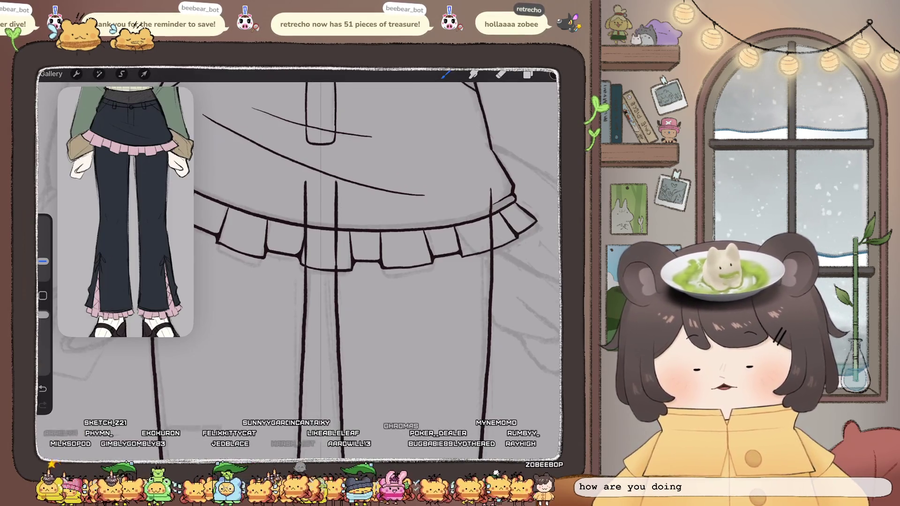
key(ctrl+z)
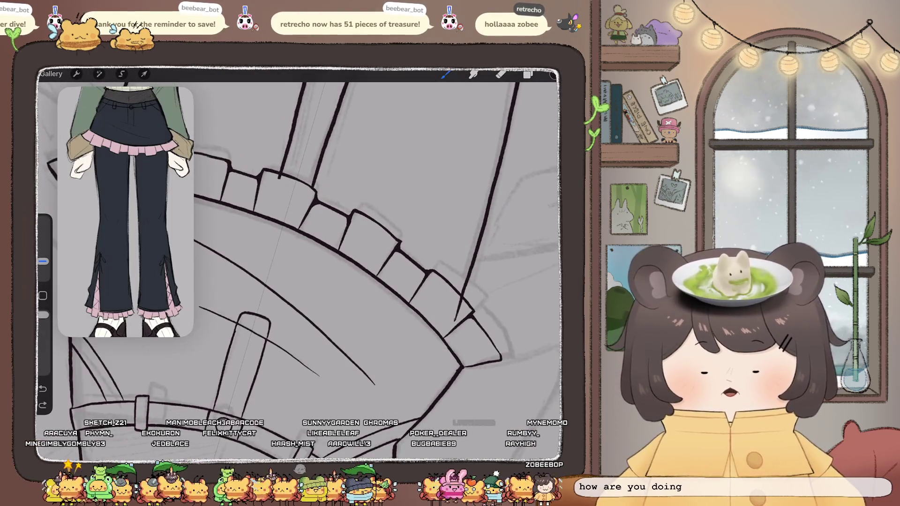
Fit the whole figure upright on screen, switch to the Eraser, and remove the stray stroke.
key(ctrl+0)
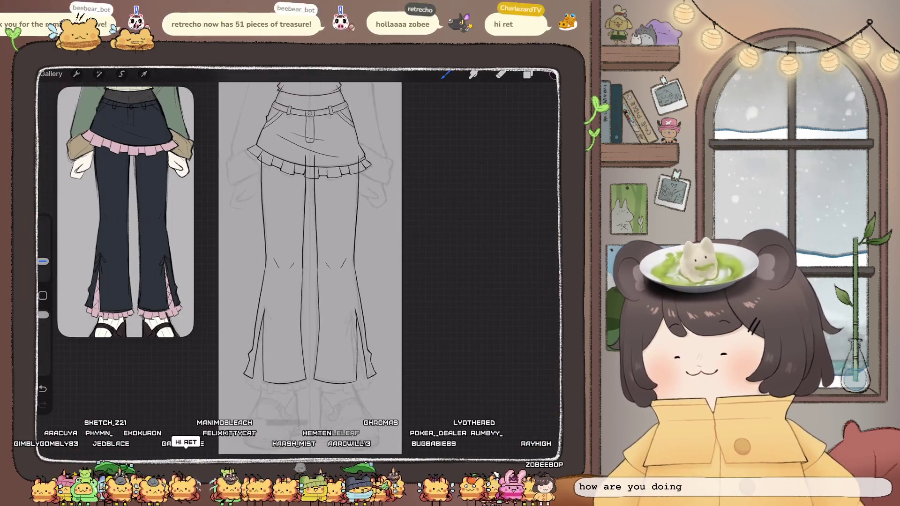
scroll(329, 188, up, 5)
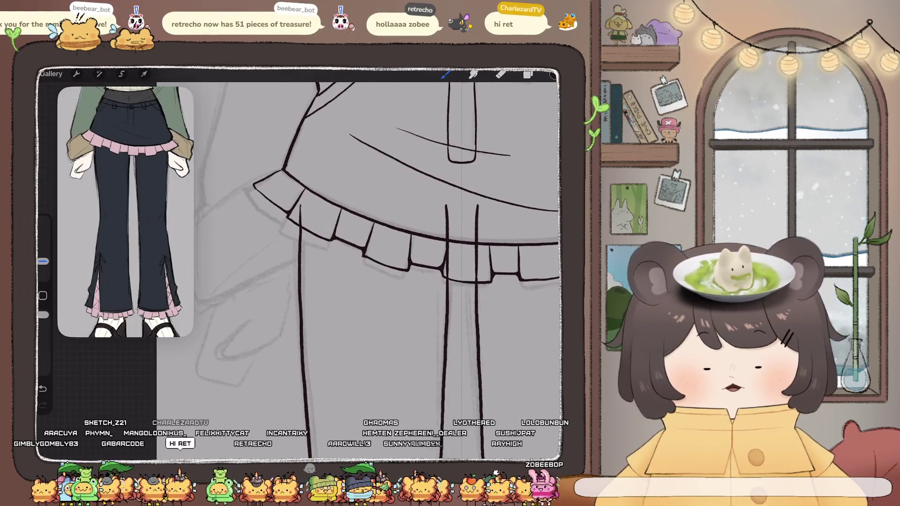
key(e)
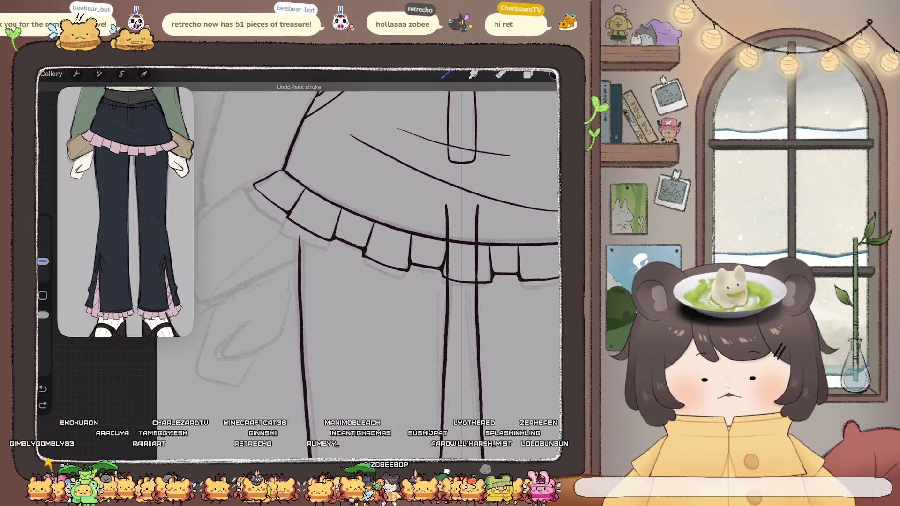
key(ctrl+z)
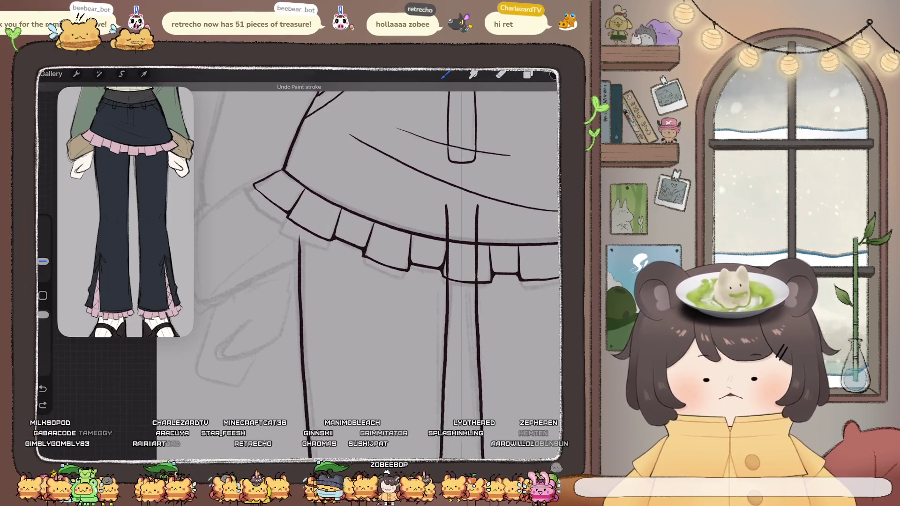
key(ctrl+z)
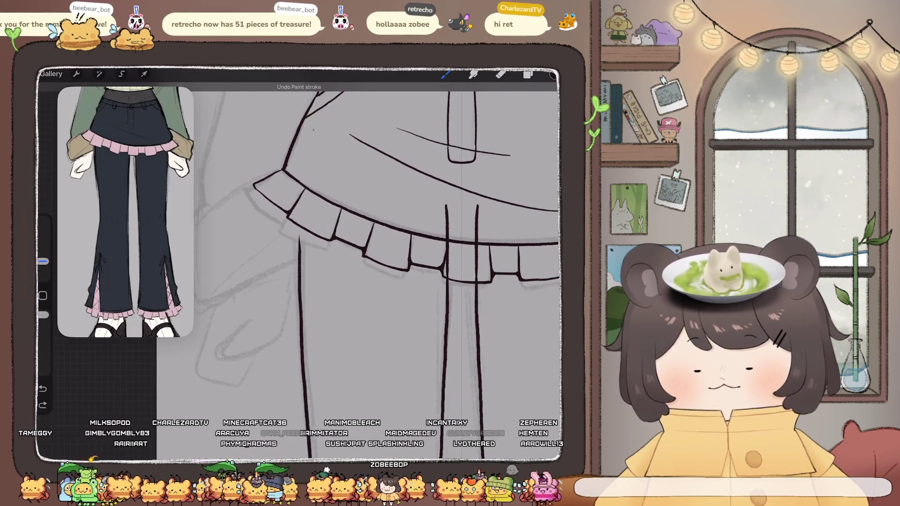
key(ctrl+shift+z)
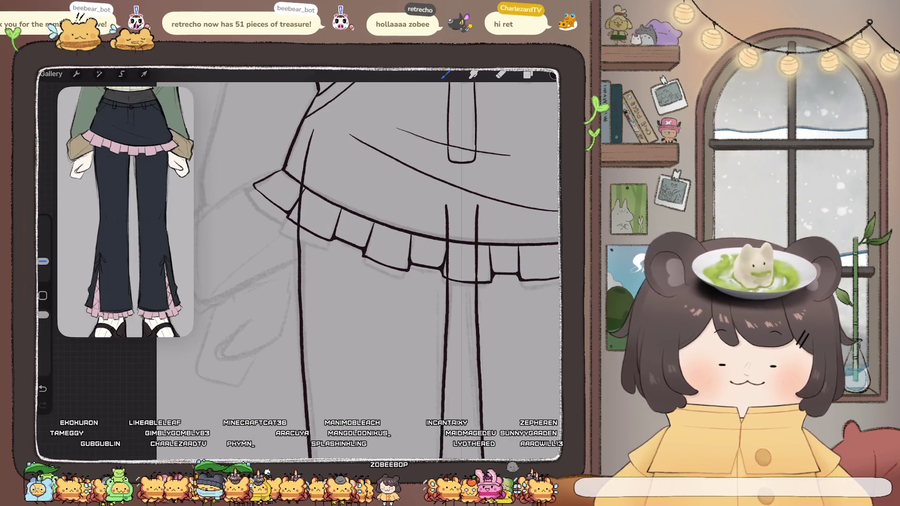
scroll(300, 263, down, 5)
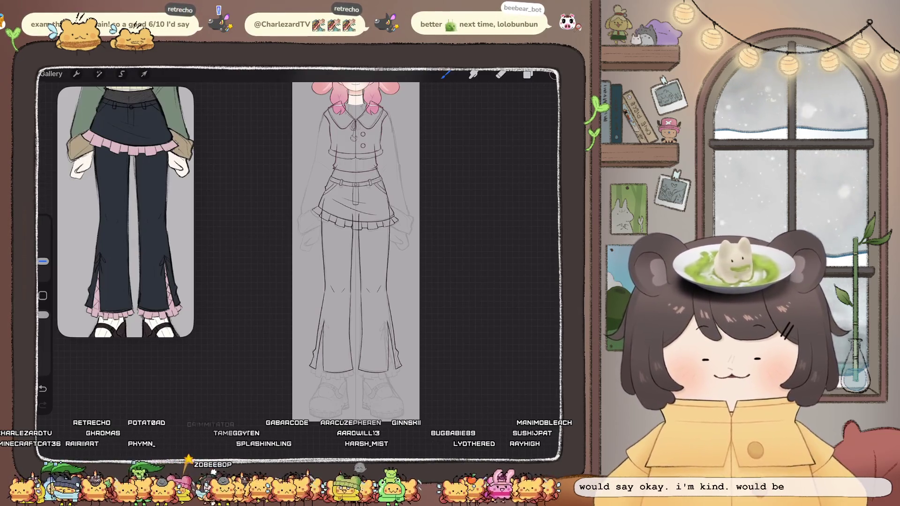
Lengthen the upper tip of the inner leg line with the Brush.
scroll(343, 361, up, 5)
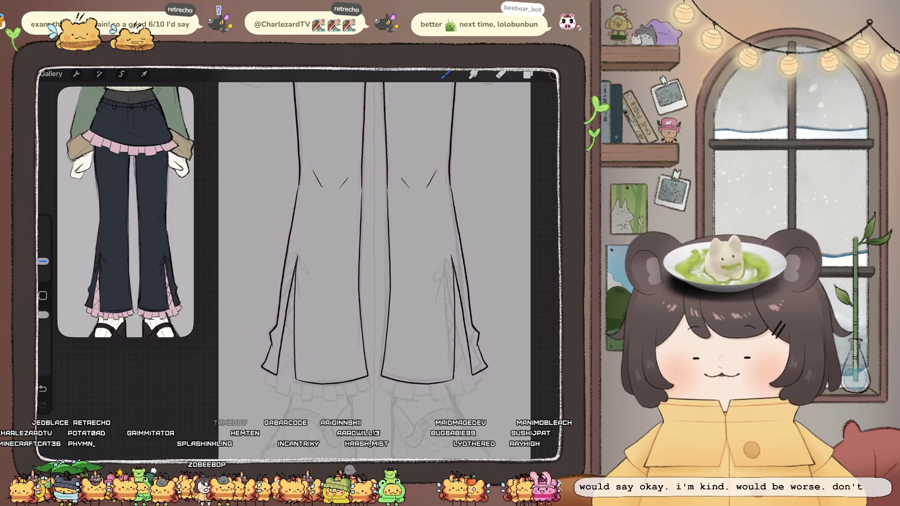
scroll(356, 281, up, 3)
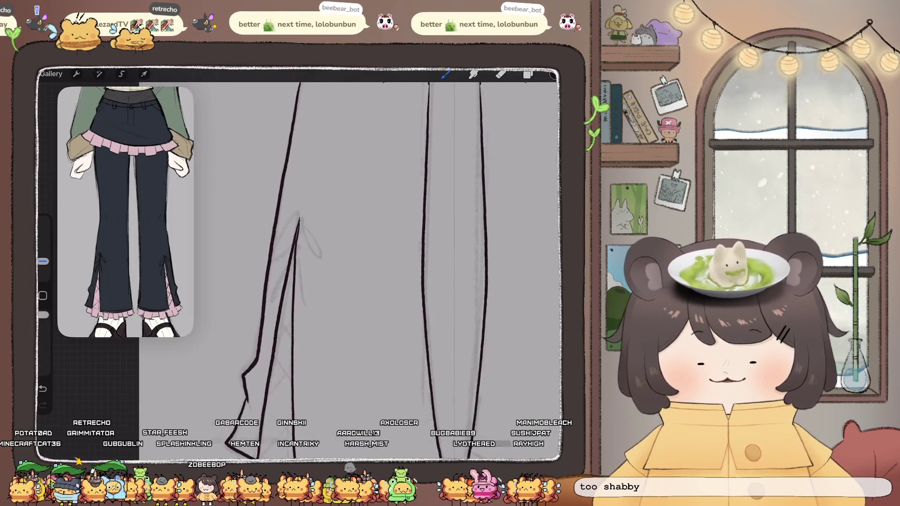
click(501, 74)
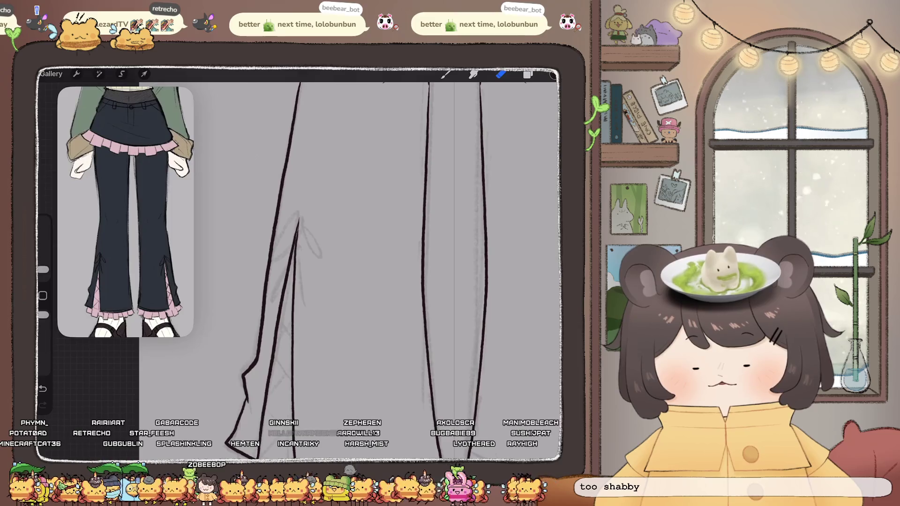
key(b)
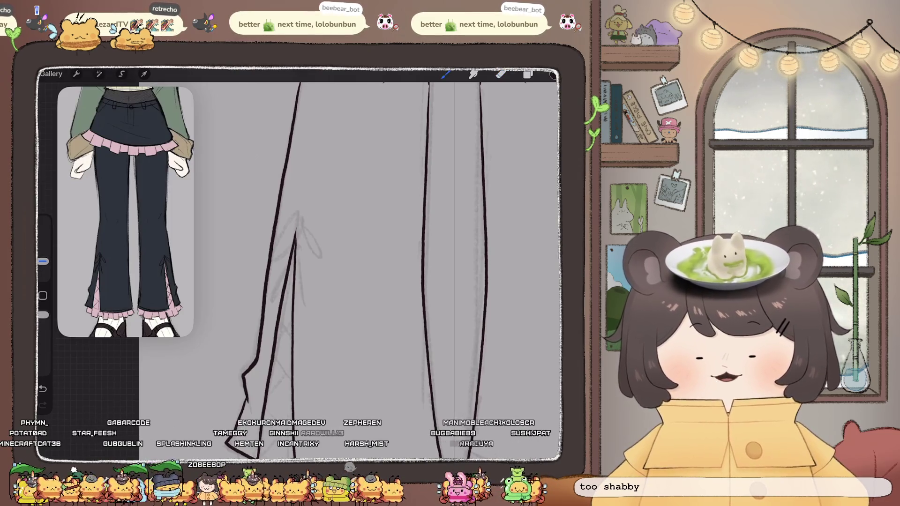
drag(295, 230, 297, 225)
scroll(373, 244, down, 3)
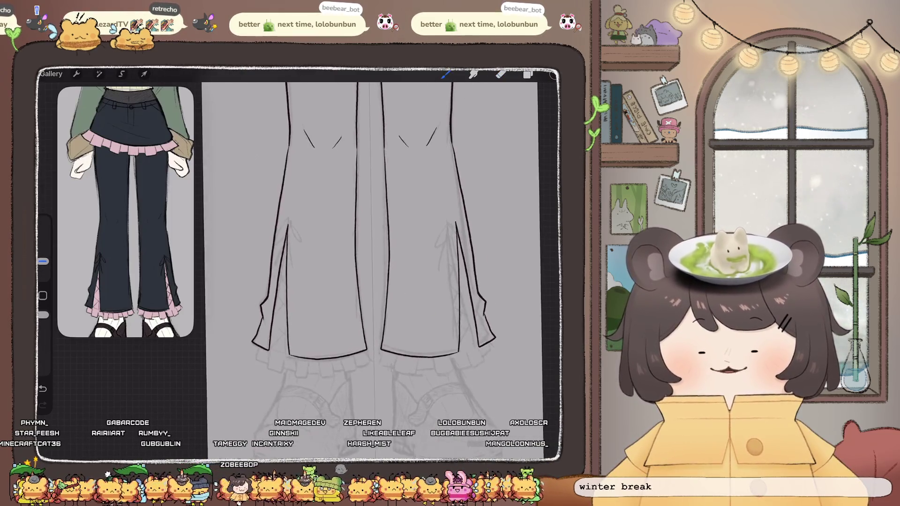
Use Liquify with a resized warp brush to reshape the slit lines of both trouser legs.
click(99, 74)
click(75, 354)
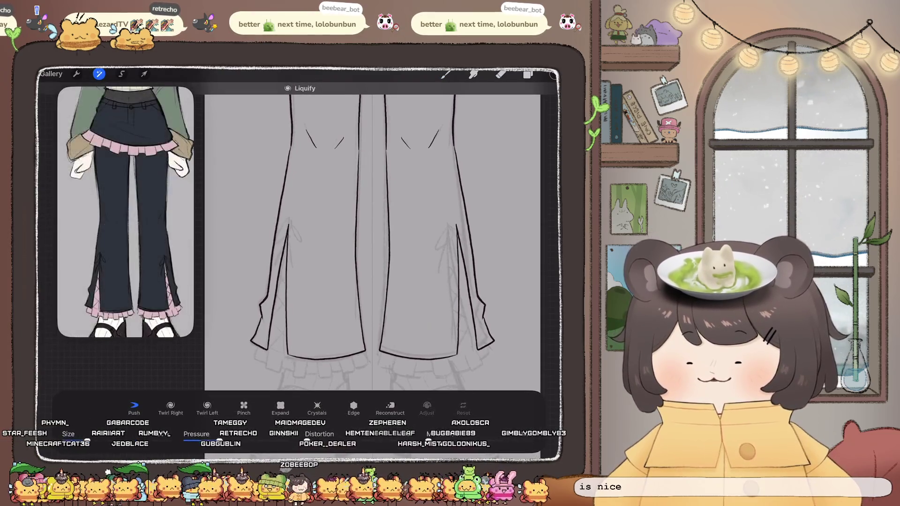
drag(277, 314, 277, 257)
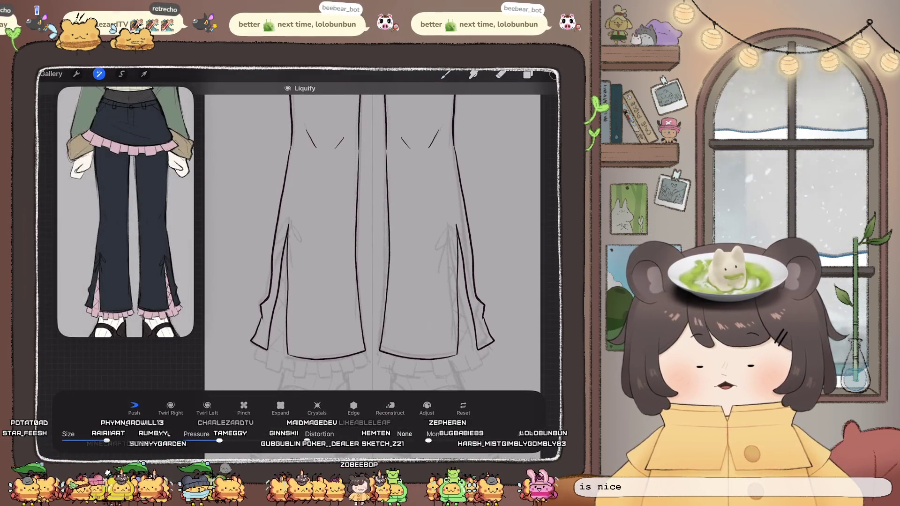
drag(107, 441, 119, 441)
click(463, 408)
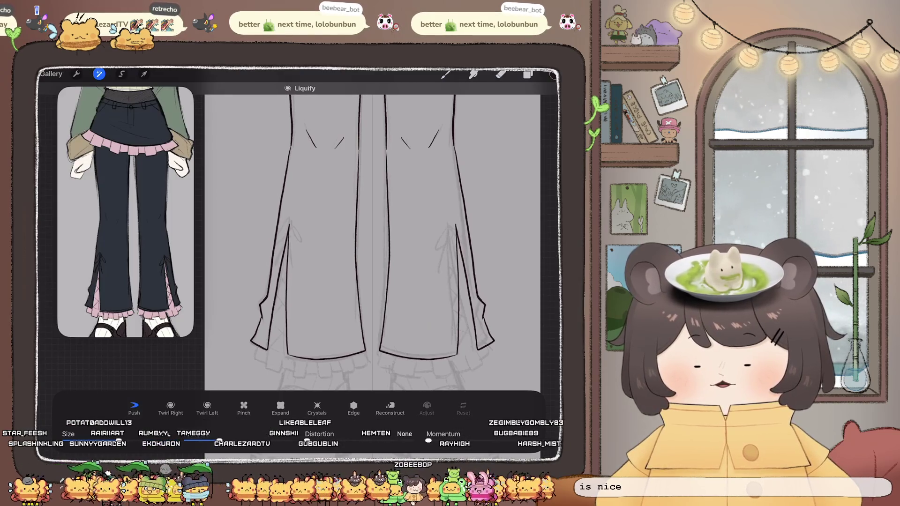
drag(284, 228, 281, 319)
drag(279, 253, 277, 338)
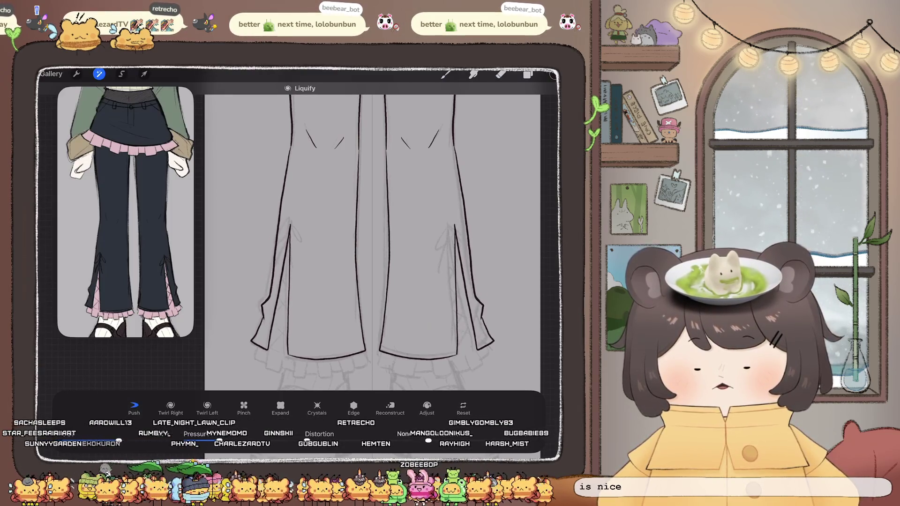
click(501, 73)
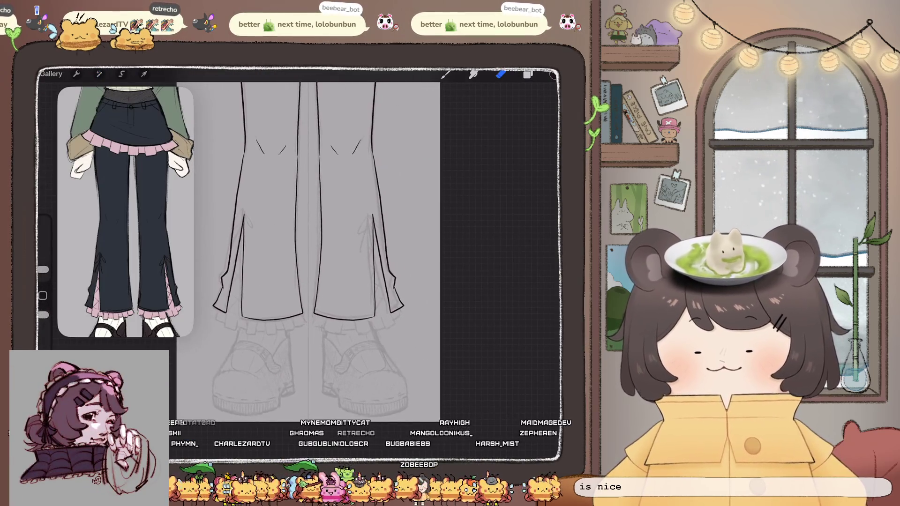
Warp the trouser lines once more with Liquify, then return to drawing.
click(99, 74)
click(99, 354)
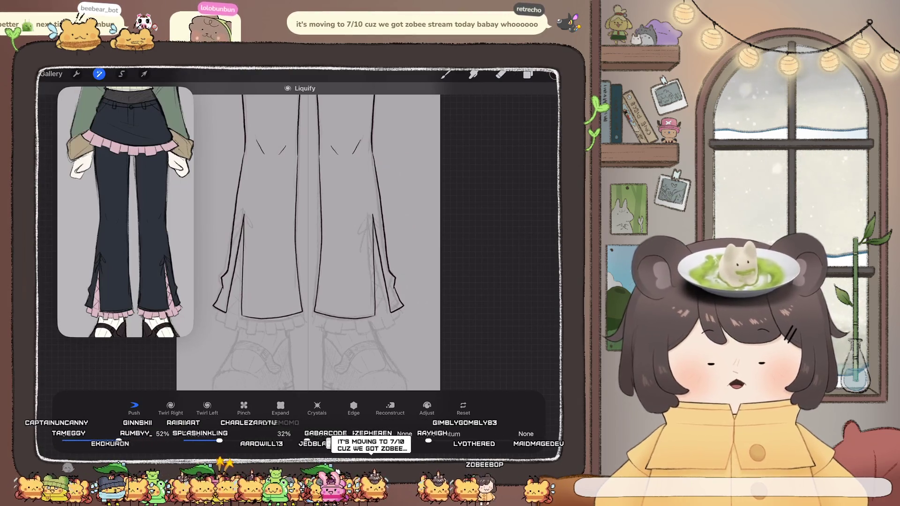
click(445, 74)
scroll(301, 235, up, 3)
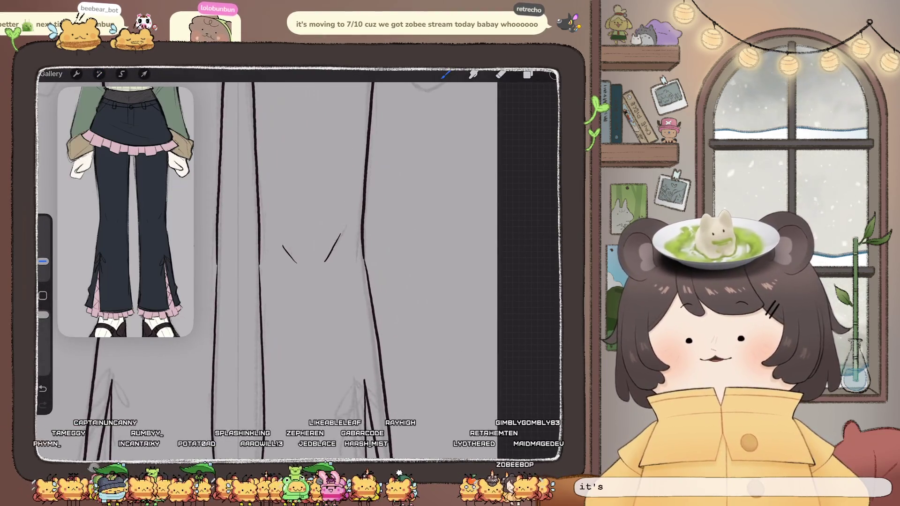
scroll(310, 253, up, 3)
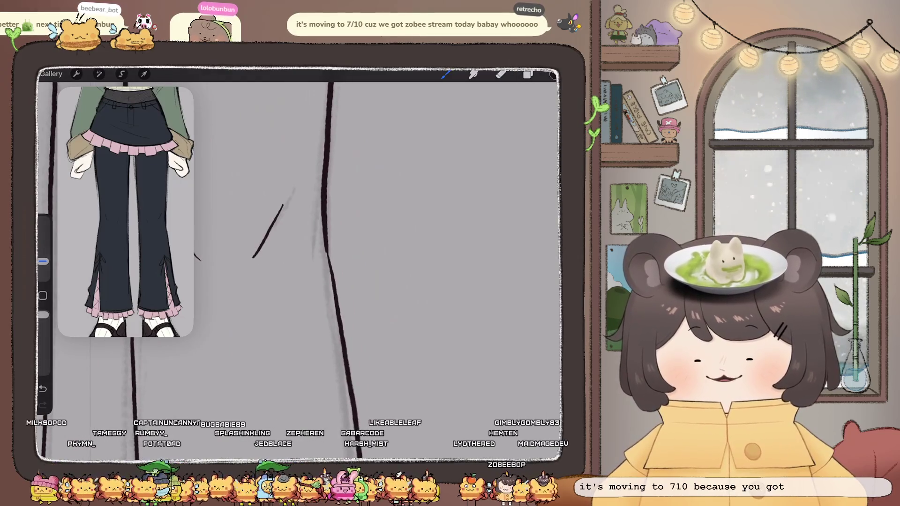
scroll(309, 254, down, 2)
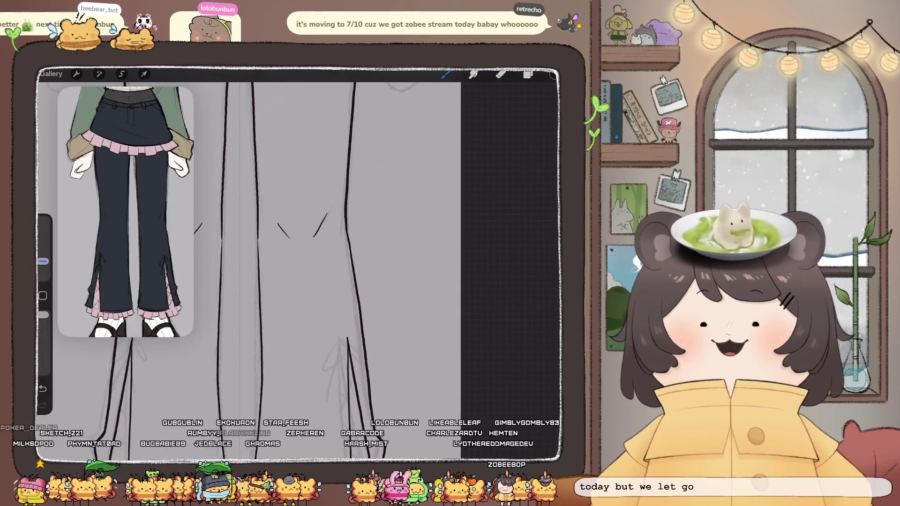
scroll(309, 253, left, 2)
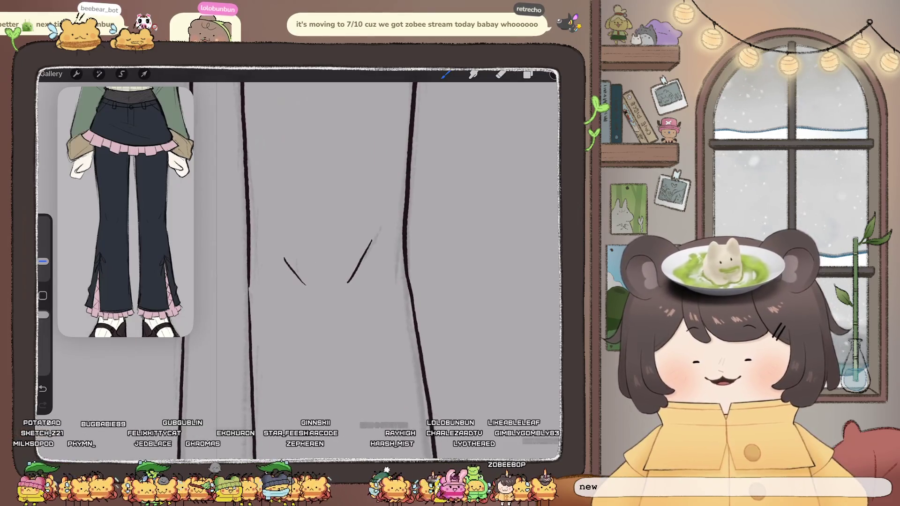
scroll(310, 253, down, 5)
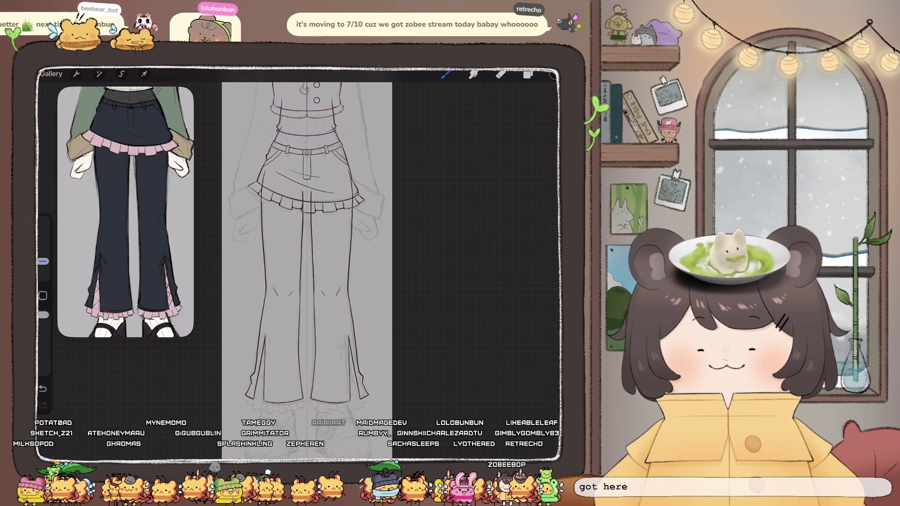
scroll(307, 243, down, 3)
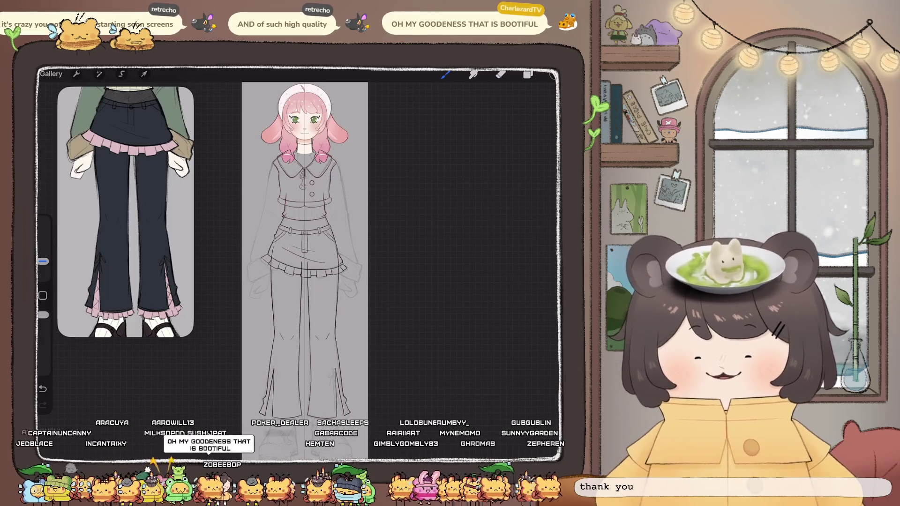
scroll(304, 375, up, 5)
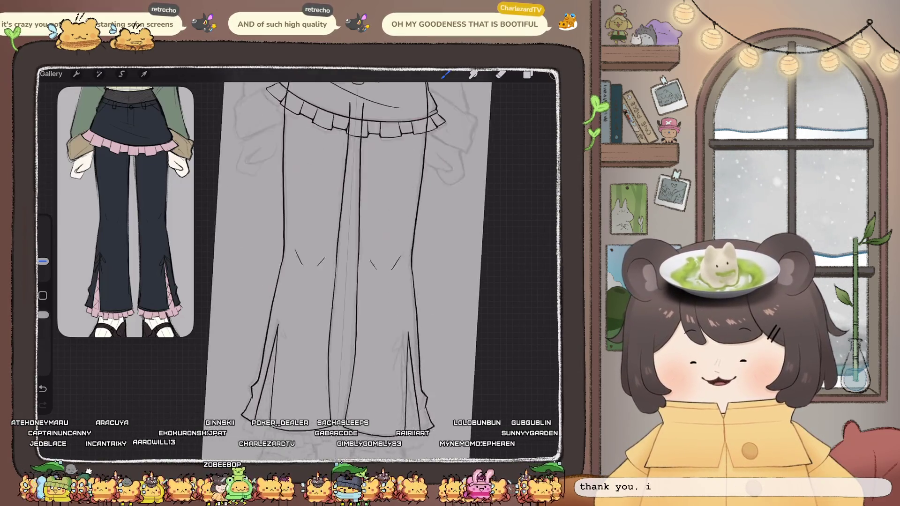
click(528, 74)
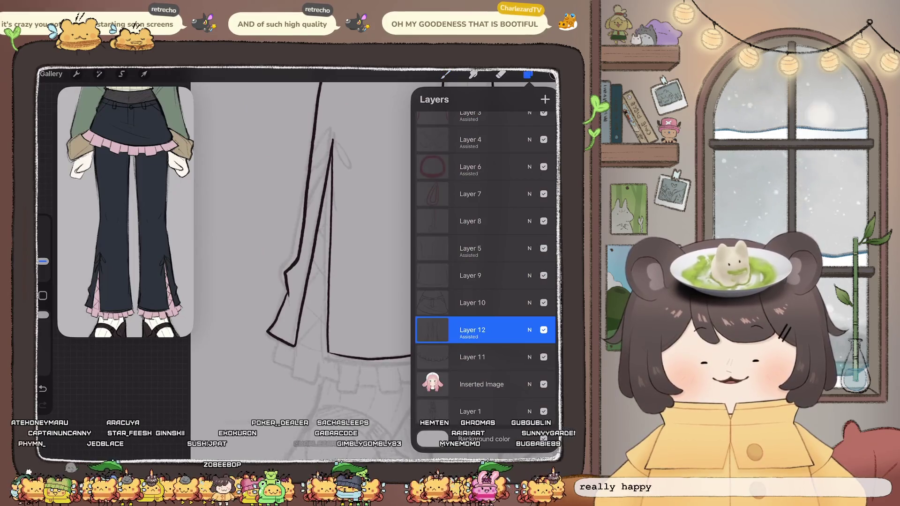
click(528, 74)
scroll(375, 258, up, 3)
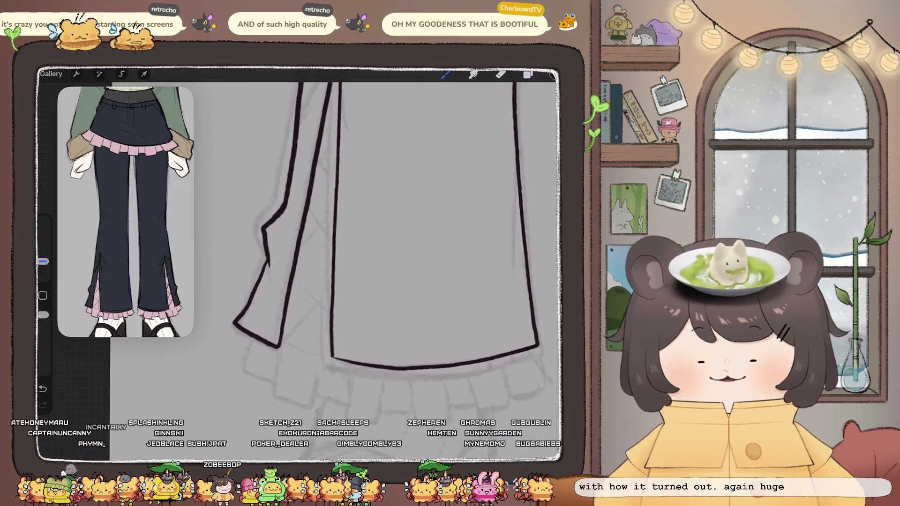